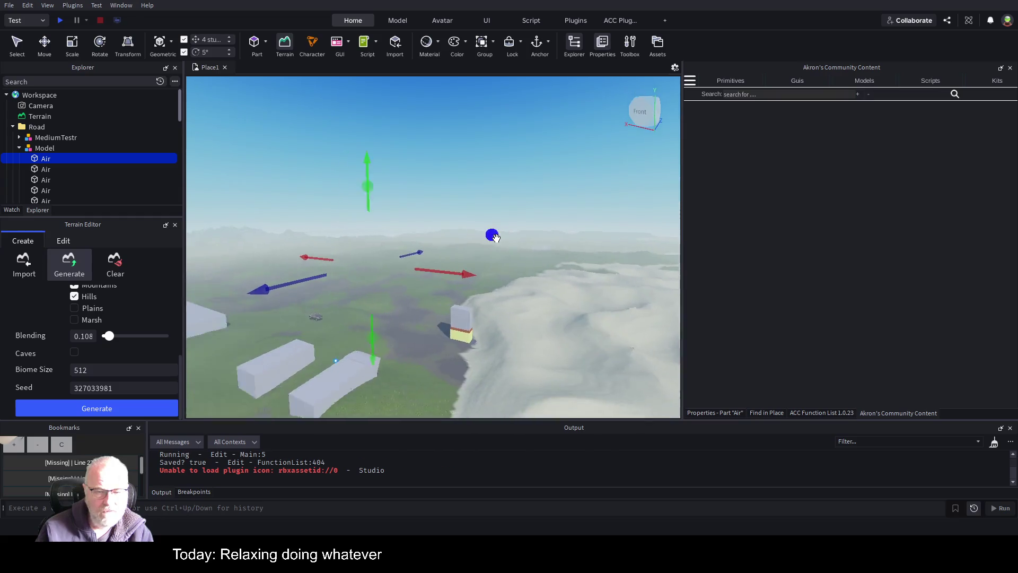
Expand MediumTestr in Explorer and focus the view on its Road_MediumWidth1 piece.
left_click(19, 148)
left_click(34, 139)
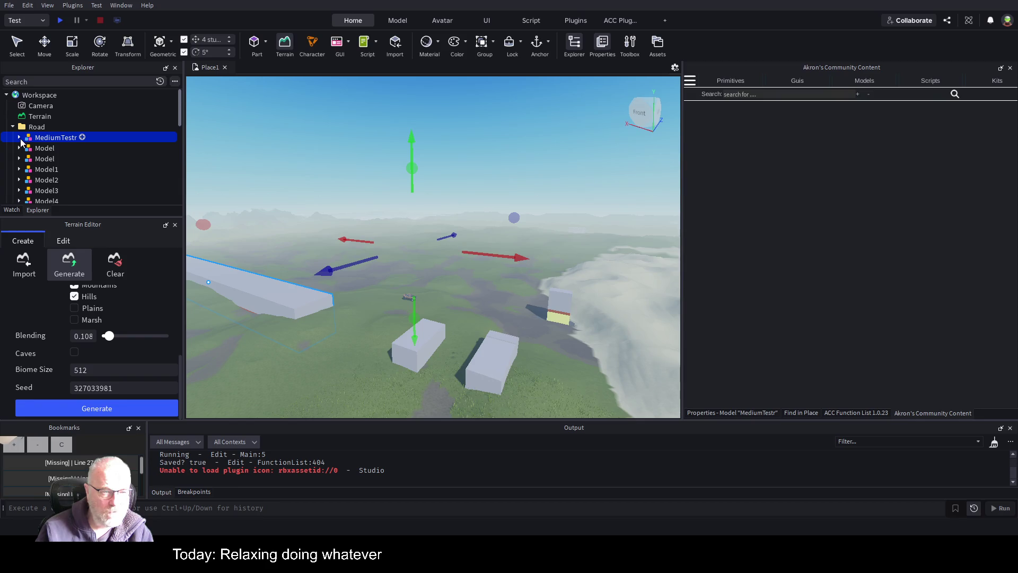
left_click(19, 138)
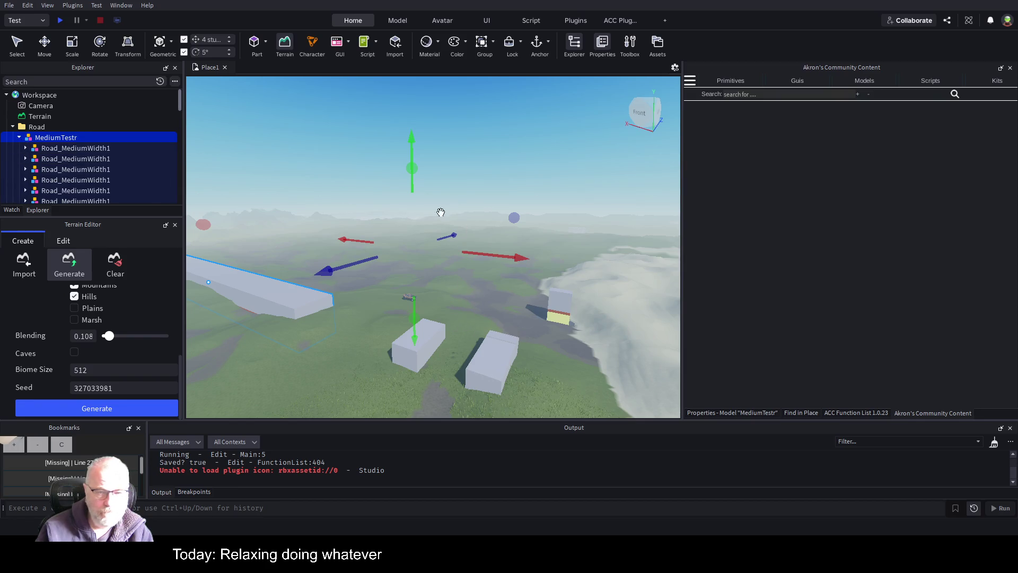
left_click(82, 148)
key("f")
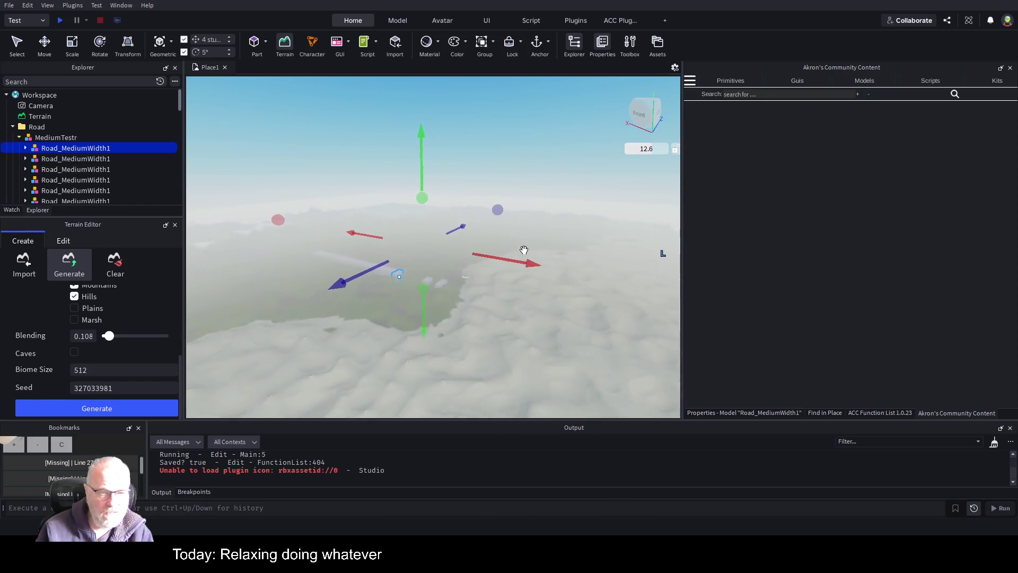
scroll(524, 250, "up", 5)
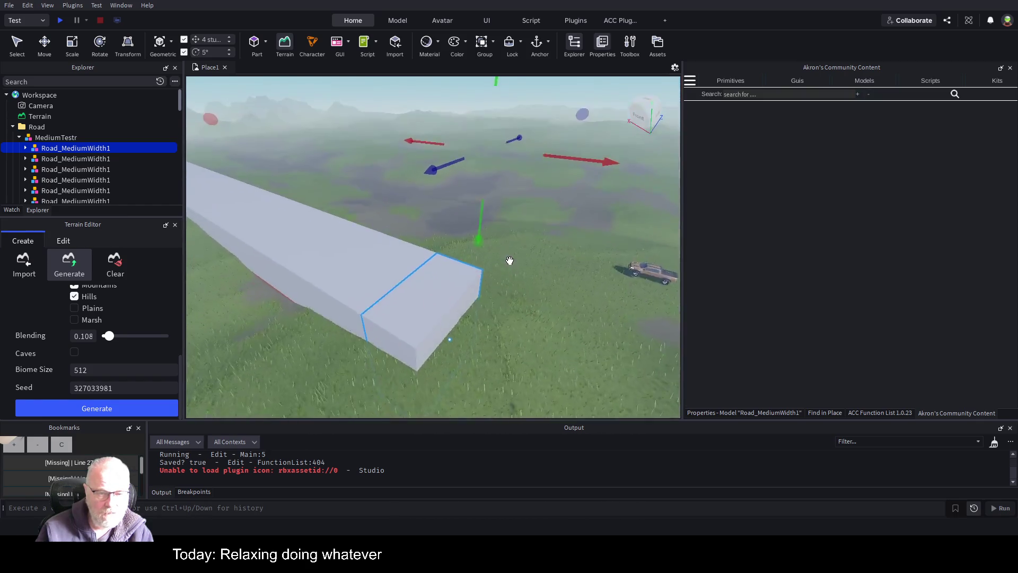
scroll(509, 261, "up", 3)
scroll(510, 261, "down", 10)
scroll(510, 261, "up", 8)
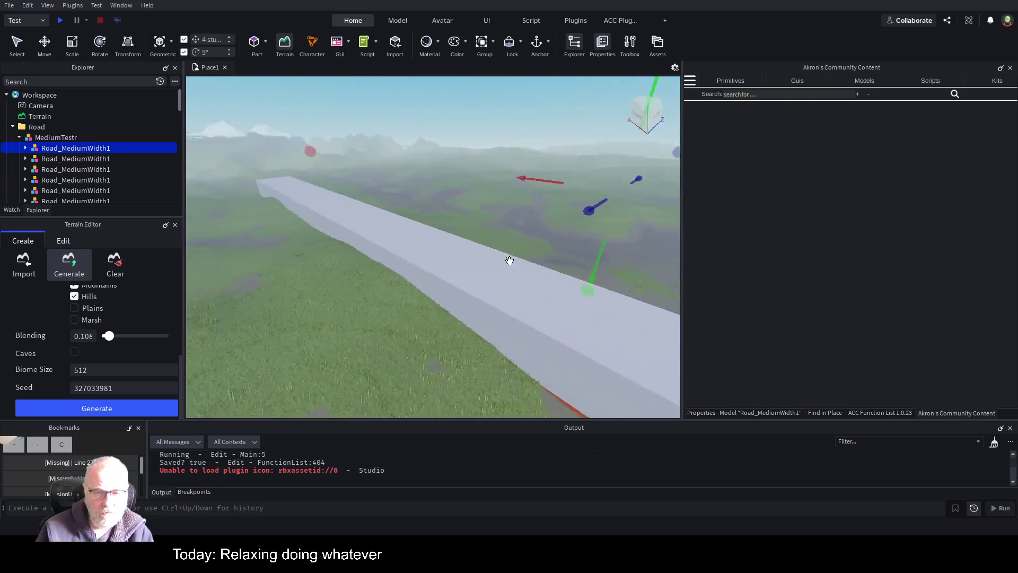
scroll(510, 261, "up", 5)
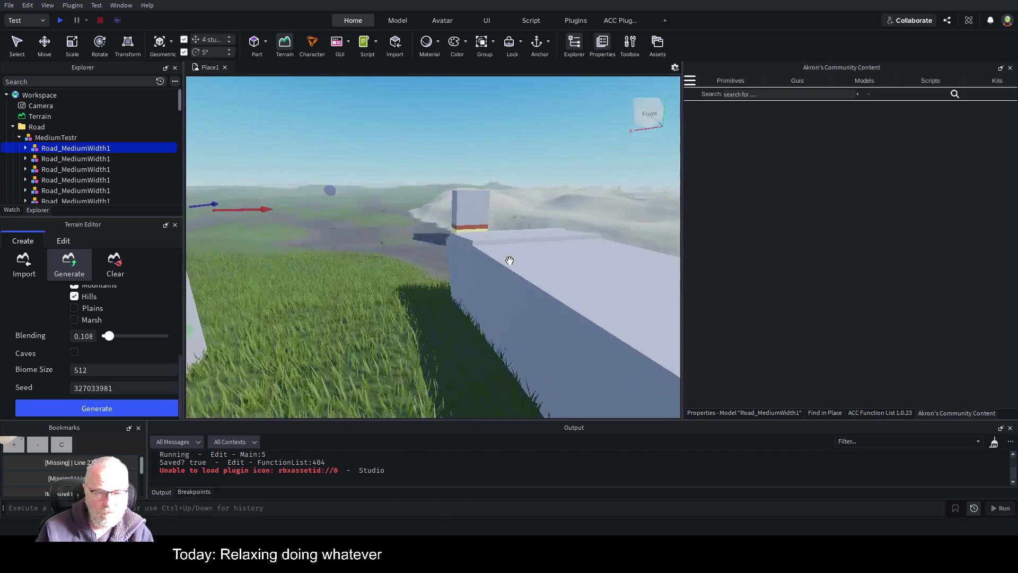
scroll(510, 261, "down", 5)
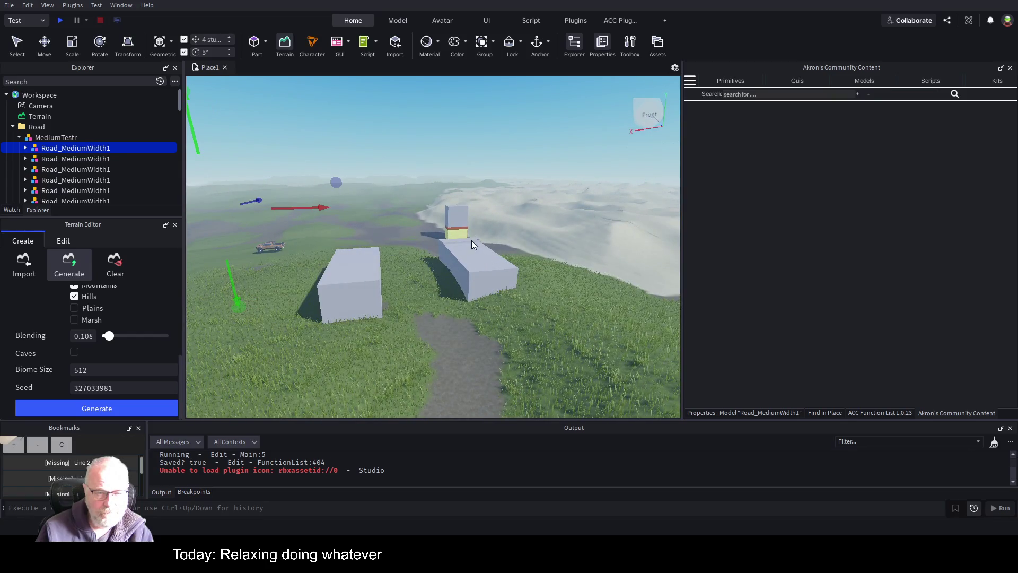
Collapse MediumTestr, compare Road_Small and Road_MediumWidth2, then start renaming Road_MediumWidth1.
left_click(24, 137)
scroll(44, 147, "down", 2)
scroll(53, 163, "down", 2)
left_click(62, 187)
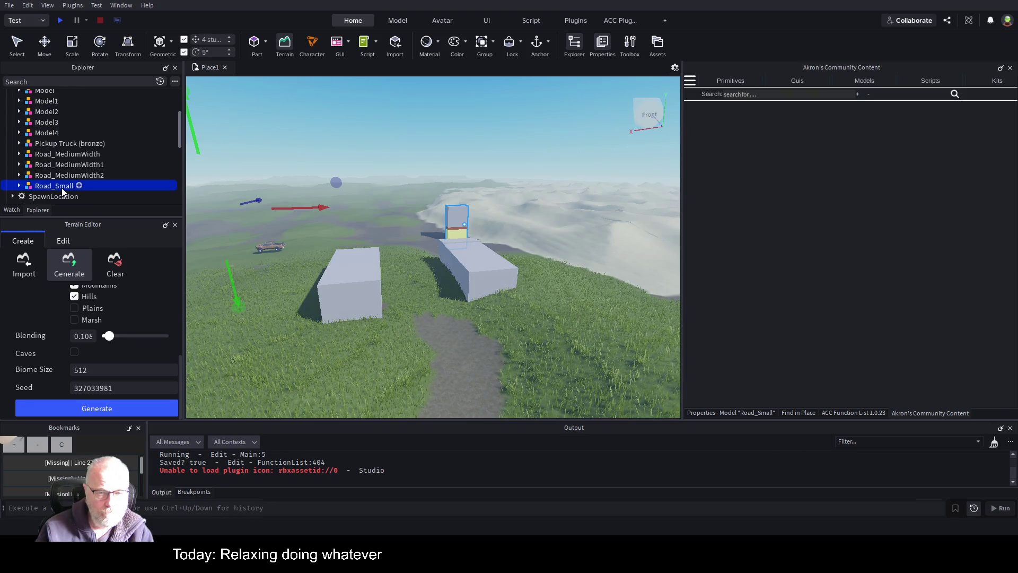
left_click(81, 177)
left_click(84, 167)
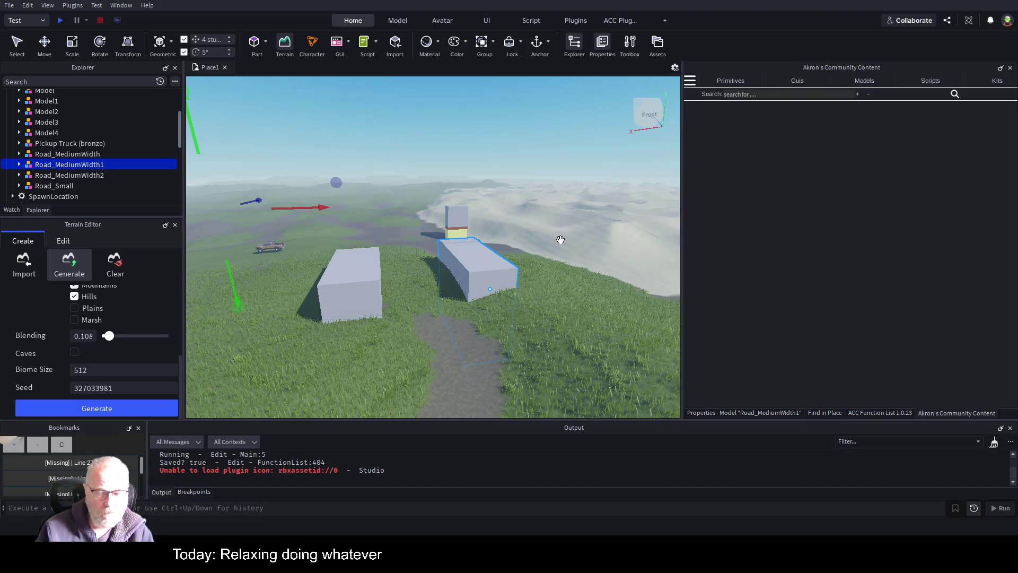
key("F2")
Name the road model 'thisOne' and look around the road blocks.
type("thi")
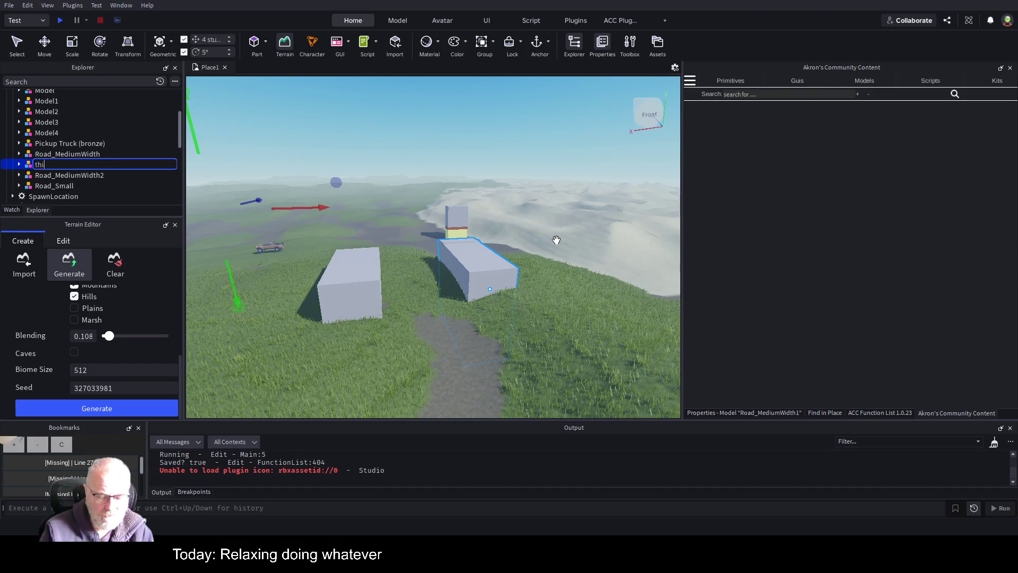
type("sOne")
key("Return")
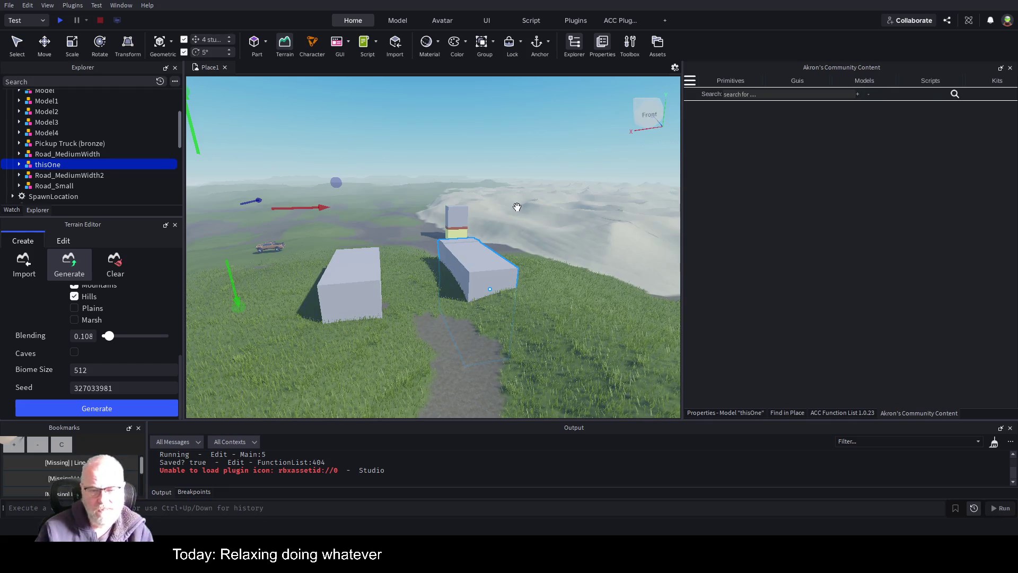
key("d")
key("Left")
key("Left")
key("Left")
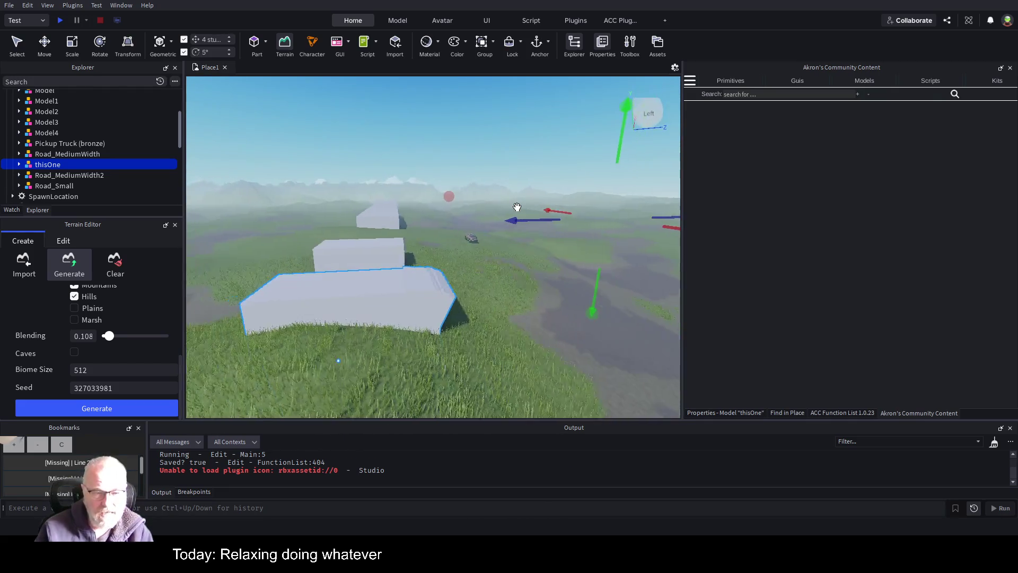
scroll(518, 207, "down", 3)
key("Right")
key("Right")
key("Right")
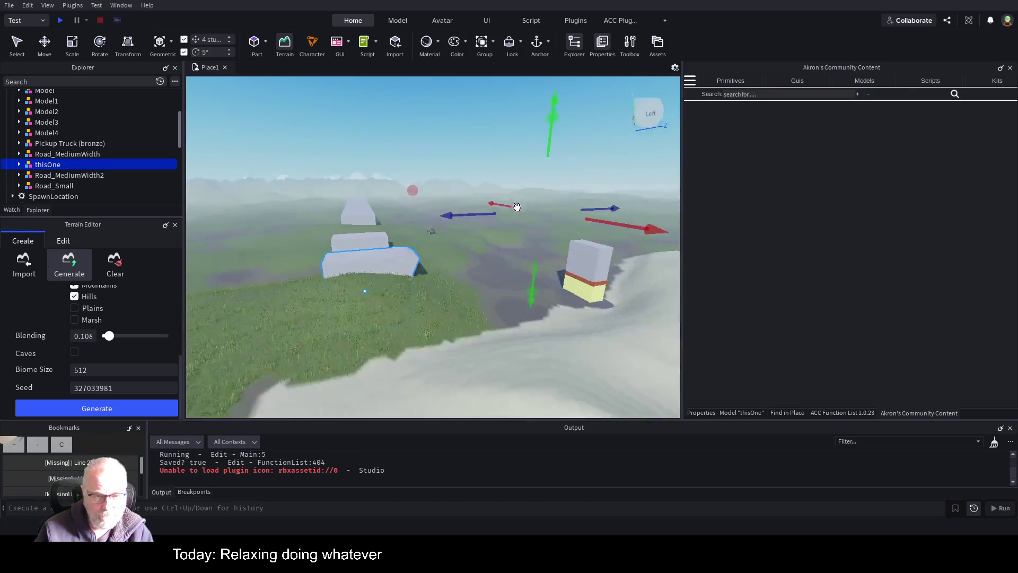
key("Right")
key("Right")
key("Right")
key("Right")
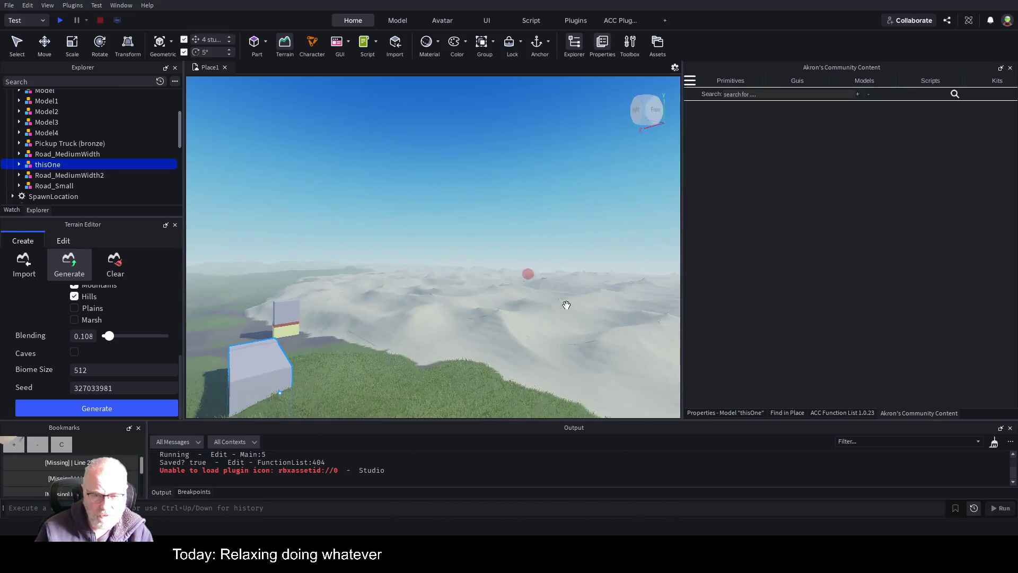
key("Right")
key("Right")
key("Right")
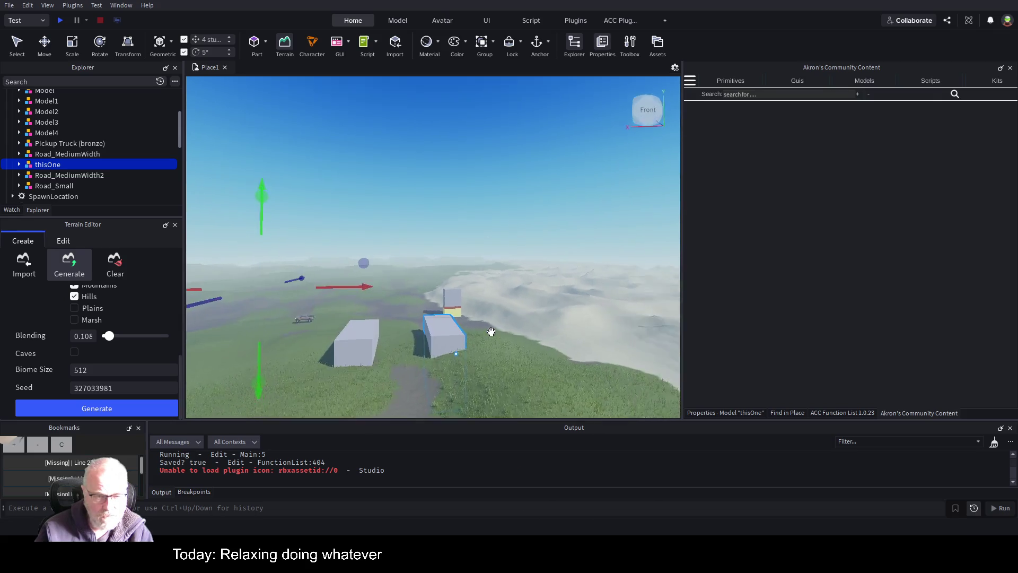
key("Left")
key("Left")
key("Left")
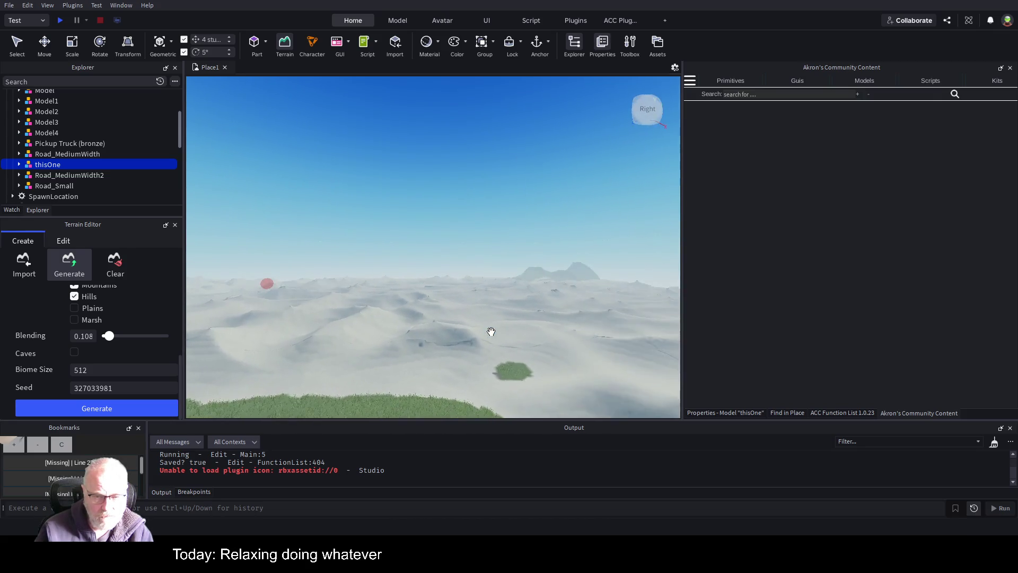
key("Left")
key("Left")
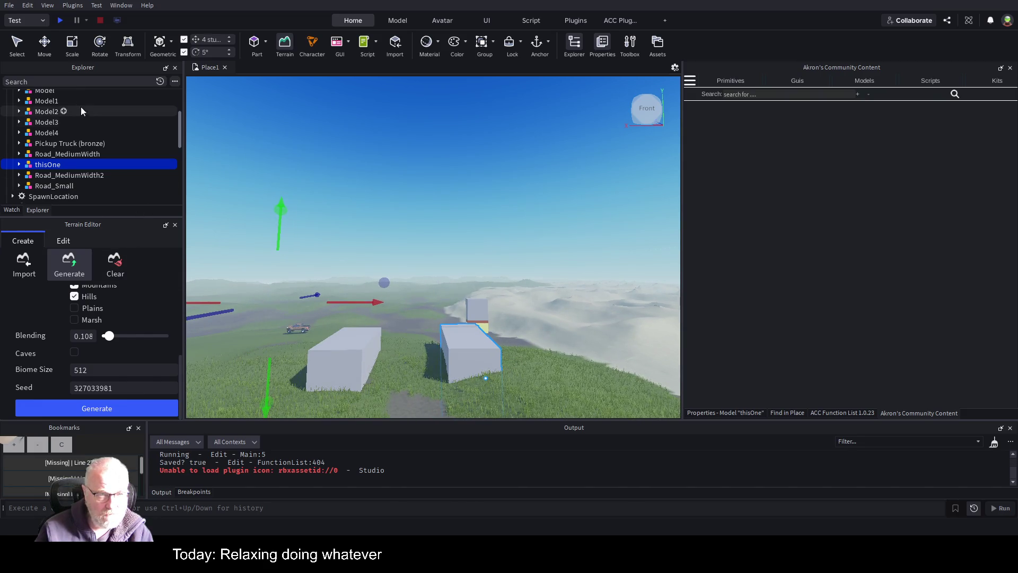
key("ctrl+2")
Raise thisOne about 18.8 studs, then drop it 8 studs onto the grass.
mouse_move(481, 333)
left_mouse_down()
mouse_move(494, 283)
mouse_move(495, 308)
left_mouse_up()
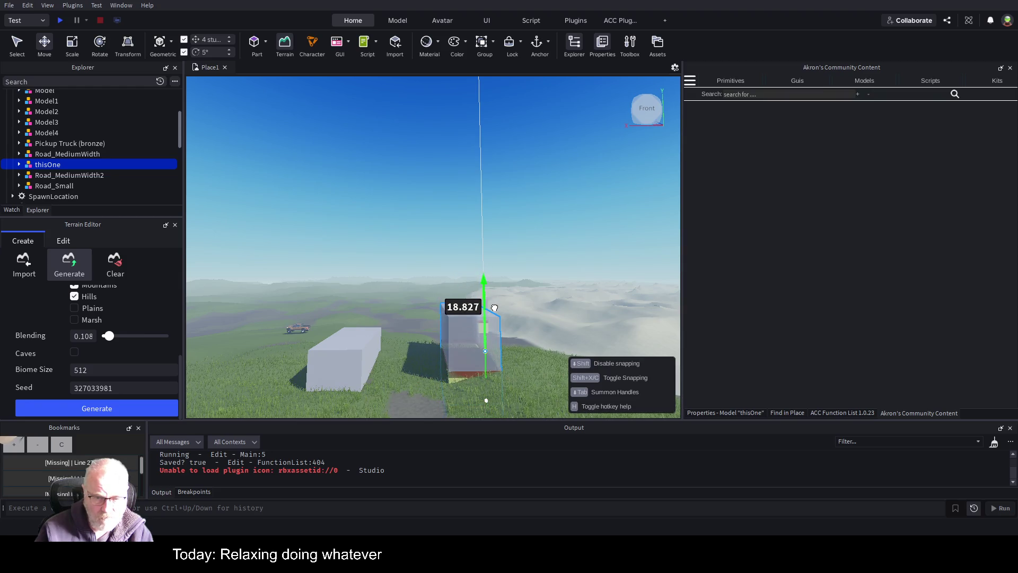
key("f")
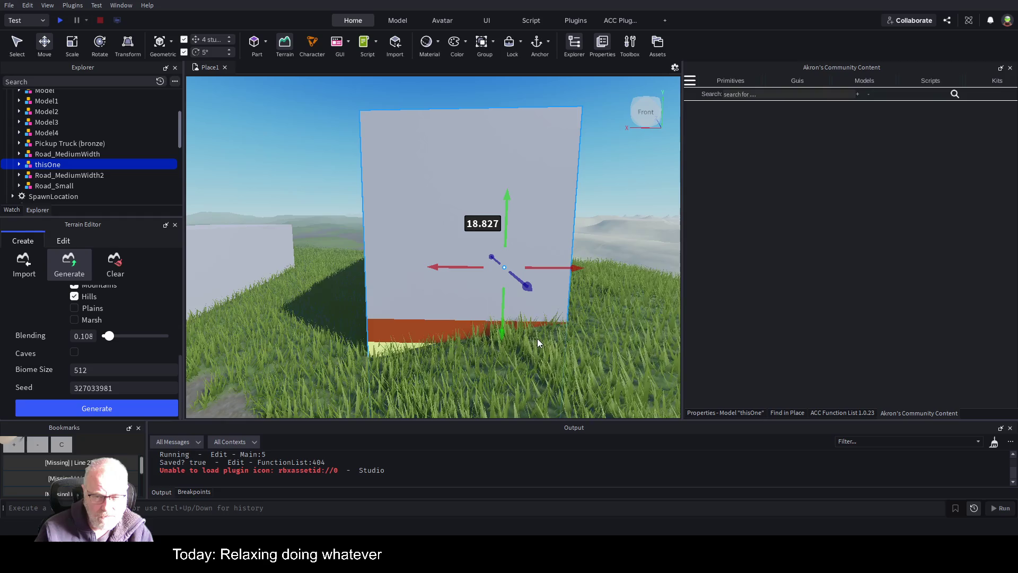
left_click_drag(505, 211, 503, 233)
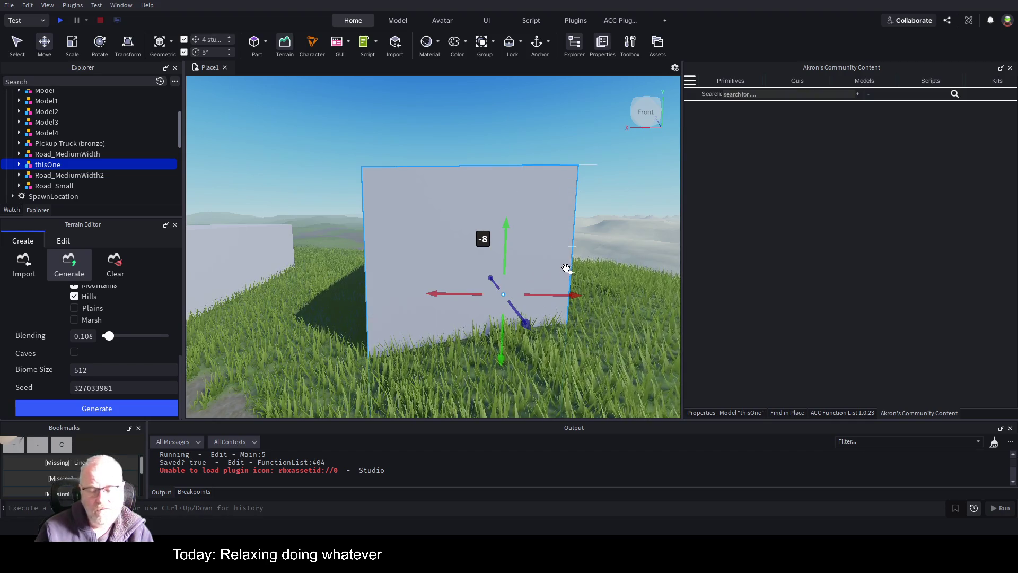
scroll(600, 262, "down", 5)
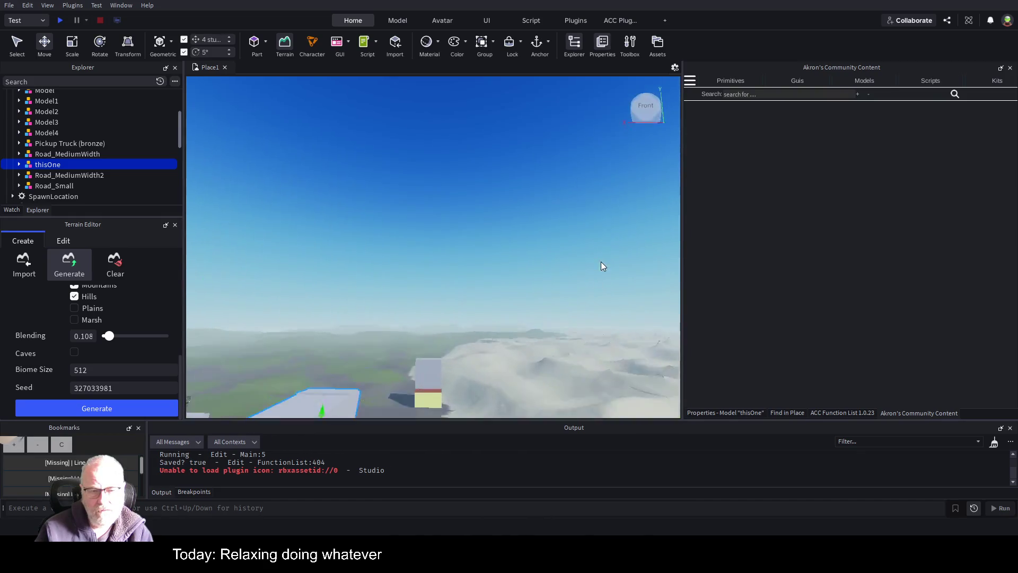
key("f")
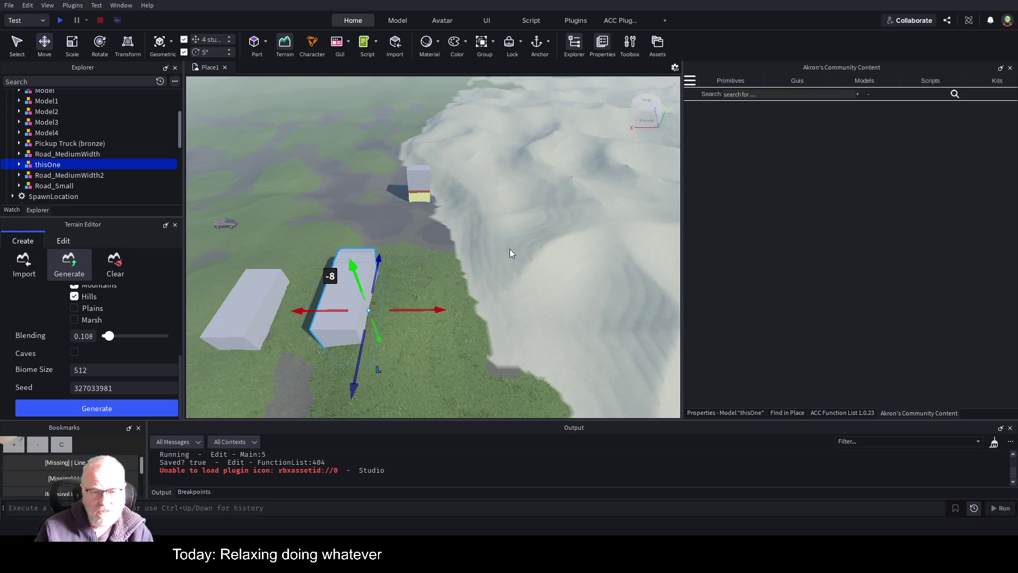
scroll(509, 253, "up", 2)
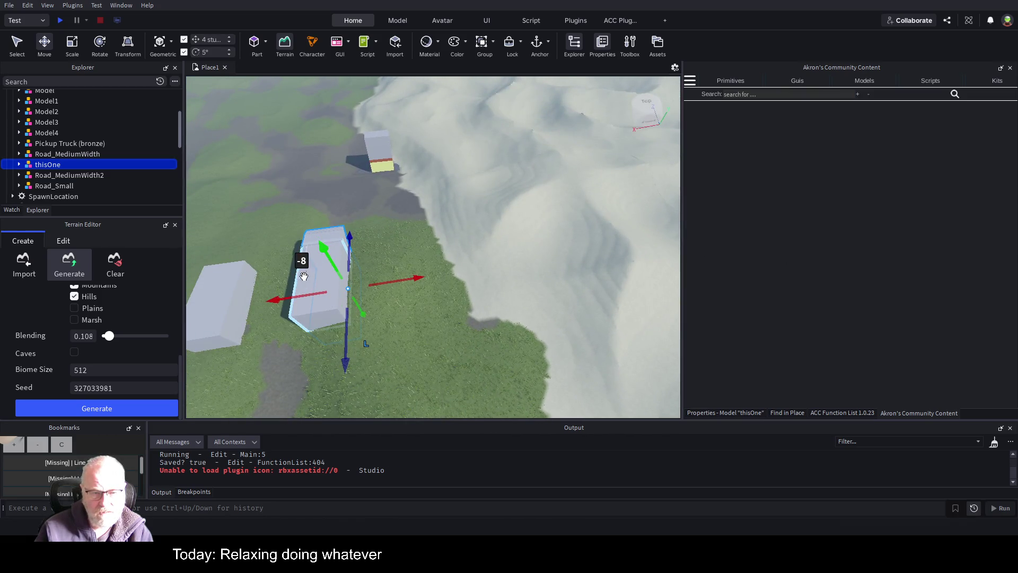
left_click(19, 165)
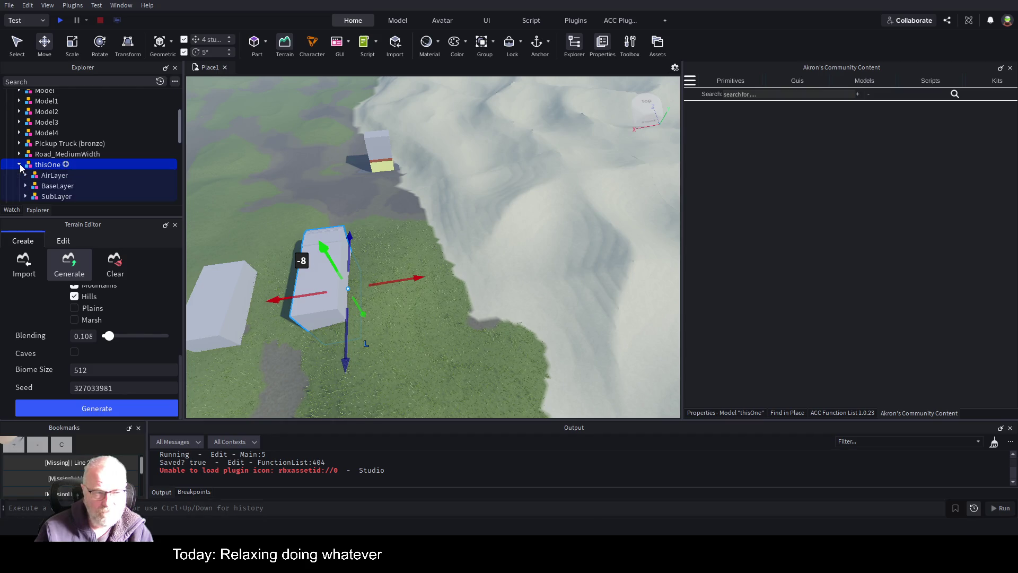
Select the first Air part in thisOne's AirLayer and orbit around to inspect it.
left_click(42, 177)
left_click(27, 174)
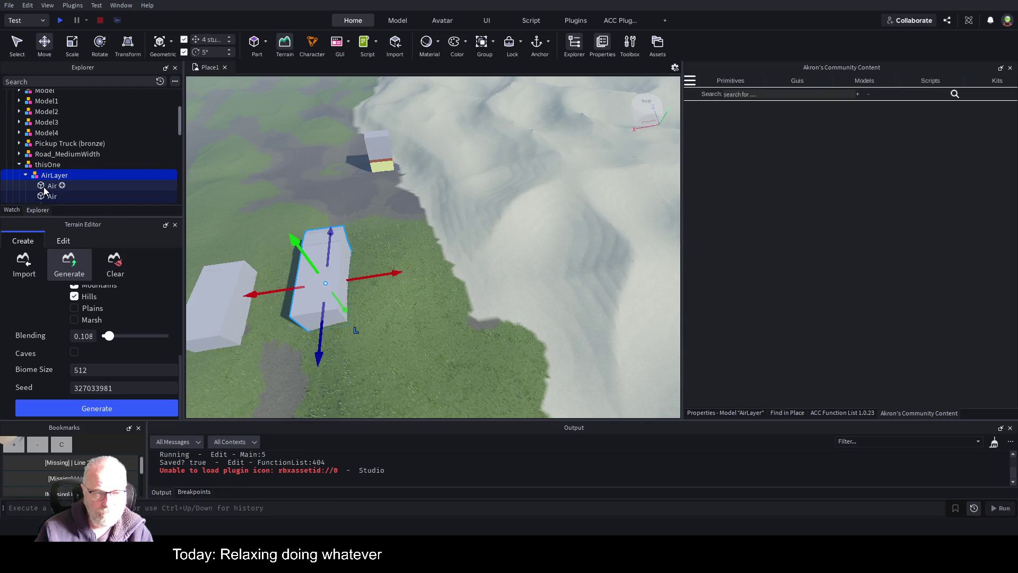
left_click(47, 186)
key("f")
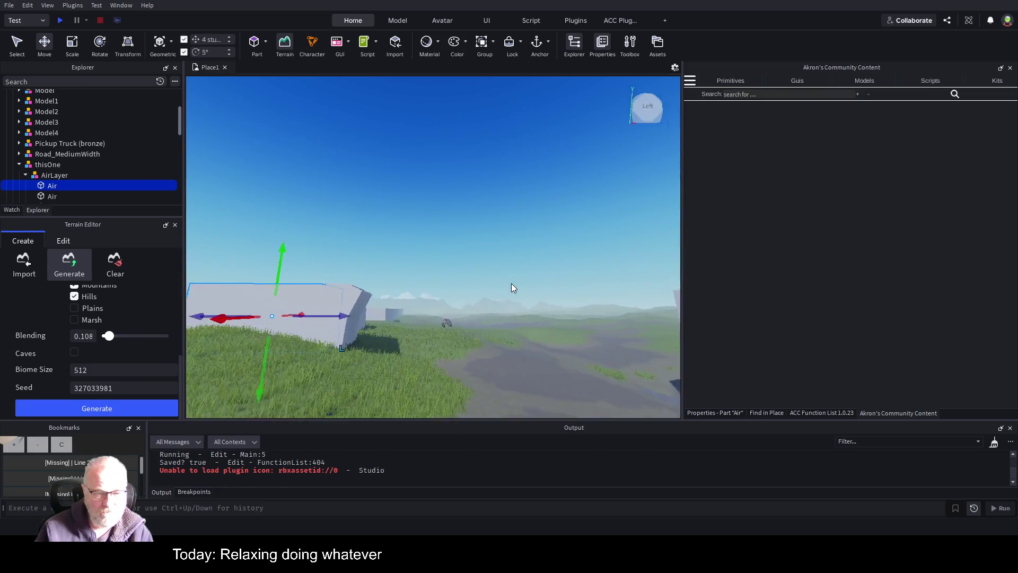
right_click(511, 283)
left_click_drag(511, 287, 400, 283)
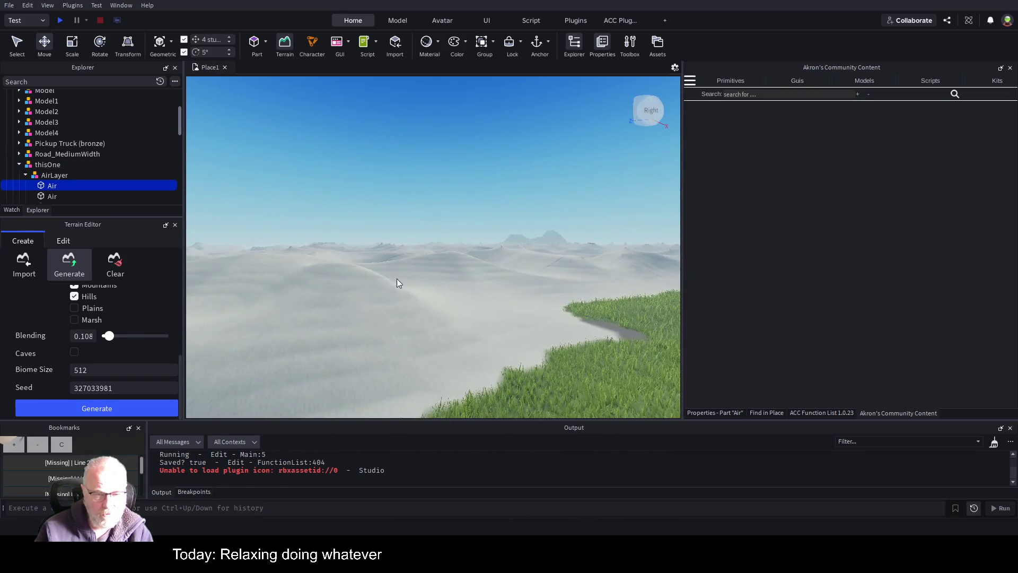
right_click(522, 281)
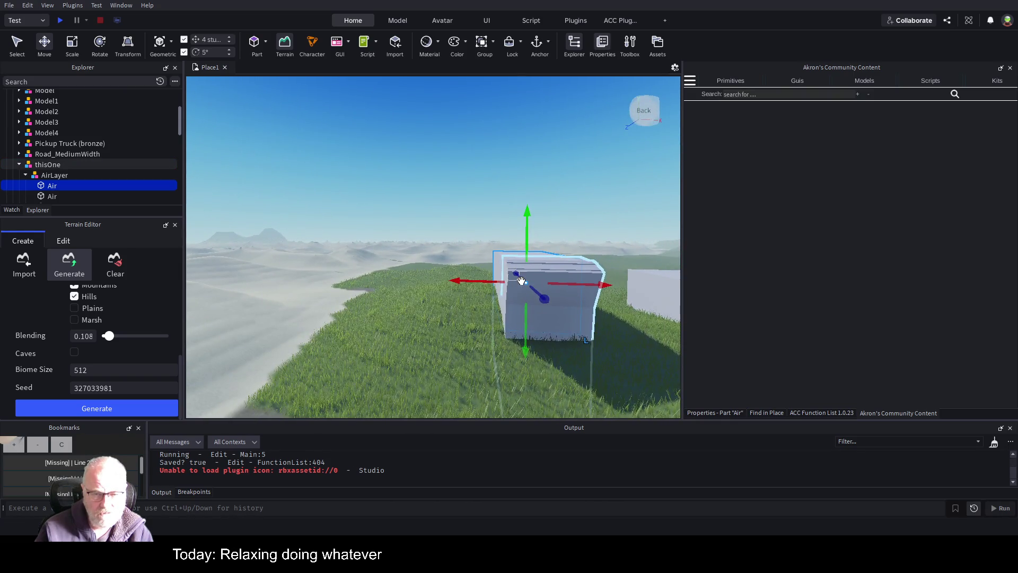
right_click(600, 260)
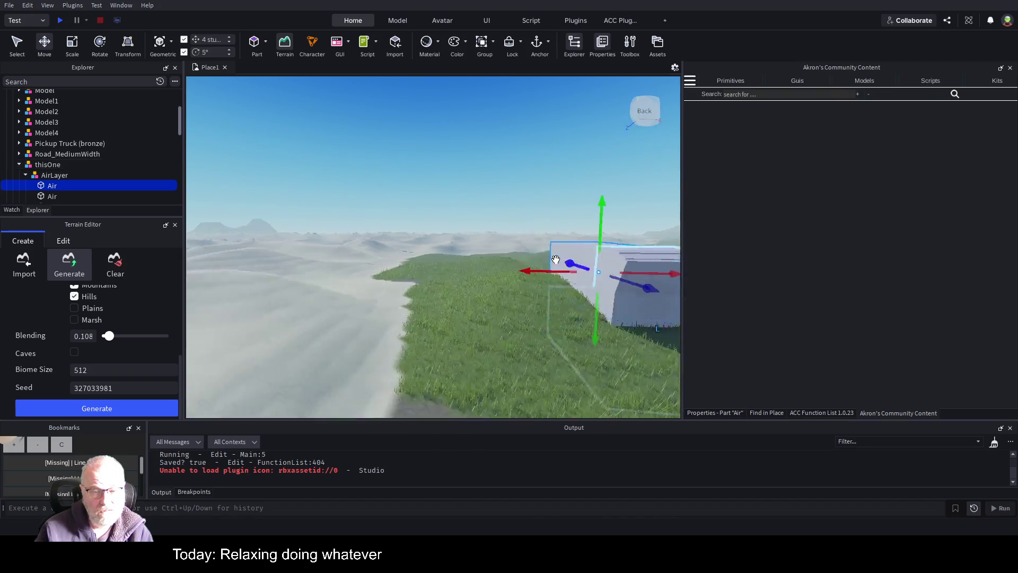
scroll(555, 260, "down", 3)
right_click(555, 260)
scroll(555, 260, "up", 3)
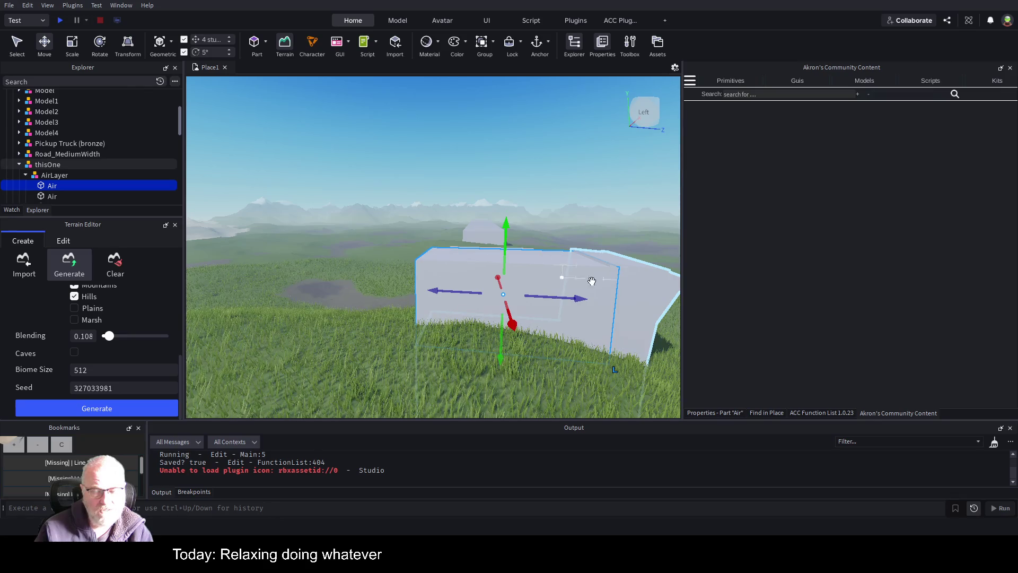
scroll(586, 265, "up", 5)
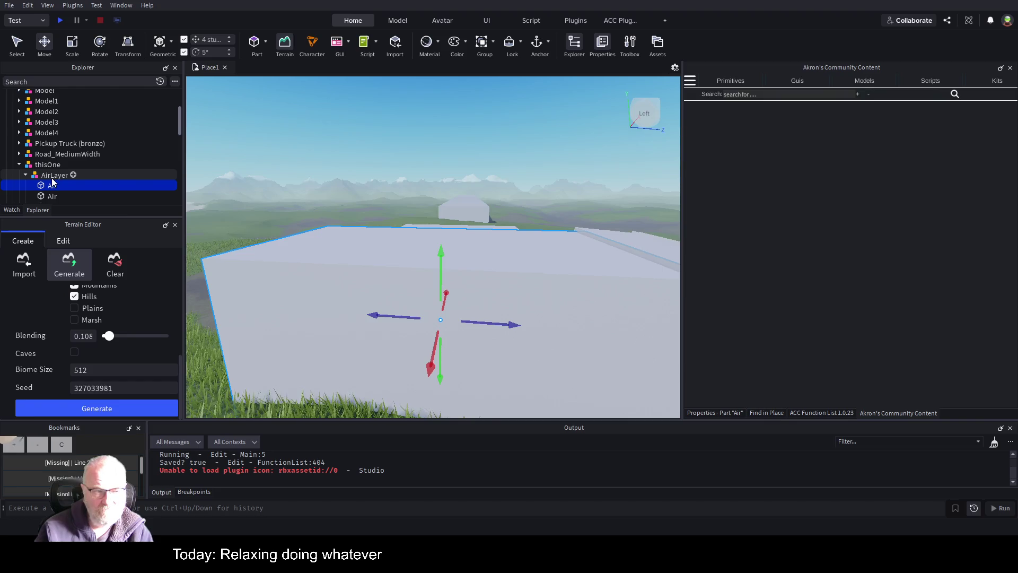
Duplicate the Air part and name the copy Air.
mouse_move(64, 187)
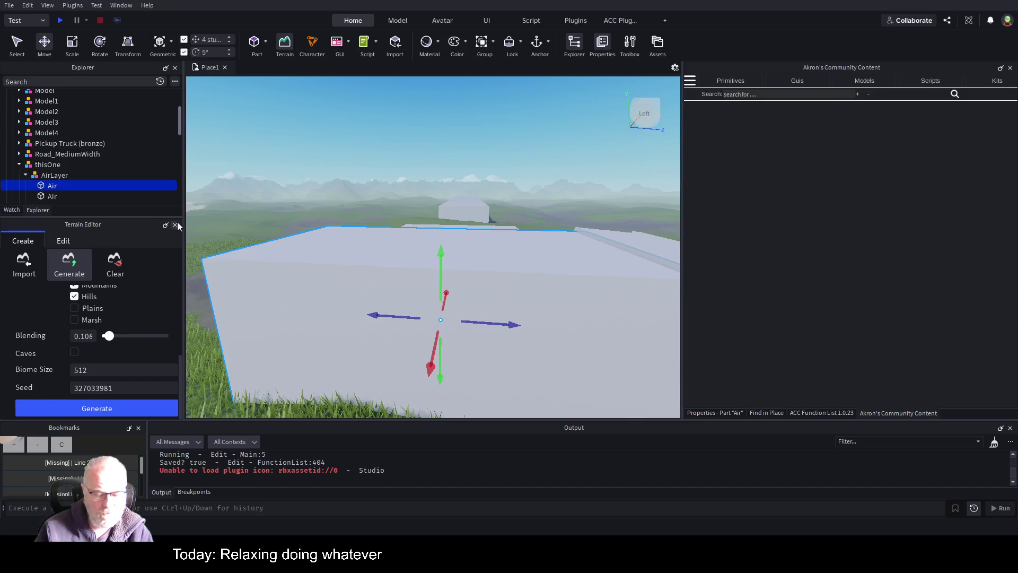
key("ctrl+d")
key("F2")
key("Return")
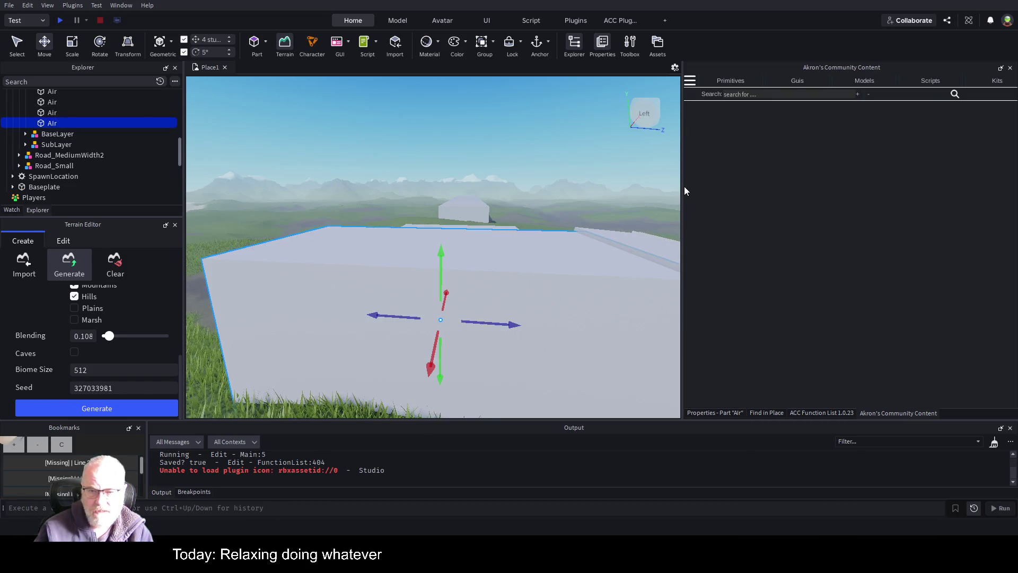
Widen the viewport and change the Air part's Shape from Block to Cylinder in Properties.
left_click_drag(684, 187, 824, 203)
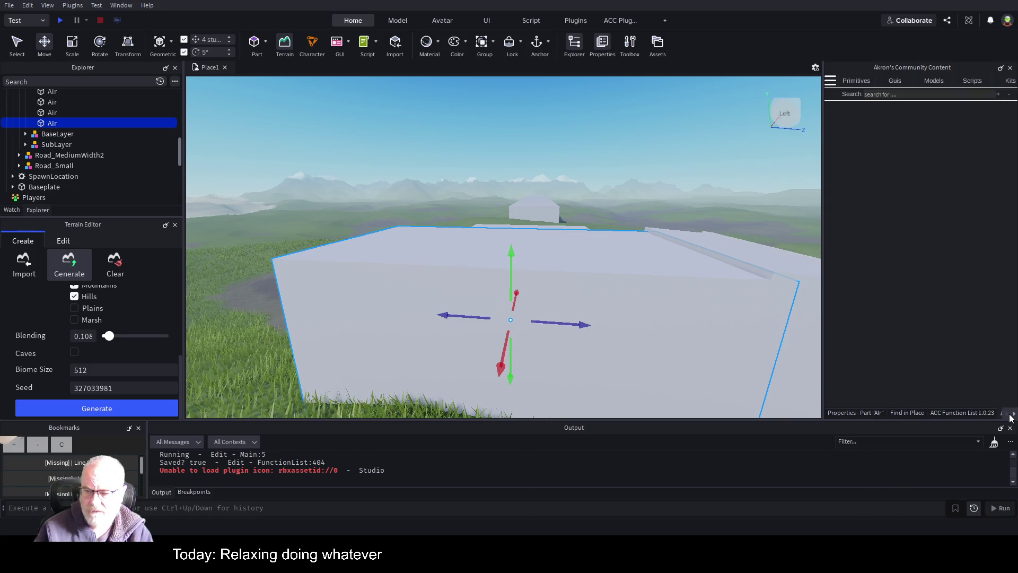
left_click(863, 412)
scroll(902, 275, "down", 5)
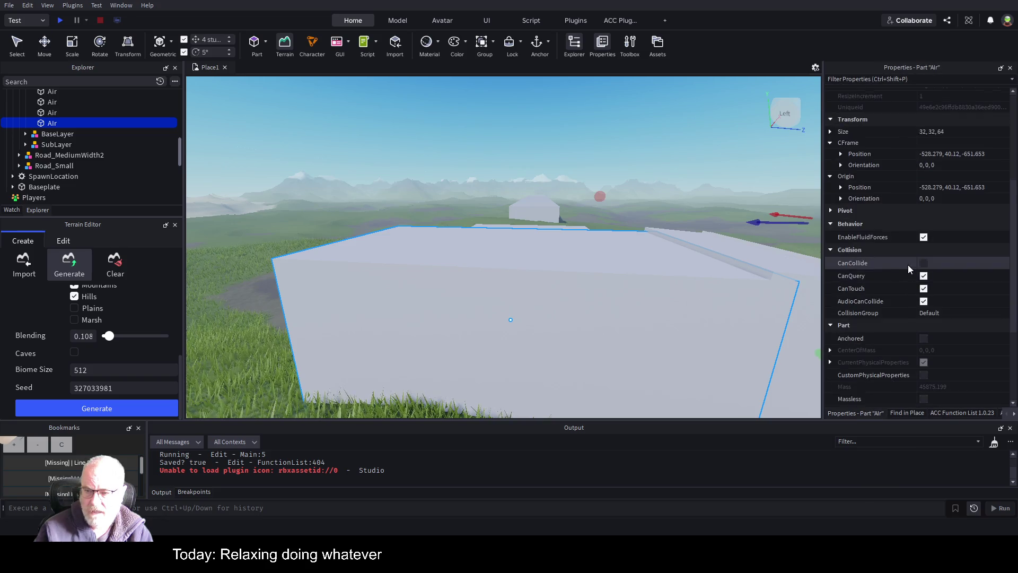
scroll(923, 269, "up", 1)
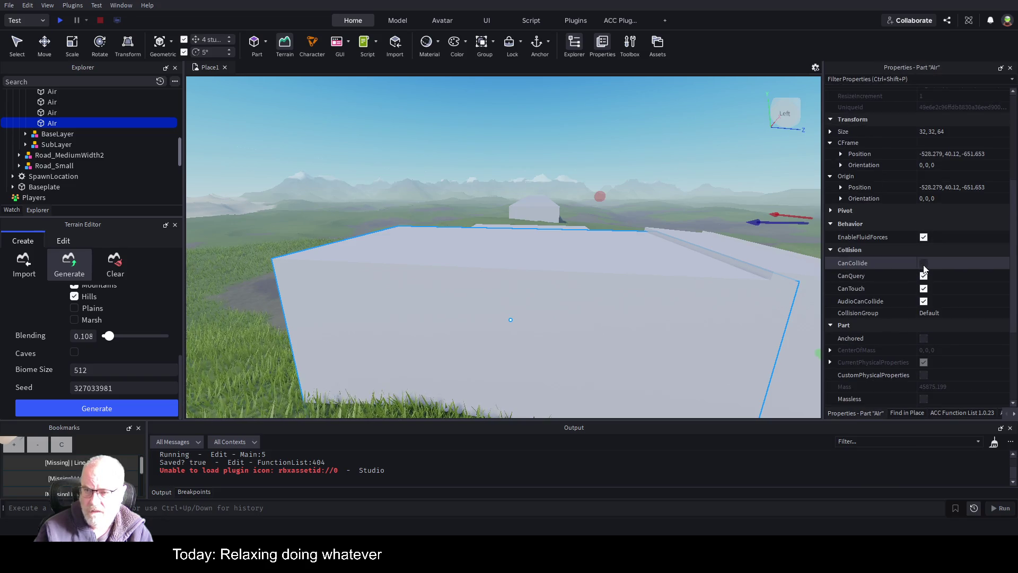
scroll(924, 269, "down", 3)
scroll(931, 273, "up", 3)
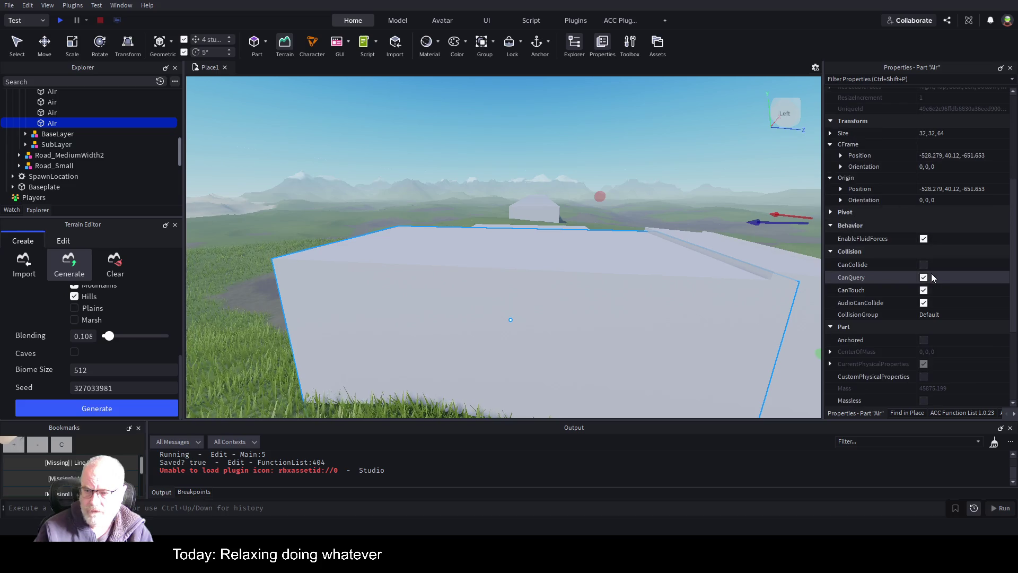
scroll(950, 266, "up", 4)
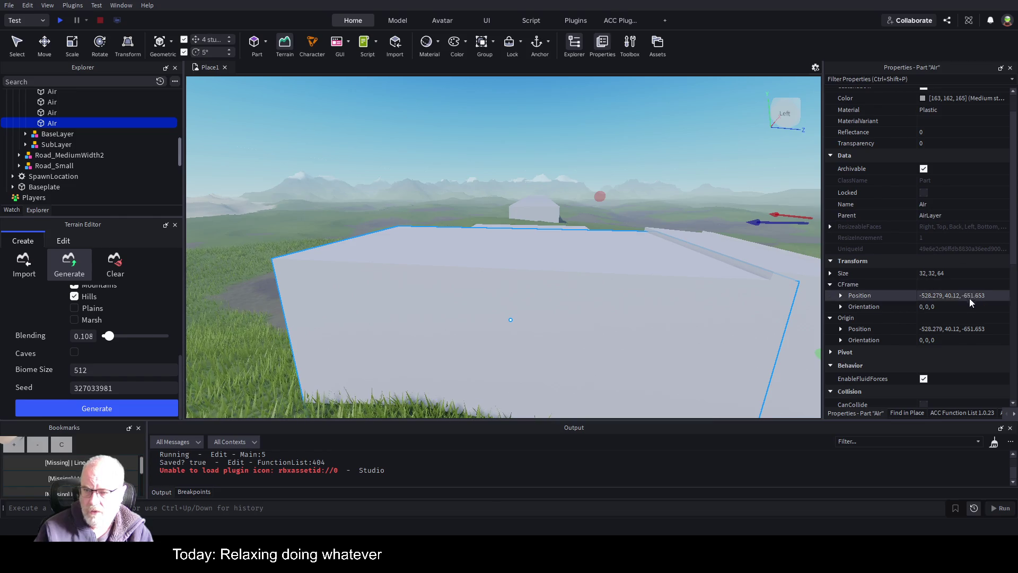
scroll(973, 307, "down", 1)
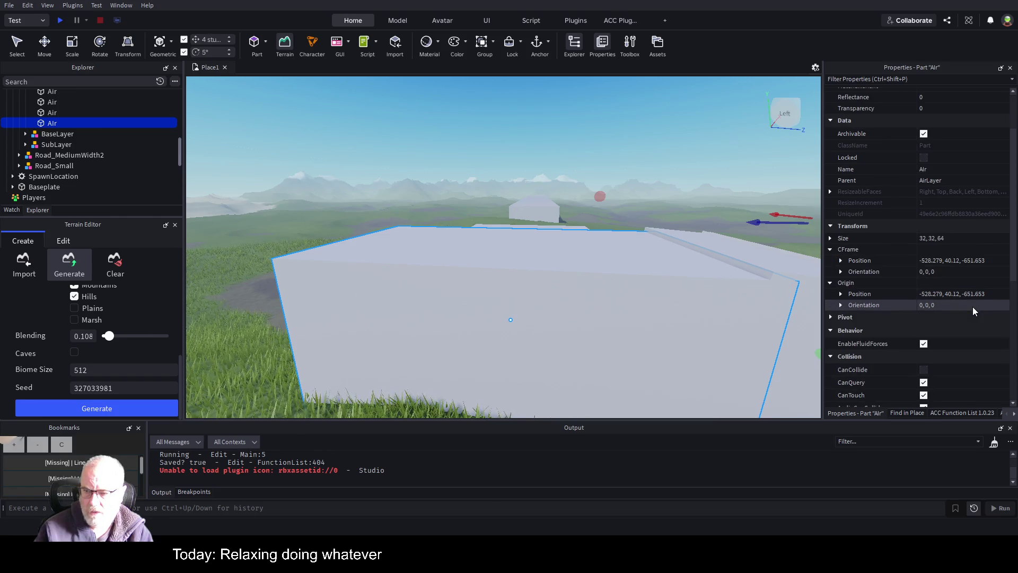
scroll(972, 312, "down", 2)
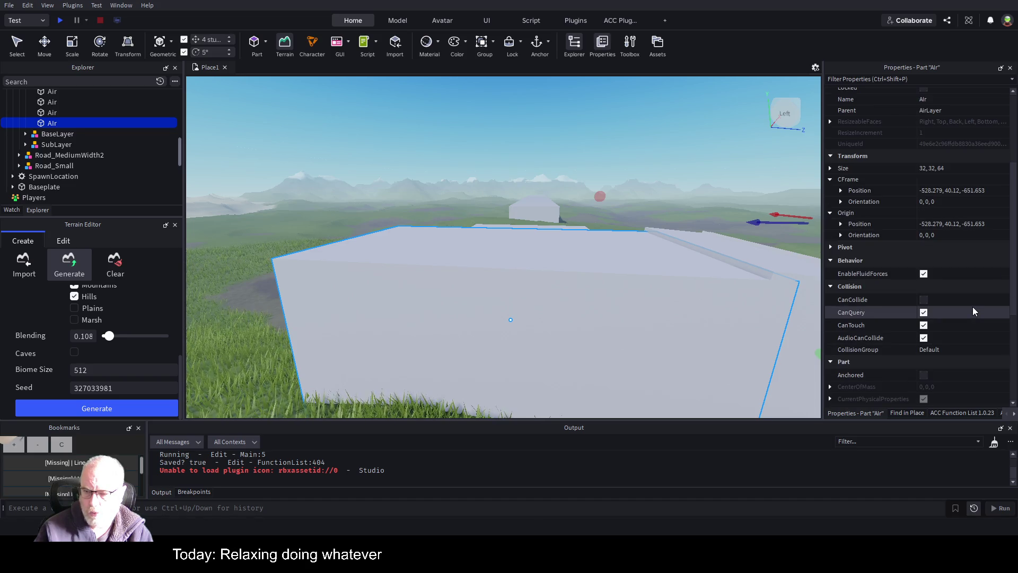
scroll(973, 307, "down", 2)
left_click(954, 388)
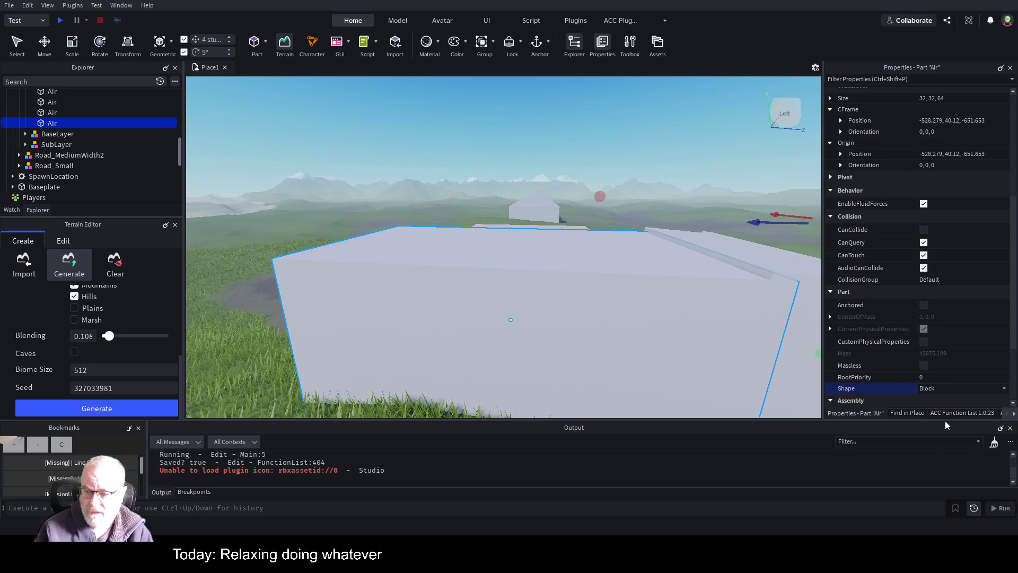
key("Down")
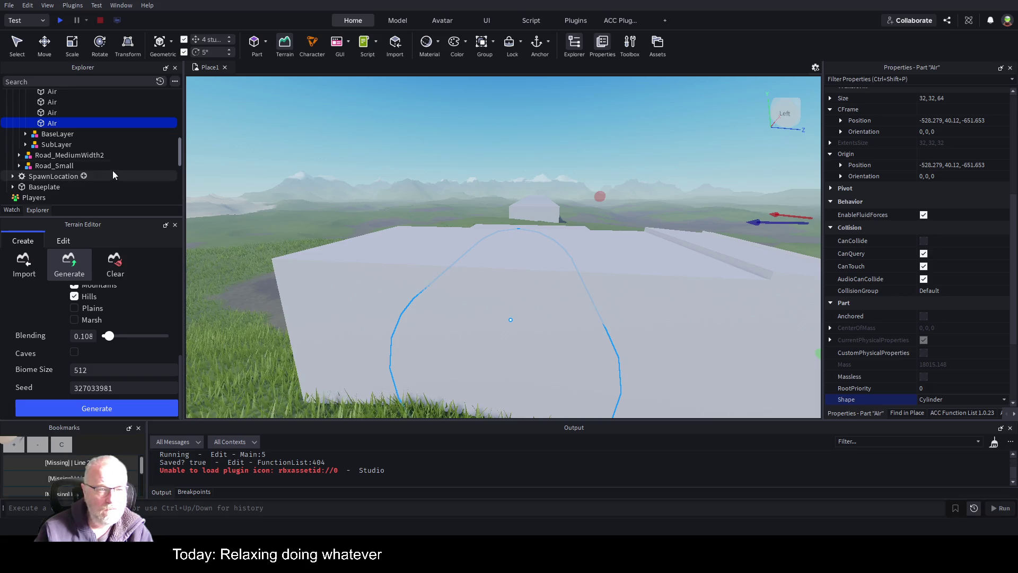
Try raising and lengthening the cylinder, then undo back to 32 × 32 × 64 at height 40.12.
left_click(45, 42)
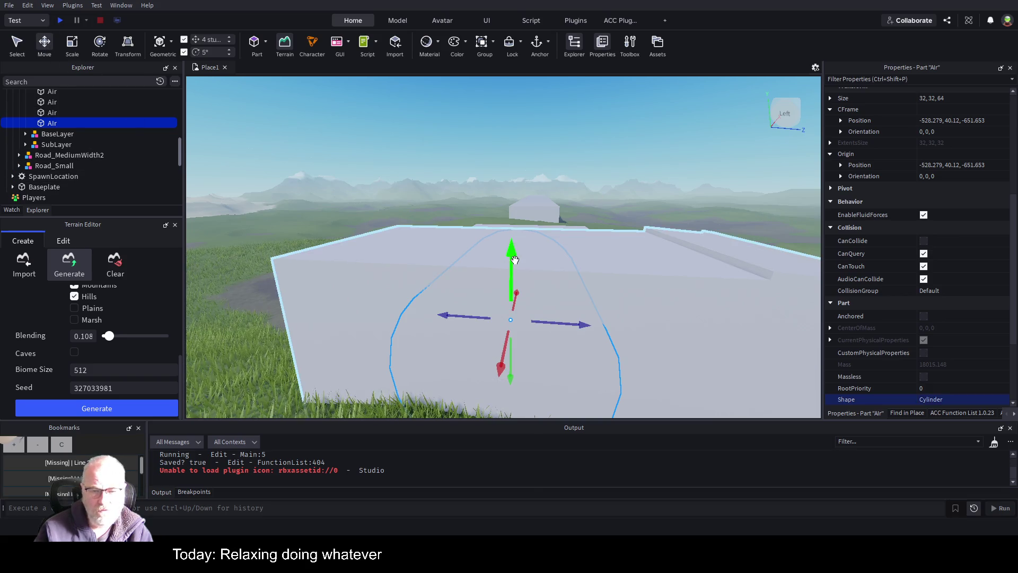
left_click_drag(508, 261, 512, 185)
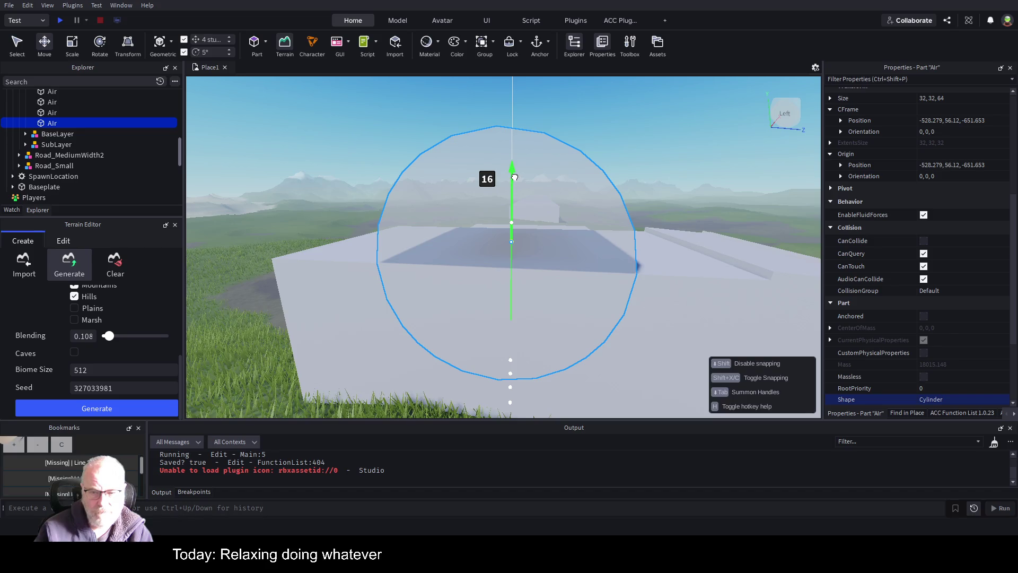
left_click_drag(737, 268, 732, 277)
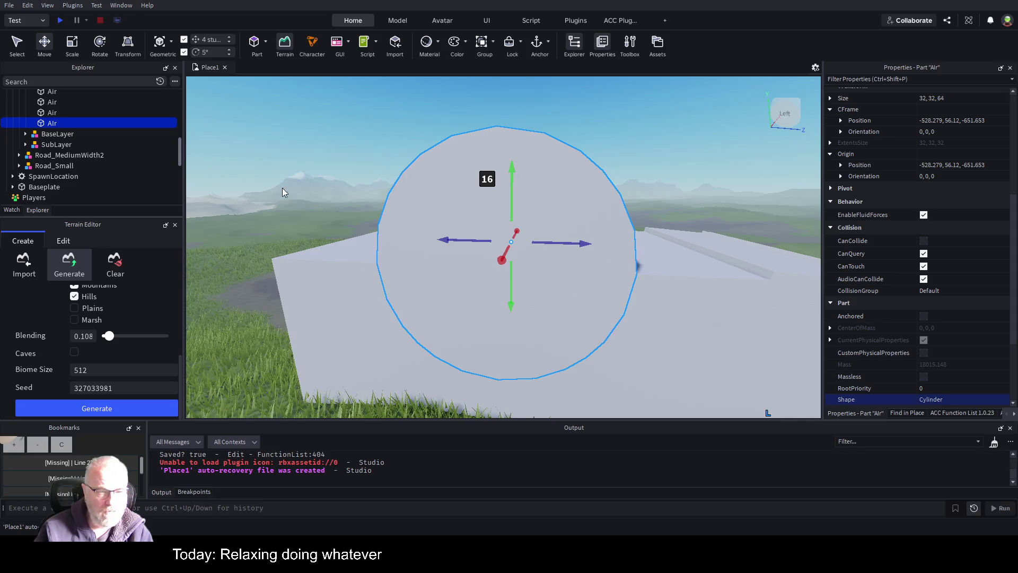
key("ctrl+3")
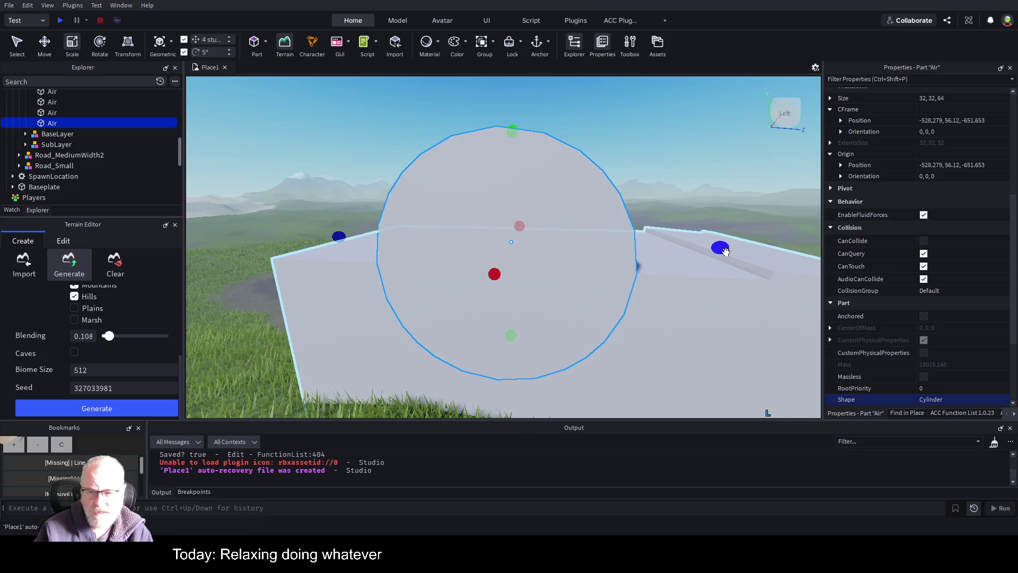
left_click_drag(721, 248, 811, 249)
key("s")
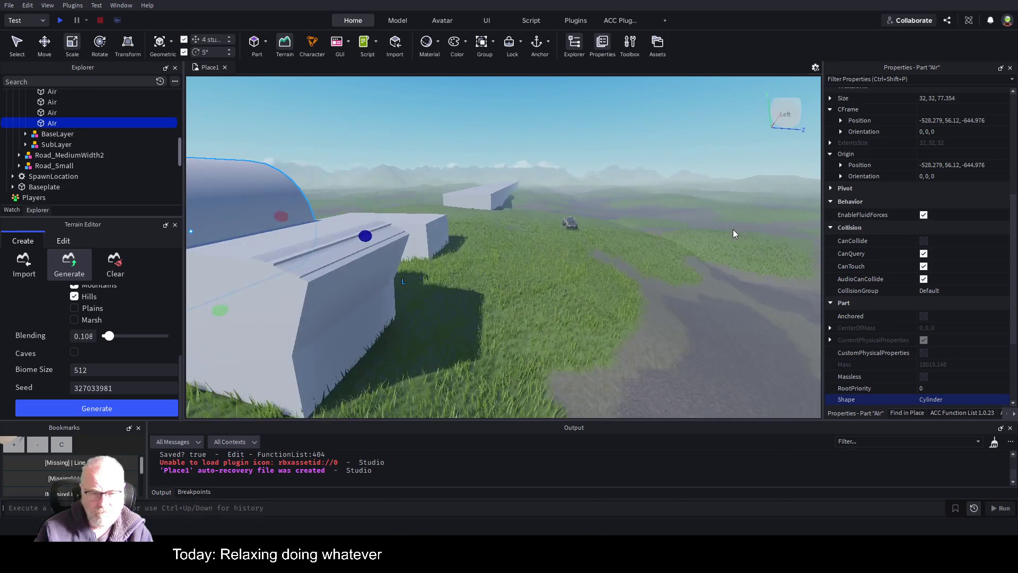
left_click_drag(547, 235, 730, 237)
key("f")
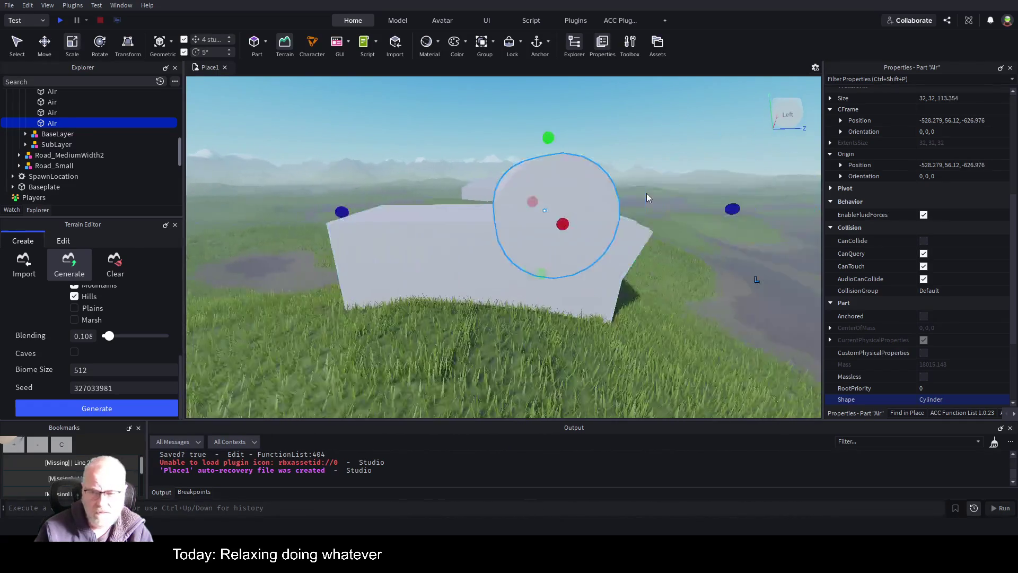
left_click_drag(341, 212, 202, 214)
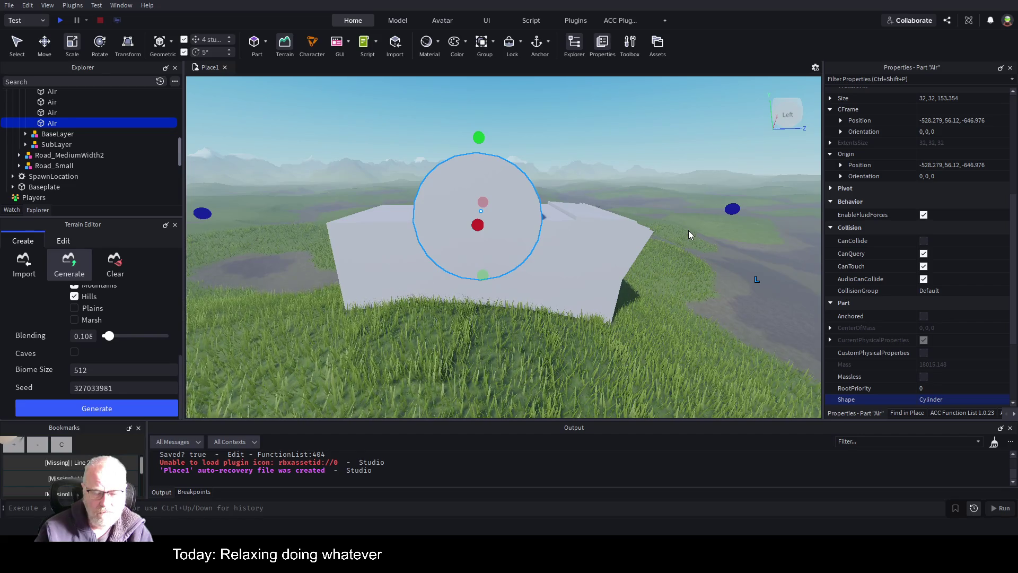
key("ctrl+z")
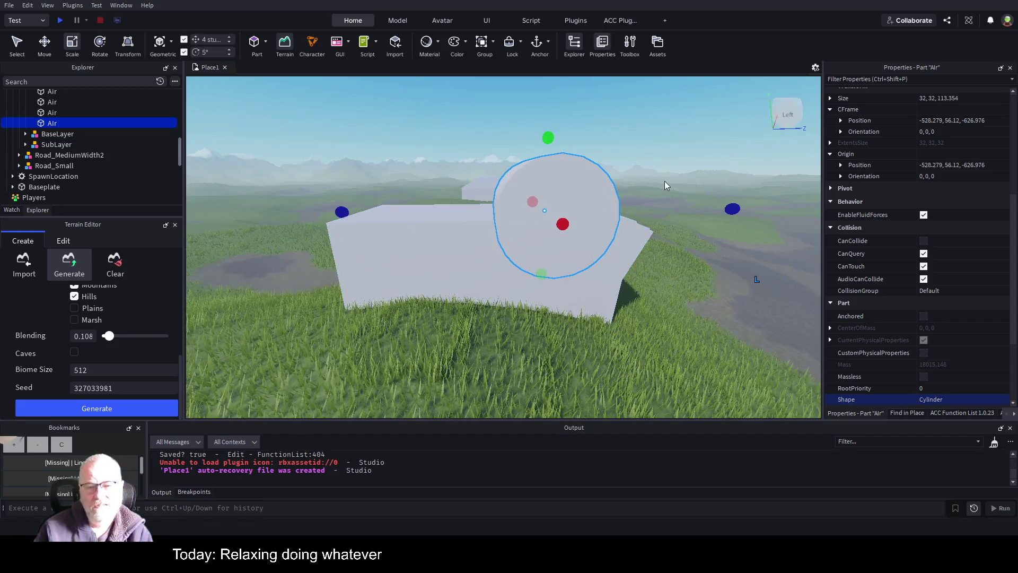
key("ctrl+z")
key("ctrl+z")
key("ctrl+z")
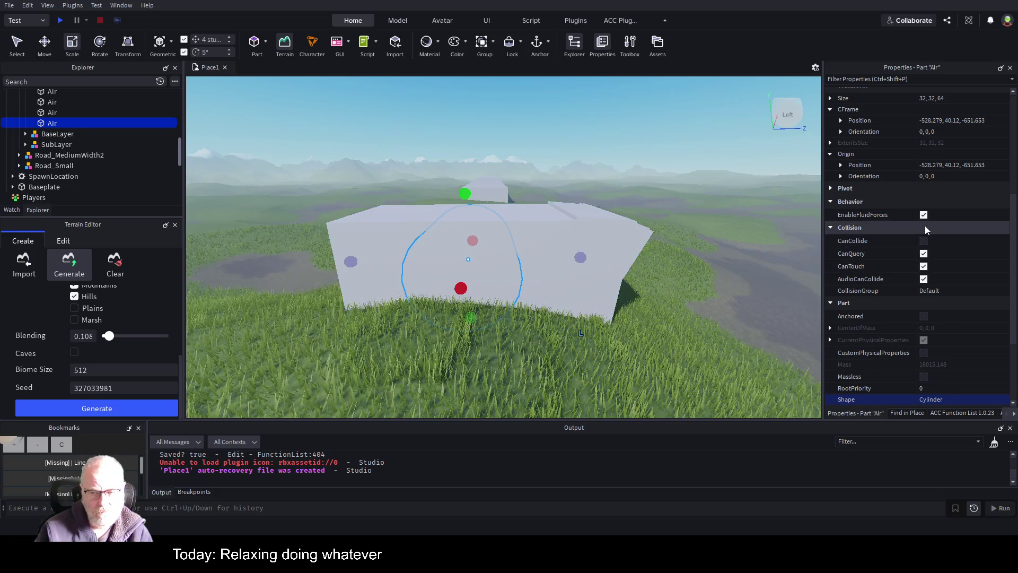
Raise the Air cylinder to height 52.12.
key("a")
key("f")
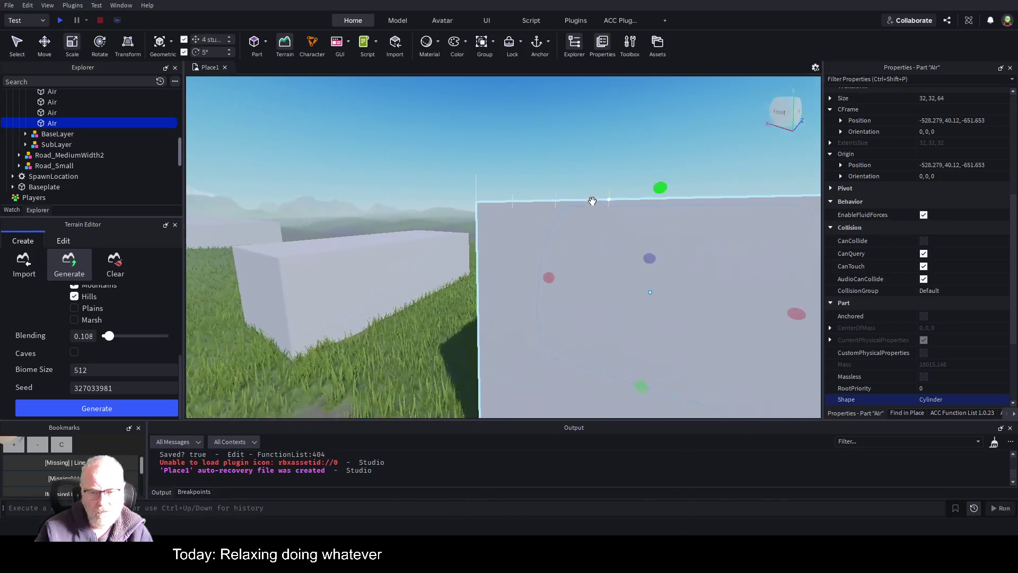
key("ctrl+2")
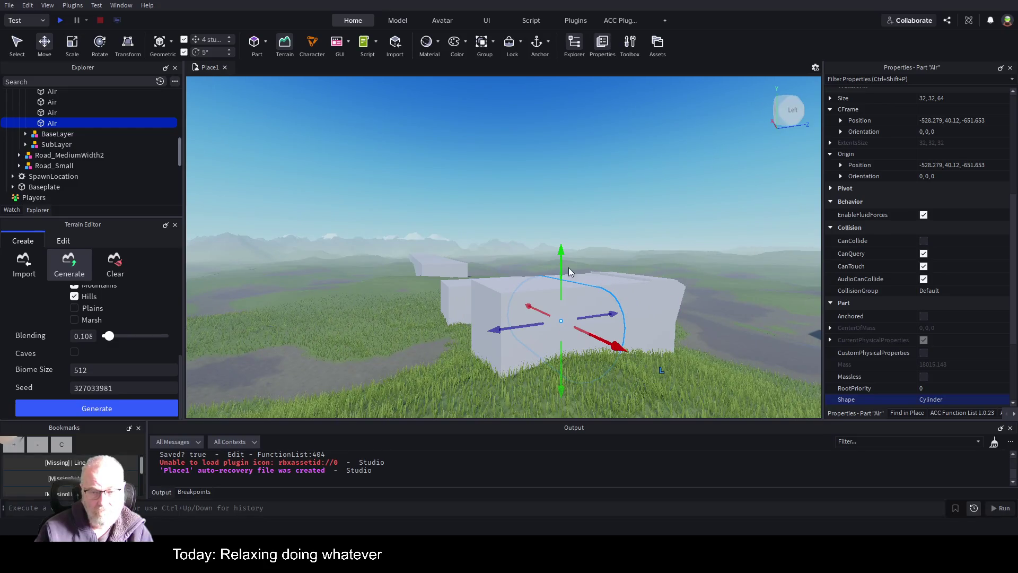
left_click_drag(561, 245, 561, 225)
key("d")
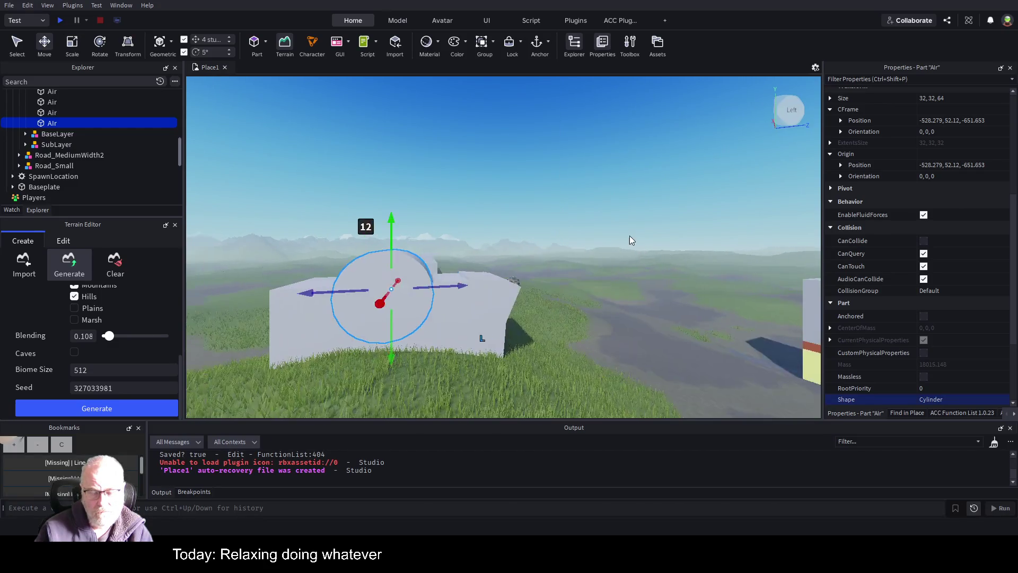
mouse_move(468, 283)
left_mouse_down()
mouse_move(443, 280)
mouse_move(488, 289)
left_mouse_up()
Duplicate the cylinder into Air1, Air2 and Air3, sliding each along the tunnel.
key("ctrl+d")
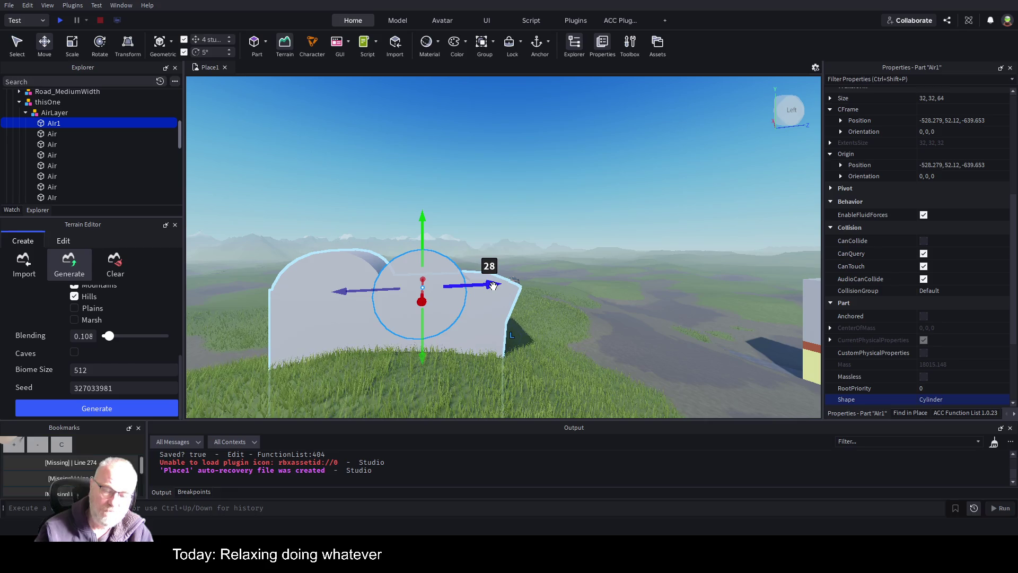
mouse_move(493, 286)
left_mouse_down()
mouse_move(461, 286)
mouse_move(550, 289)
left_mouse_up()
key("ctrl+d")
key("ctrl+d")
key("d")
key("a")
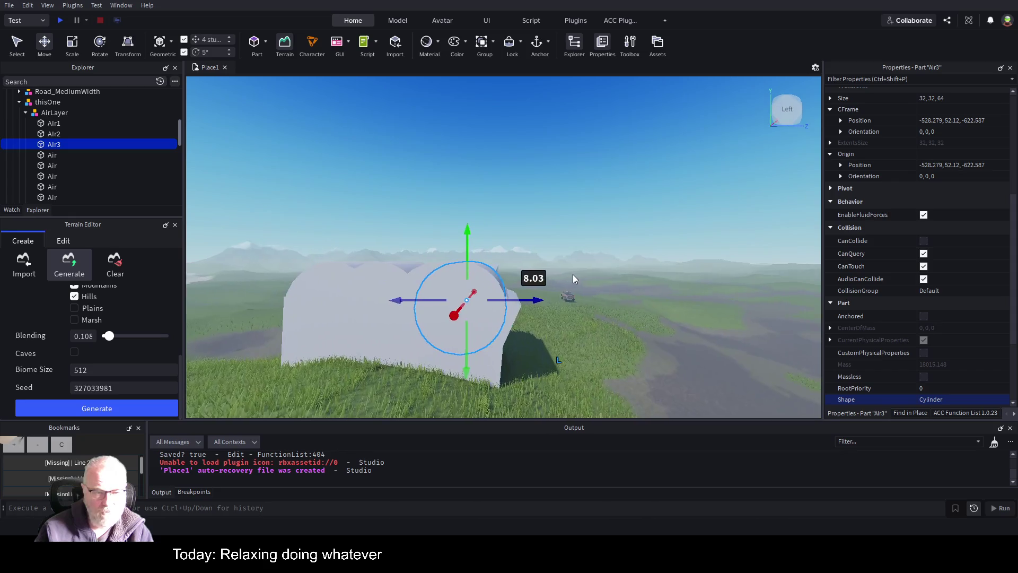
left_click_drag(537, 300, 549, 302)
scroll(606, 352, "down", 5)
key("a")
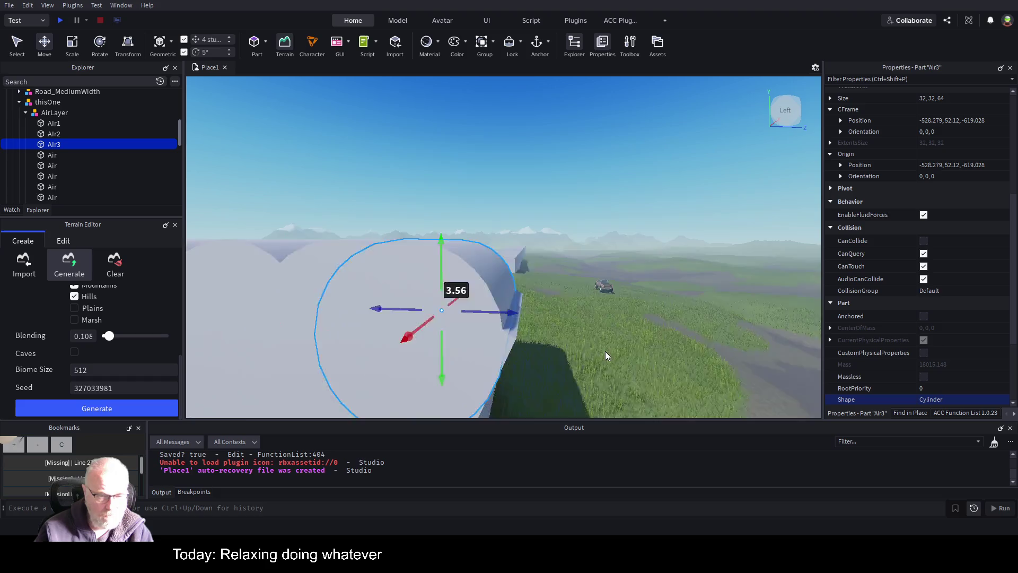
key("f")
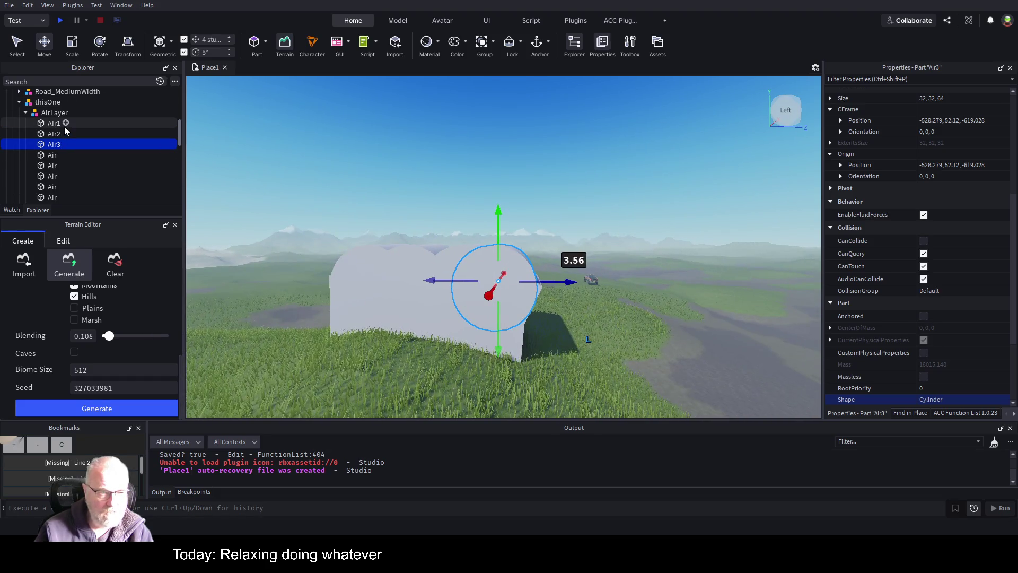
left_click(49, 123)
key("ctrl+1")
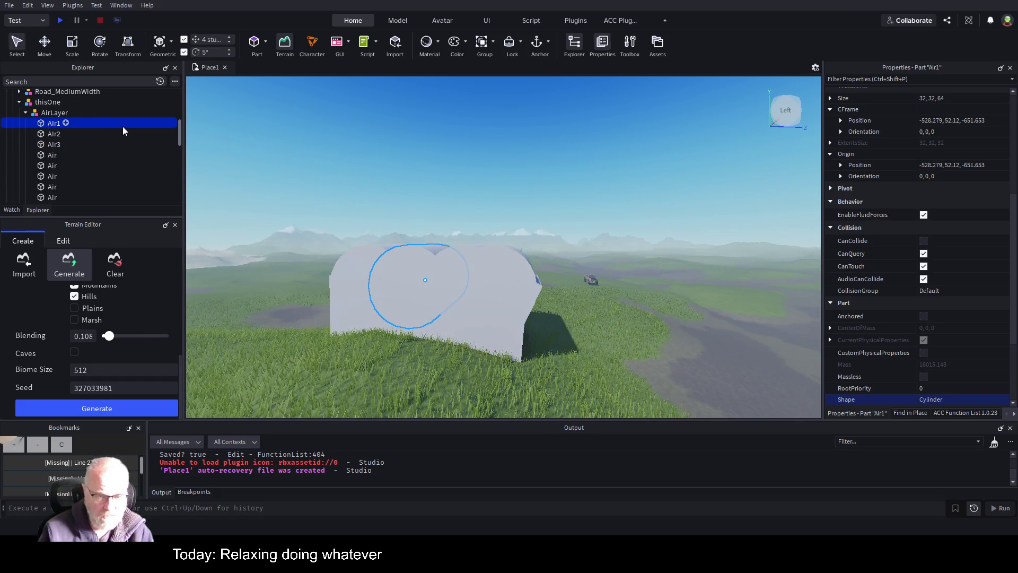
Rename the three numbered parts under AirLayer to Air.
left_click(47, 125)
type("ir")
key("Return")
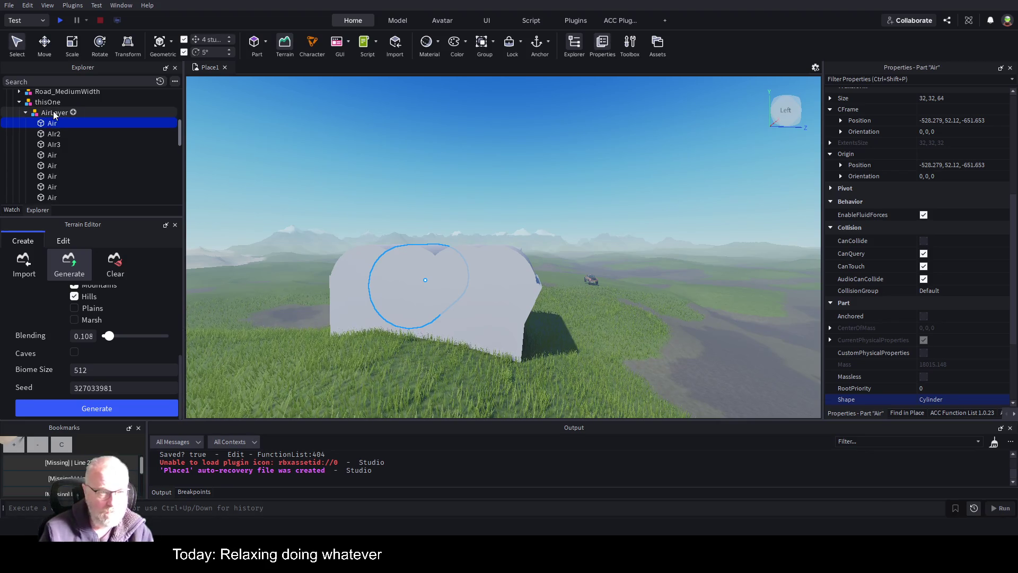
key("Down")
key("F2")
type("r")
key("Return")
key("Down")
key("F2")
key("Return")
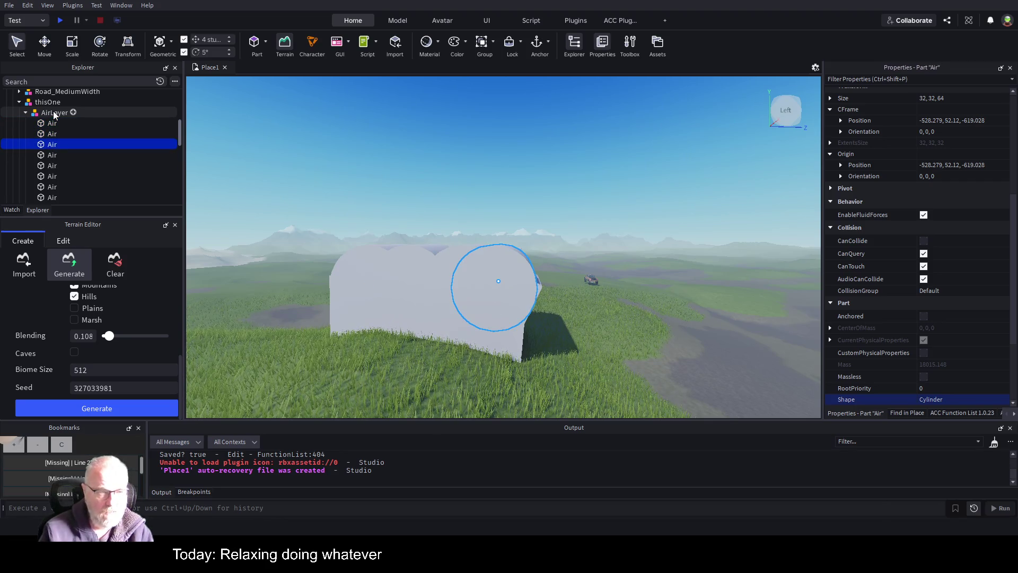
scroll(435, 249, "down", 3)
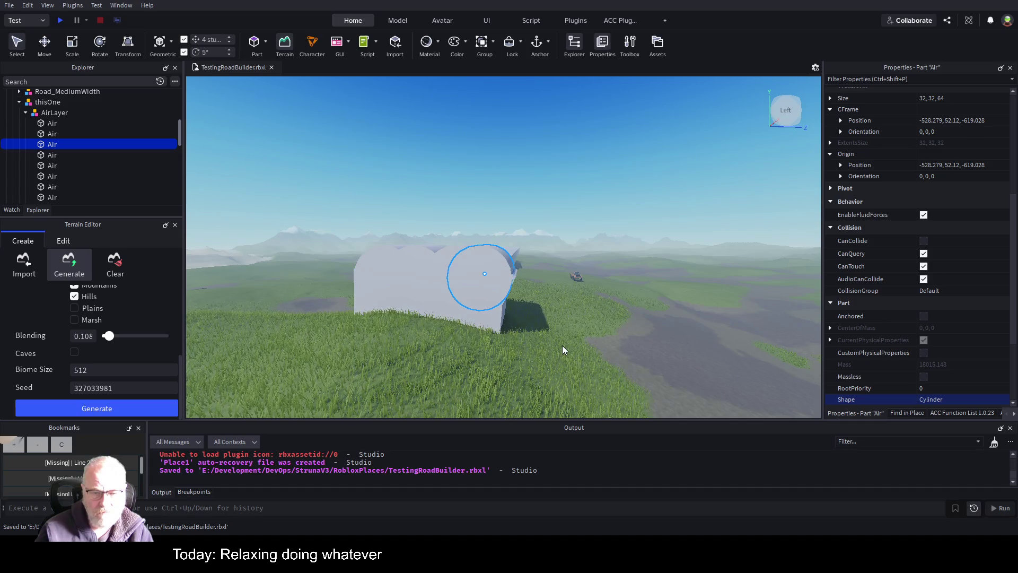
Select the thisOne road model and frame the camera on it.
left_click(40, 102)
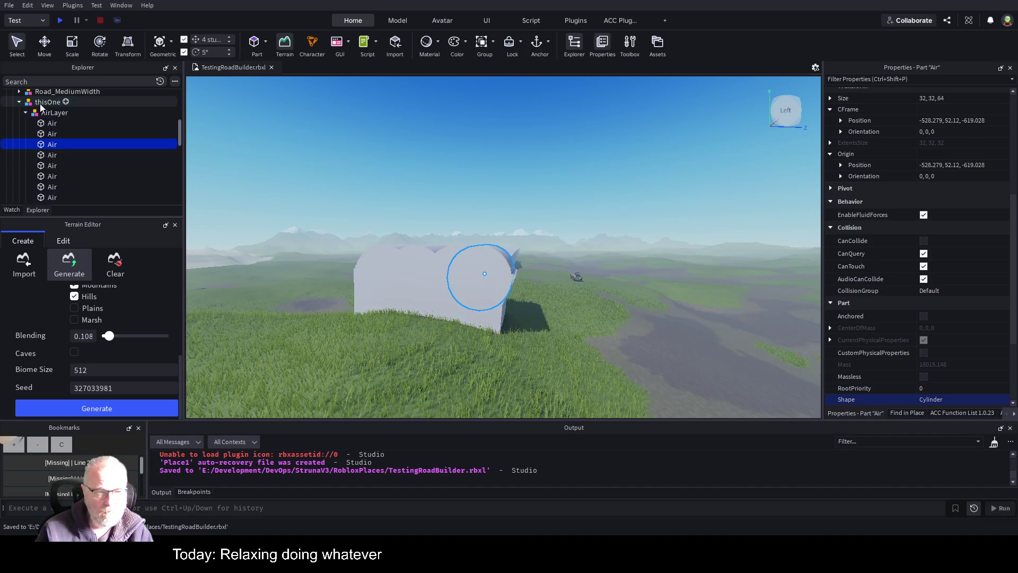
key("f")
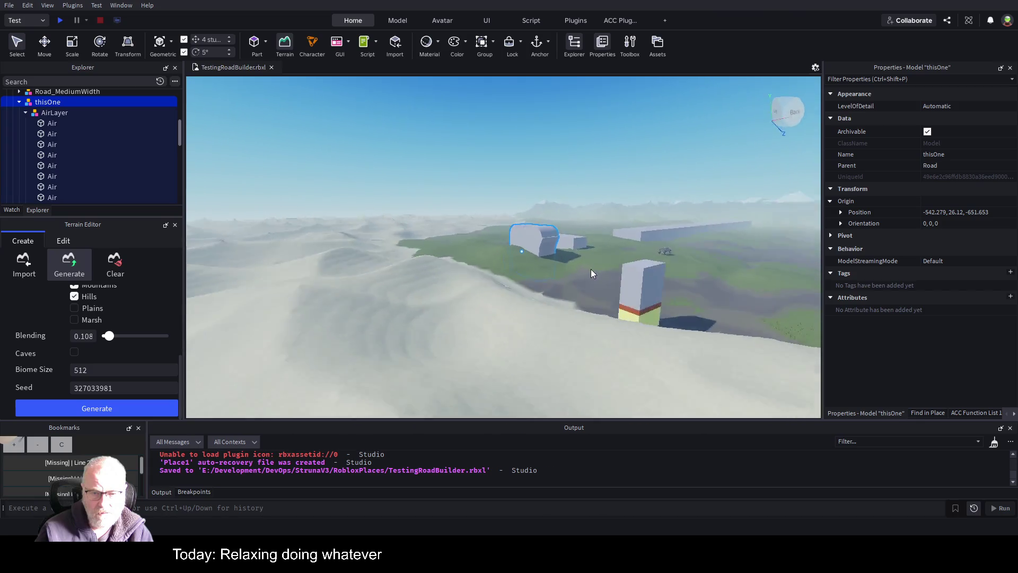
scroll(592, 273, "up", 5)
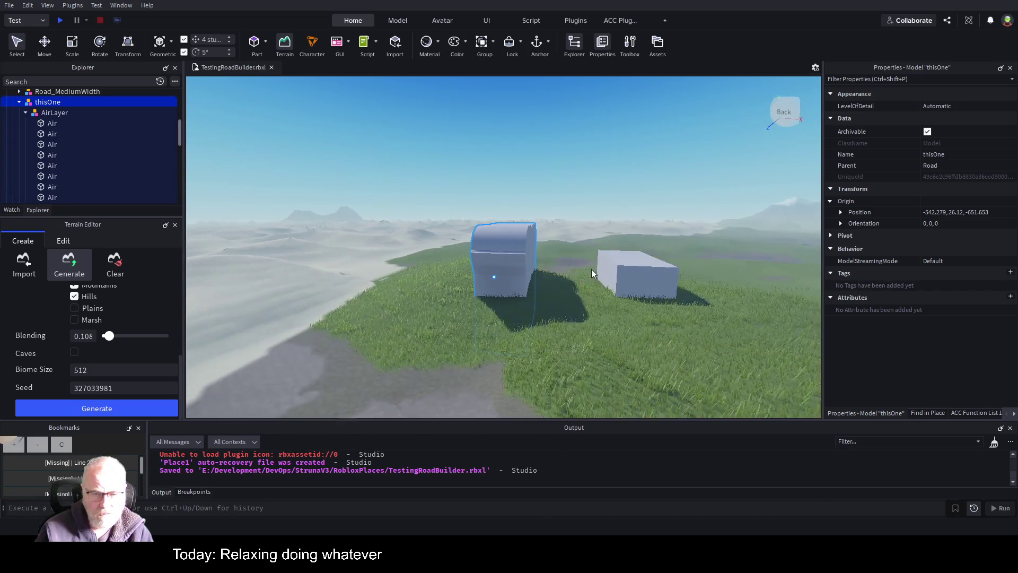
key("a")
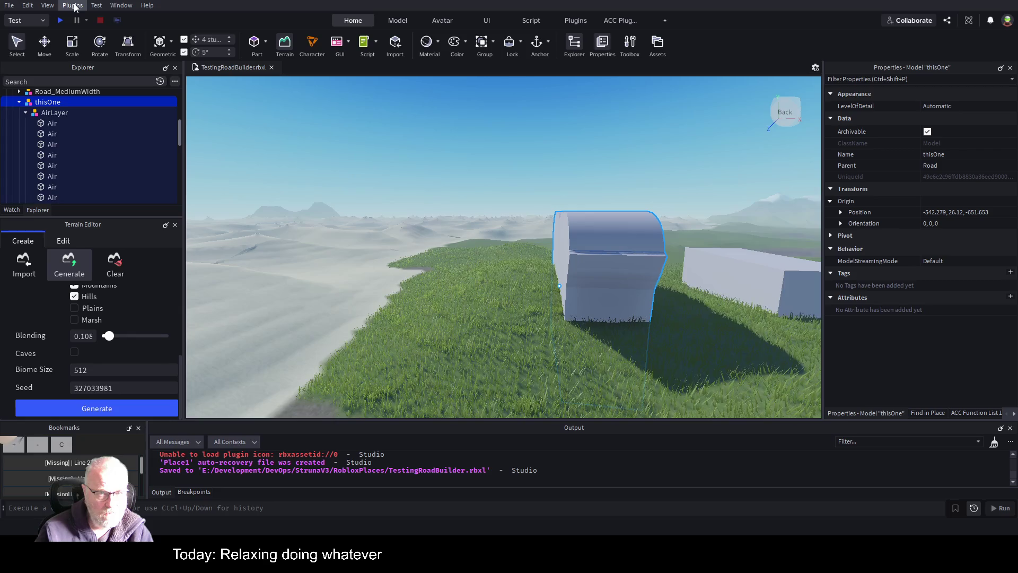
Launch the Archimedes plugin on thisOne and dock its panel beside Explorer.
left_click(575, 20)
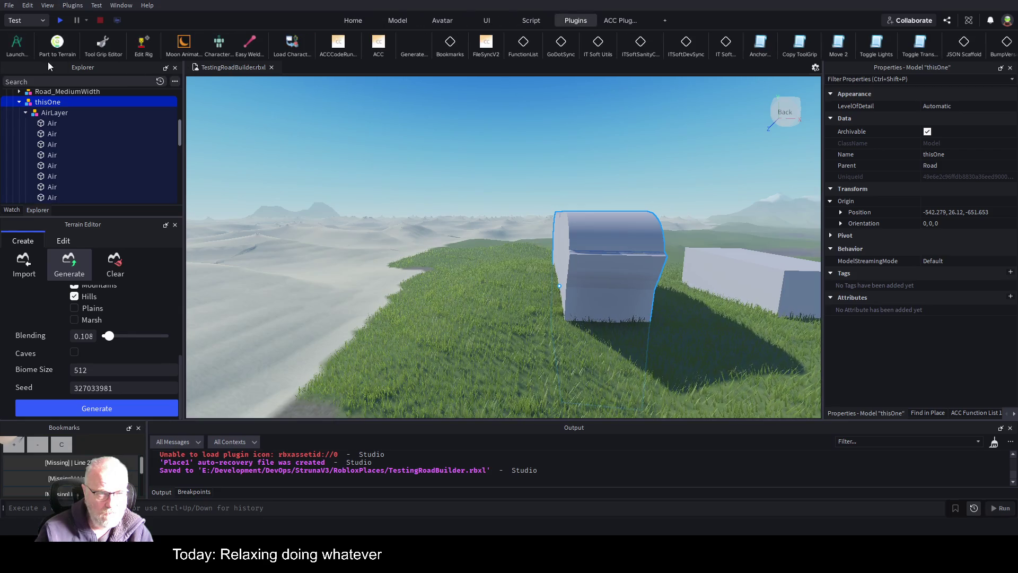
left_click(19, 51)
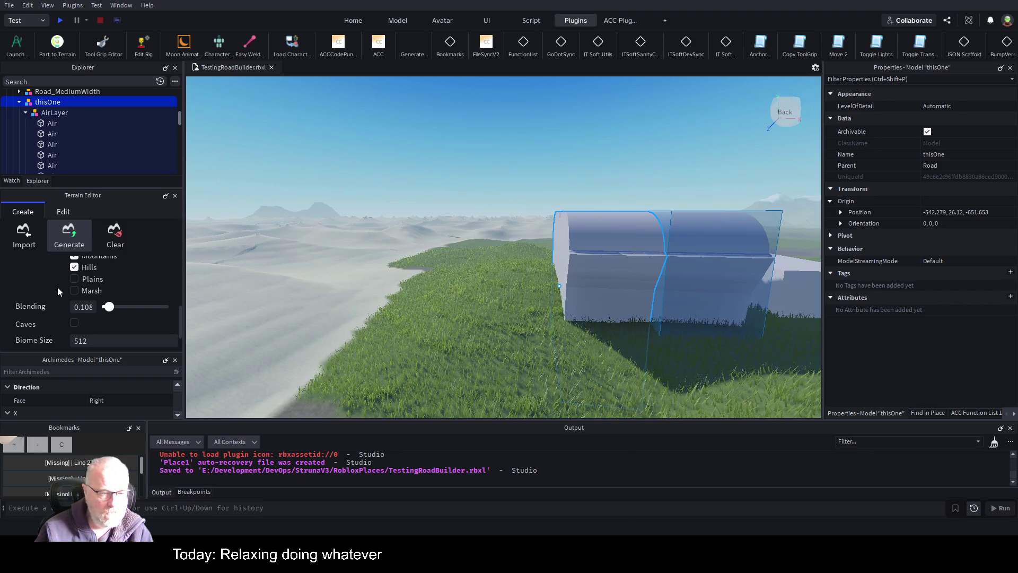
mouse_move(58, 359)
left_mouse_down()
mouse_move(209, 318)
mouse_move(99, 186)
left_mouse_up()
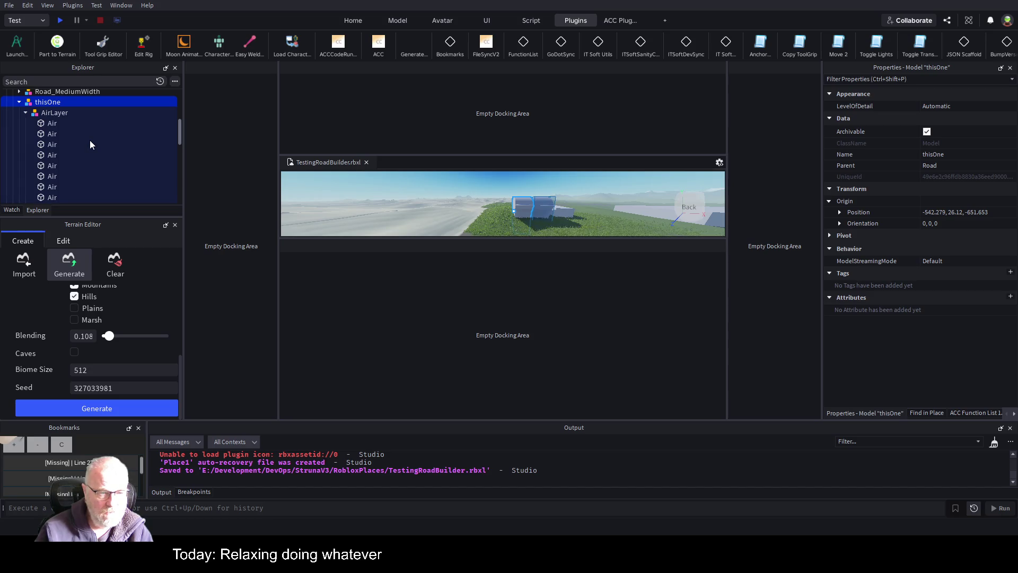
left_click_drag(90, 141, 90, 141)
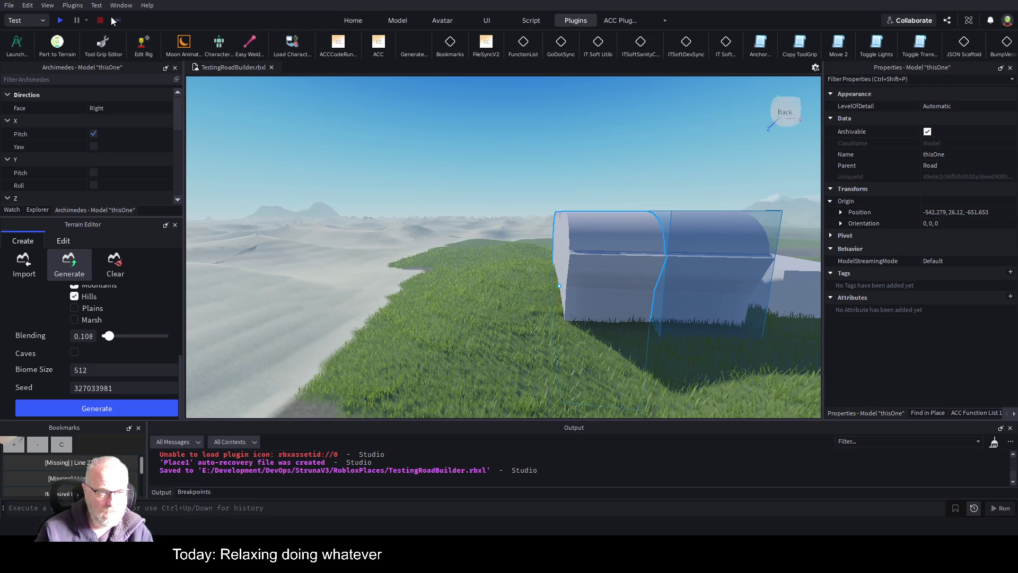
left_click(396, 20)
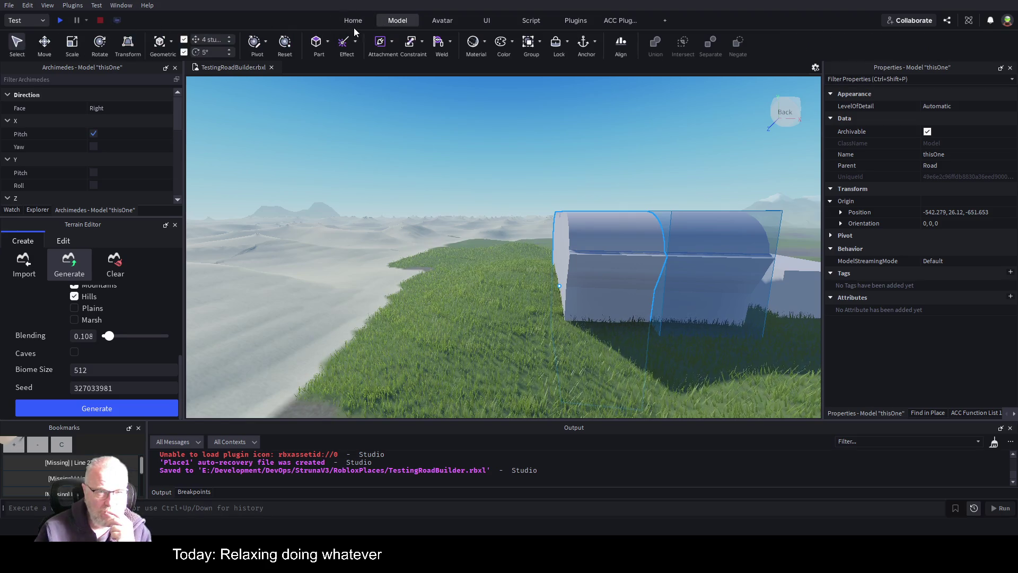
Close the Terrain Editor and tick Swap Sides in Archimedes.
left_click(351, 21)
left_click(285, 45)
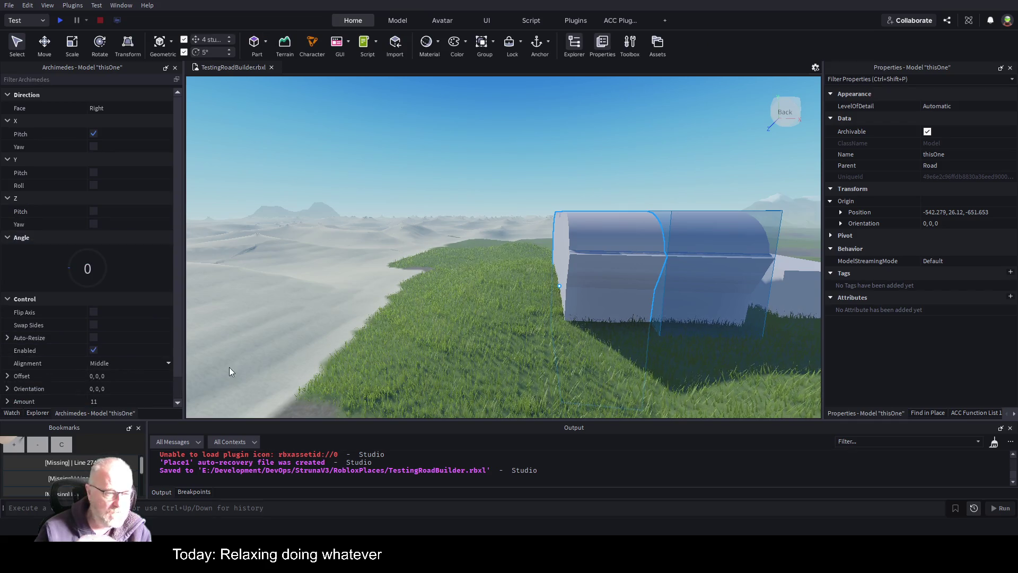
left_click(92, 325)
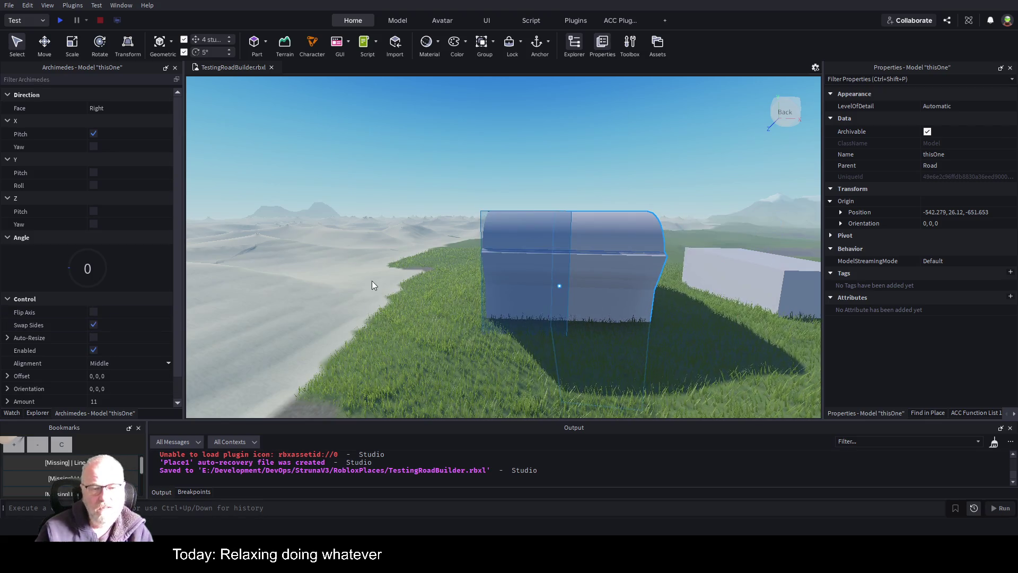
Fly the camera over the green terrain to inspect the extended tunnel model.
key("a")
key("d")
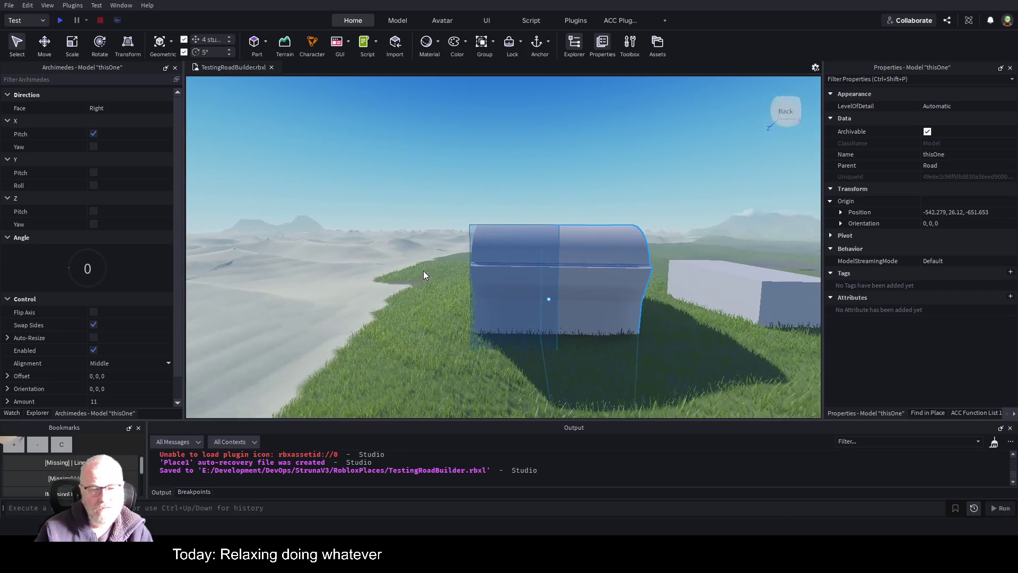
key("a")
key("d")
key("a")
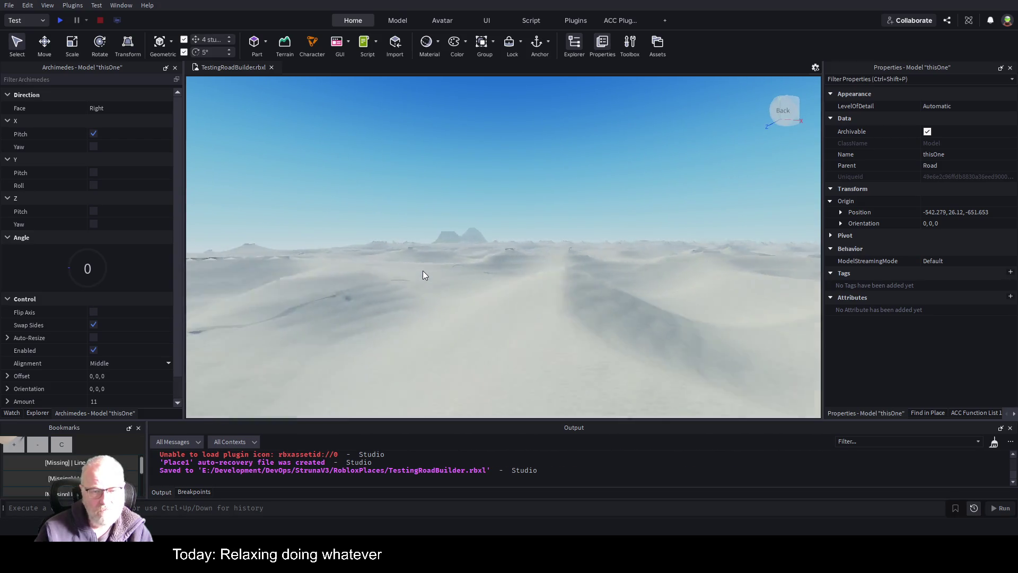
key("Left")
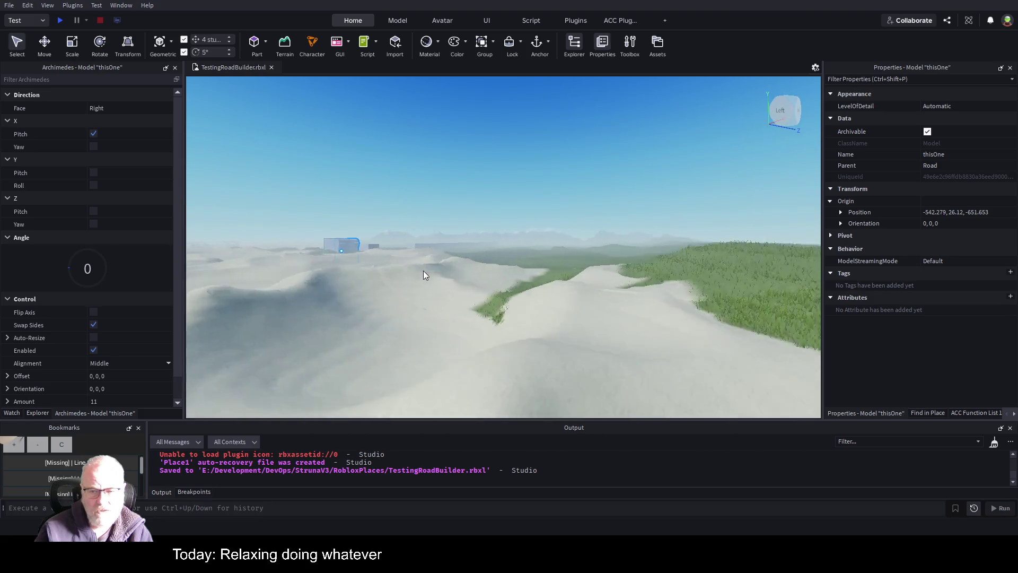
key("e")
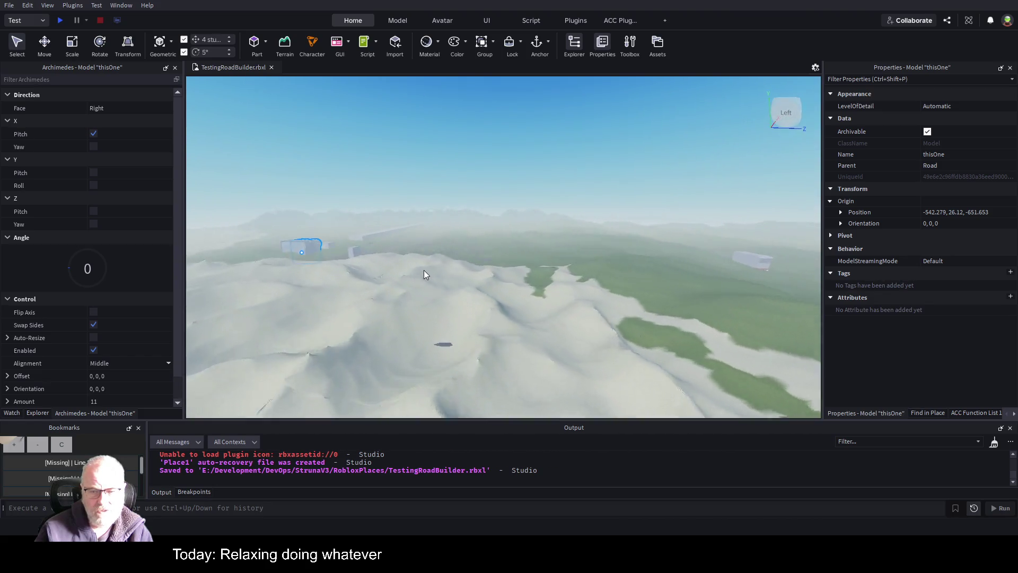
key("w")
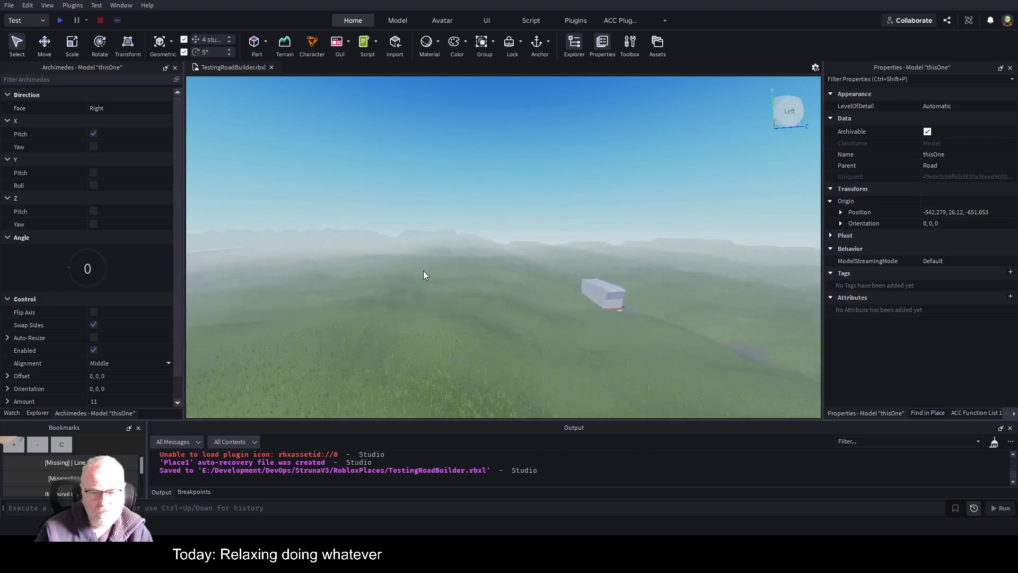
key("Right")
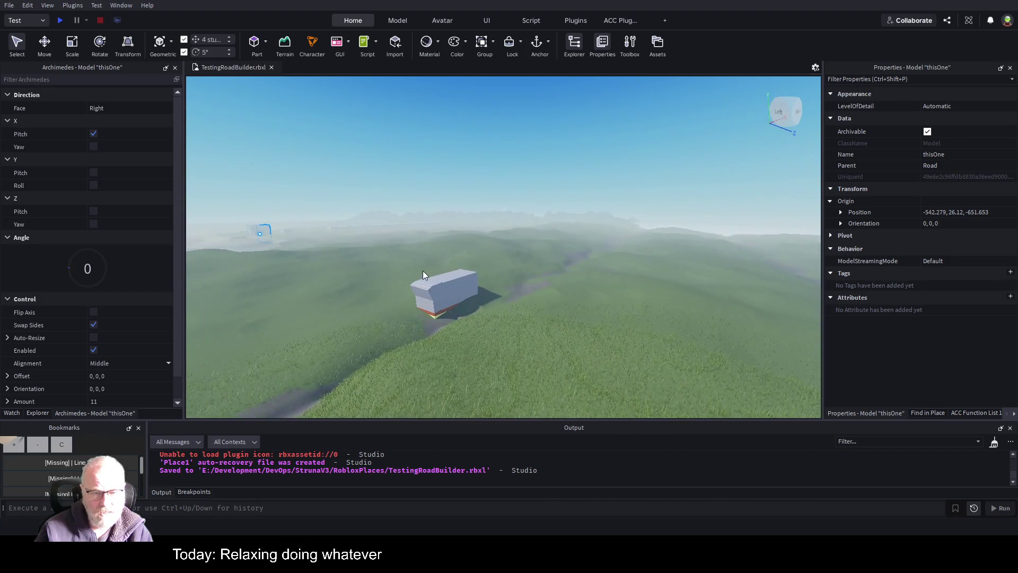
key("s")
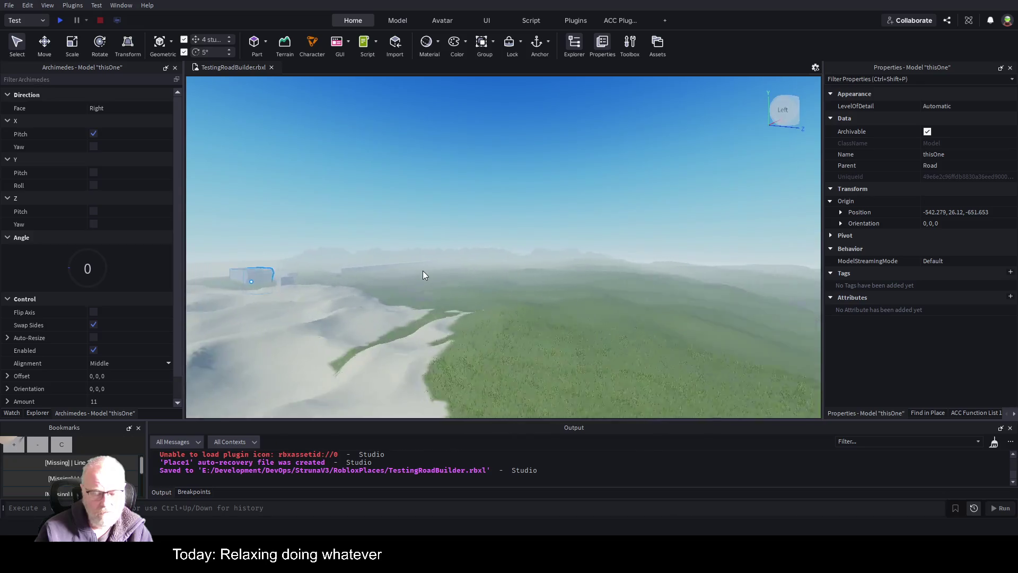
key("w")
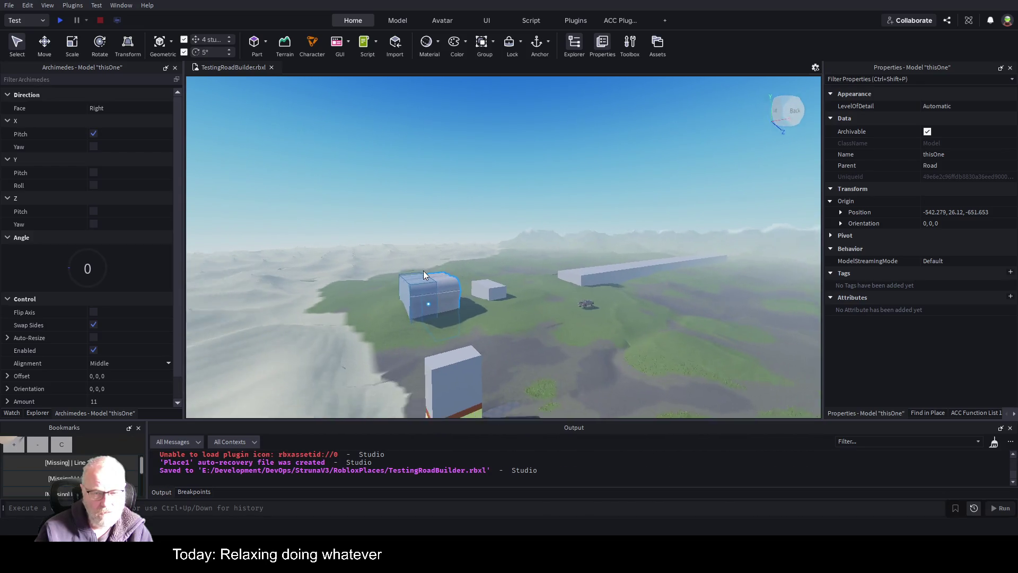
key("a")
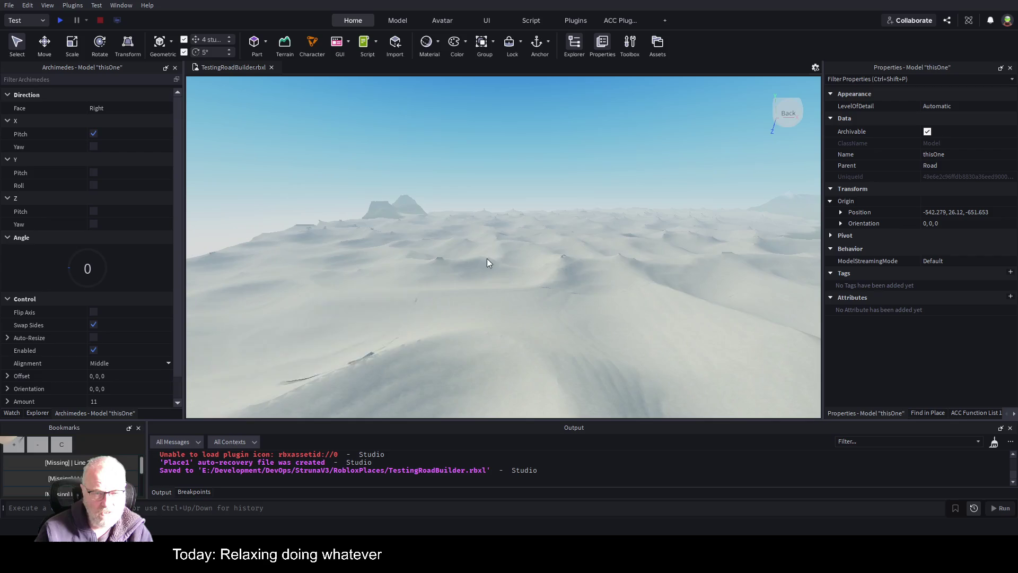
Deselect thisOne and choose the Terrain Editor's Draw tool with Plane Lock set to Off.
left_click(611, 263)
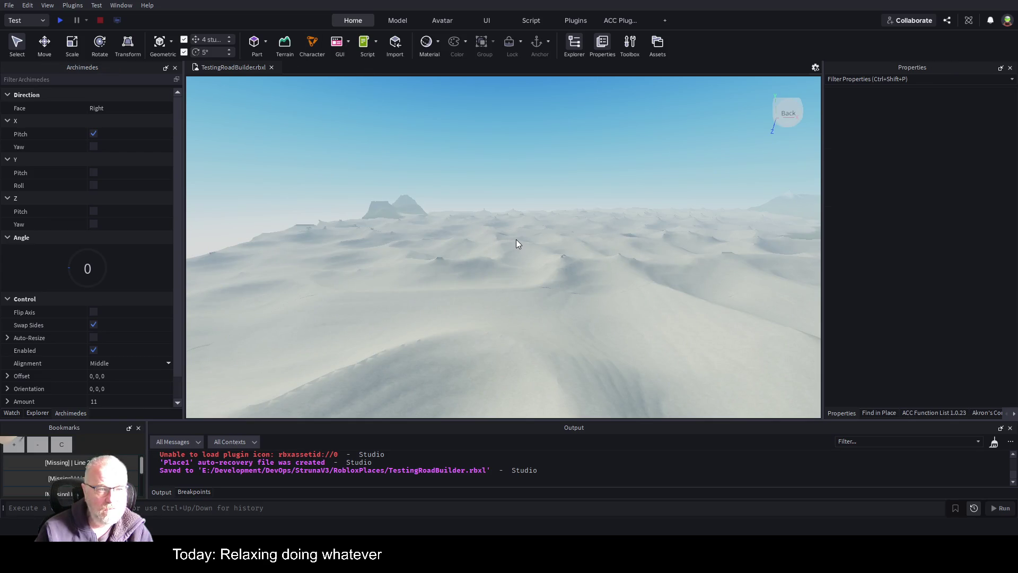
left_click(285, 45)
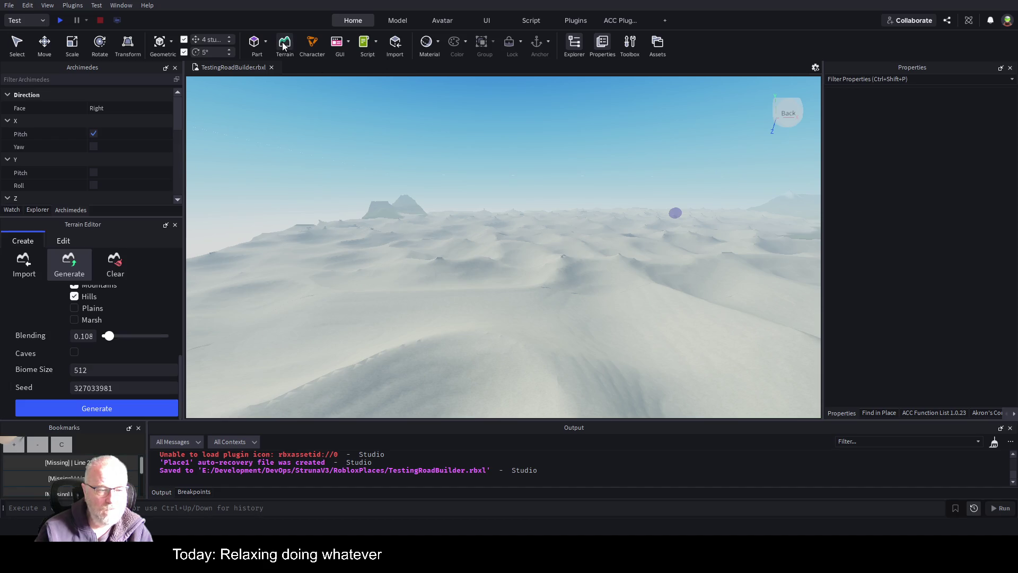
left_click(64, 241)
left_click(75, 306)
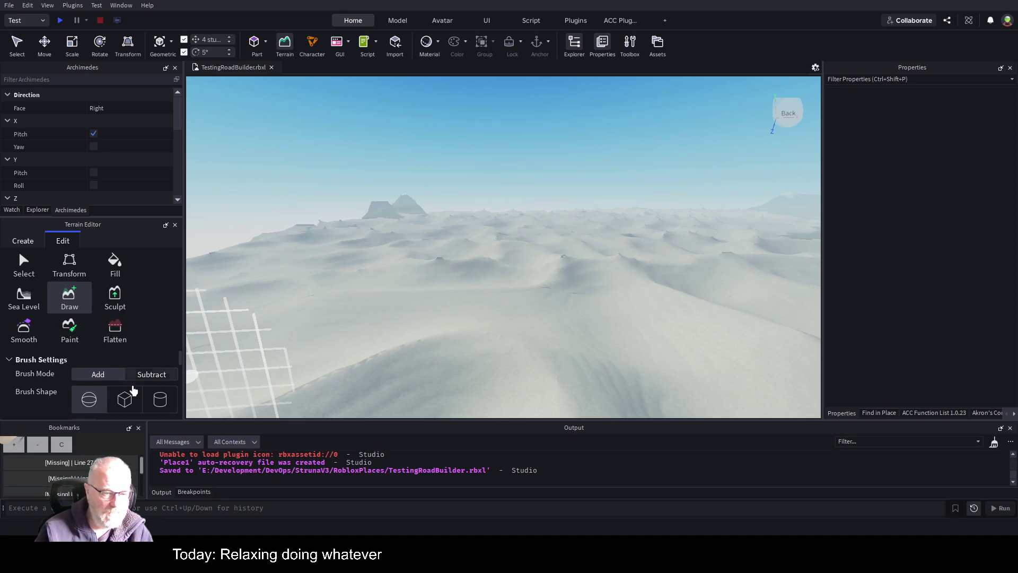
scroll(133, 390, "down", 5)
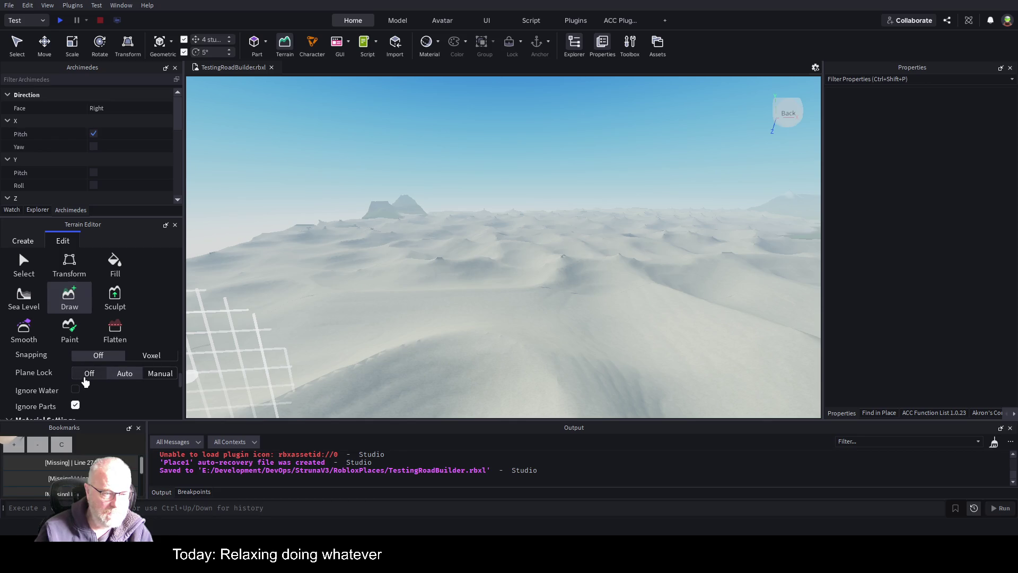
left_click(88, 374)
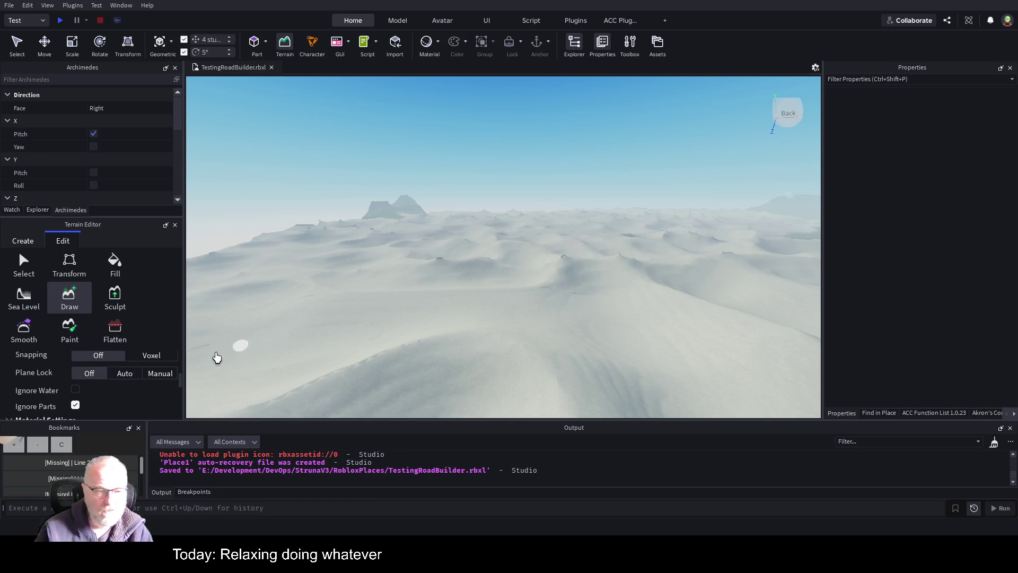
Set the Draw brush size to 45.
scroll(142, 367, "down", 5)
scroll(142, 366, "up", 5)
scroll(141, 364, "down", 2)
scroll(138, 388, "down", 2)
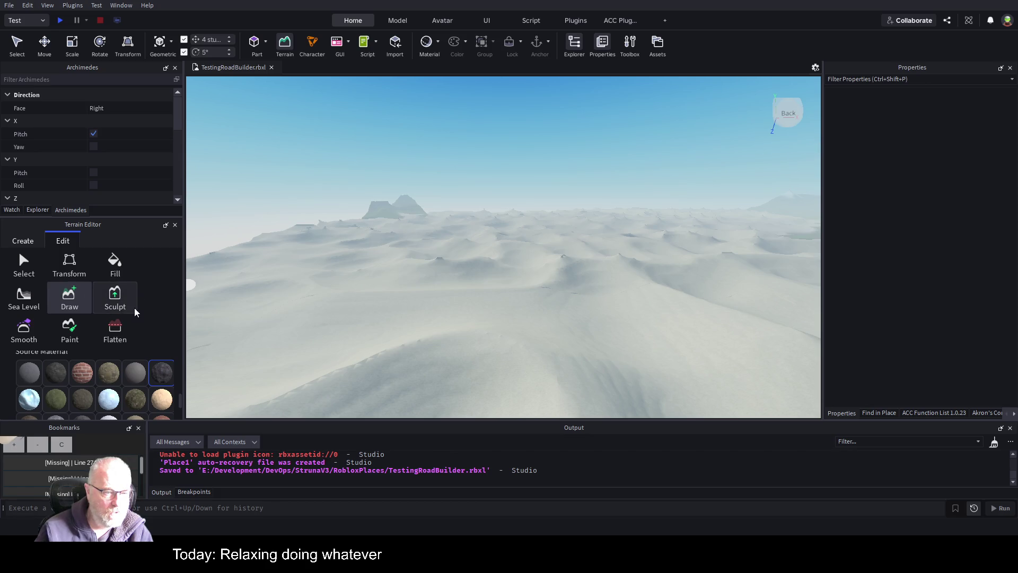
left_click_drag(183, 401, 185, 356)
scroll(159, 385, "down", 3)
left_click_drag(108, 377, 149, 374)
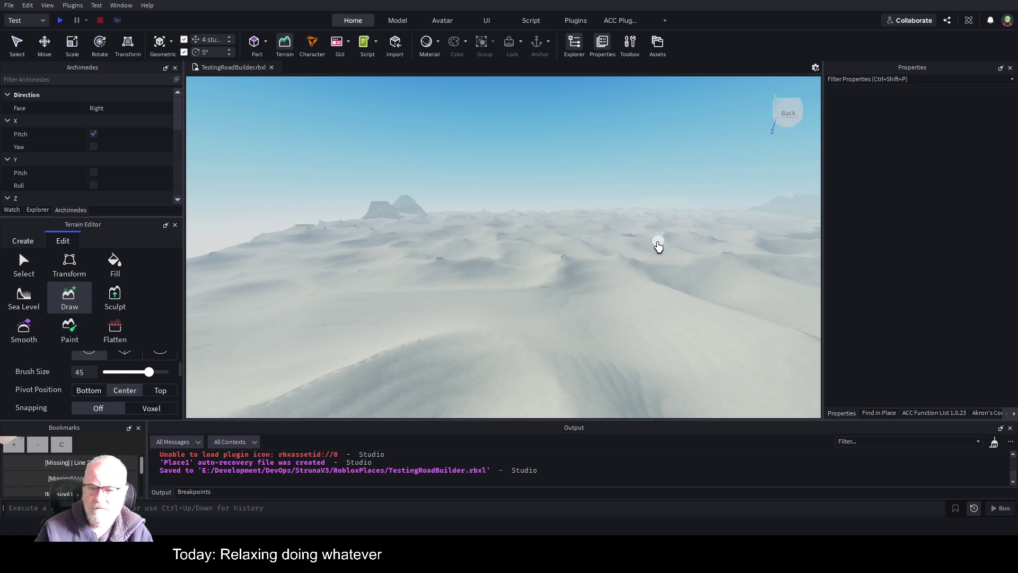
scroll(657, 245, "up", 5)
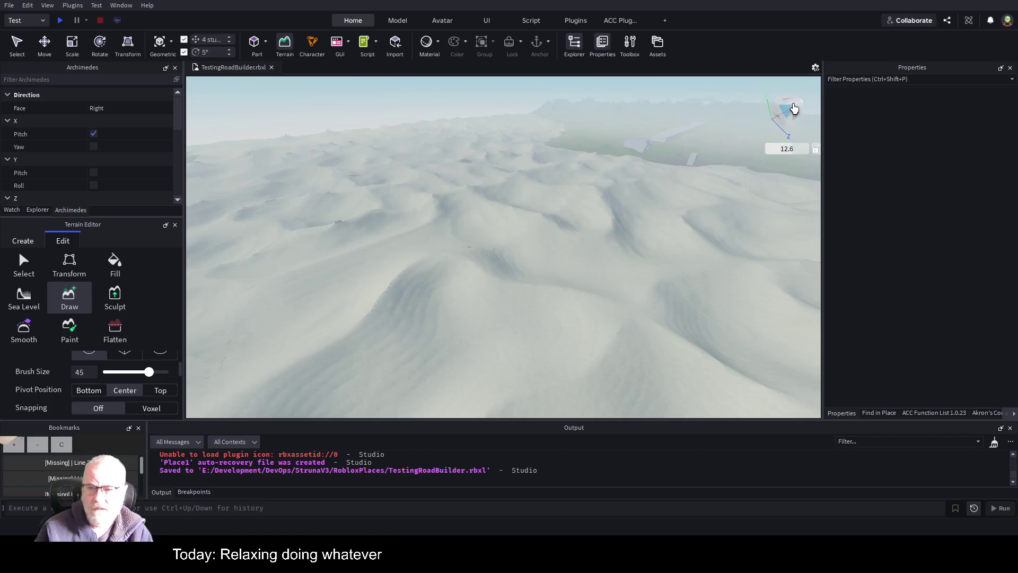
left_click(788, 107)
scroll(541, 255, "down", 5)
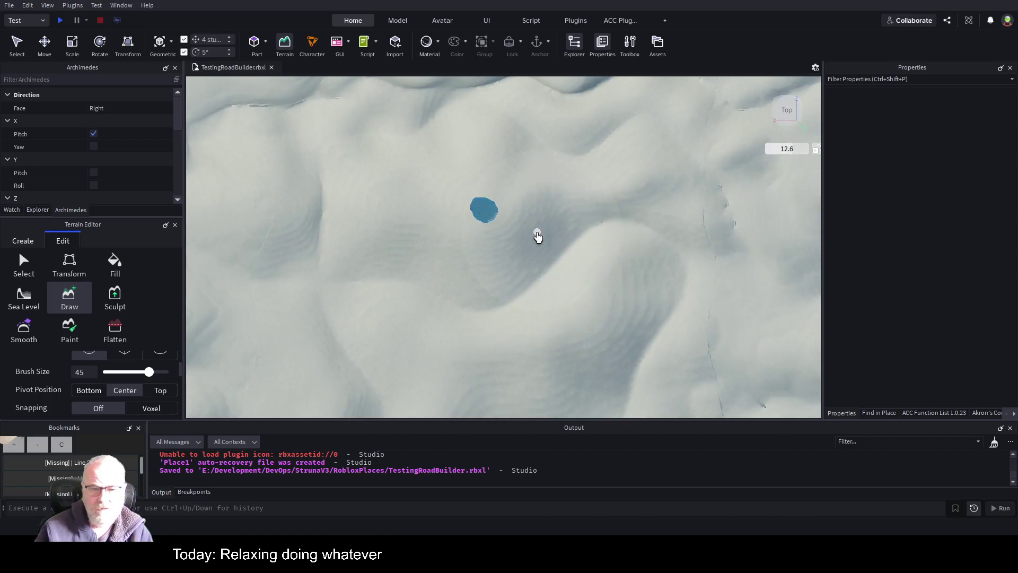
scroll(545, 277, "down", 5)
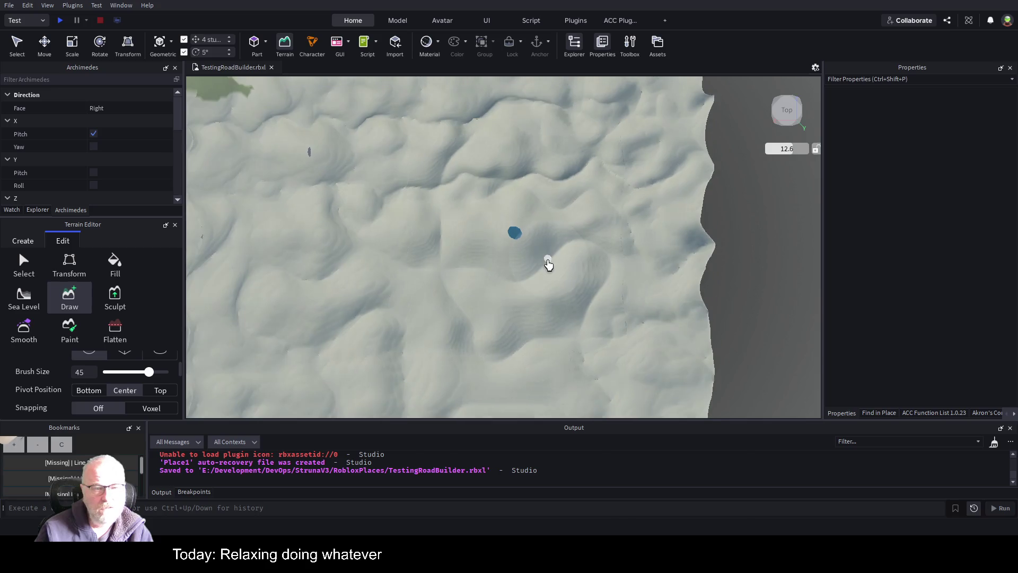
scroll(525, 313, "down", 4)
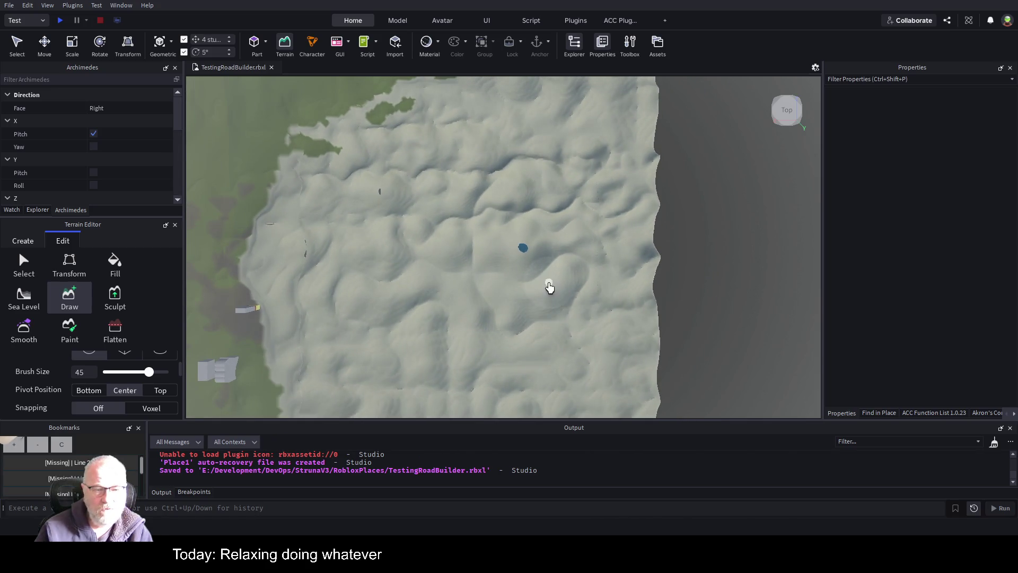
left_click_drag(534, 316, 534, 316)
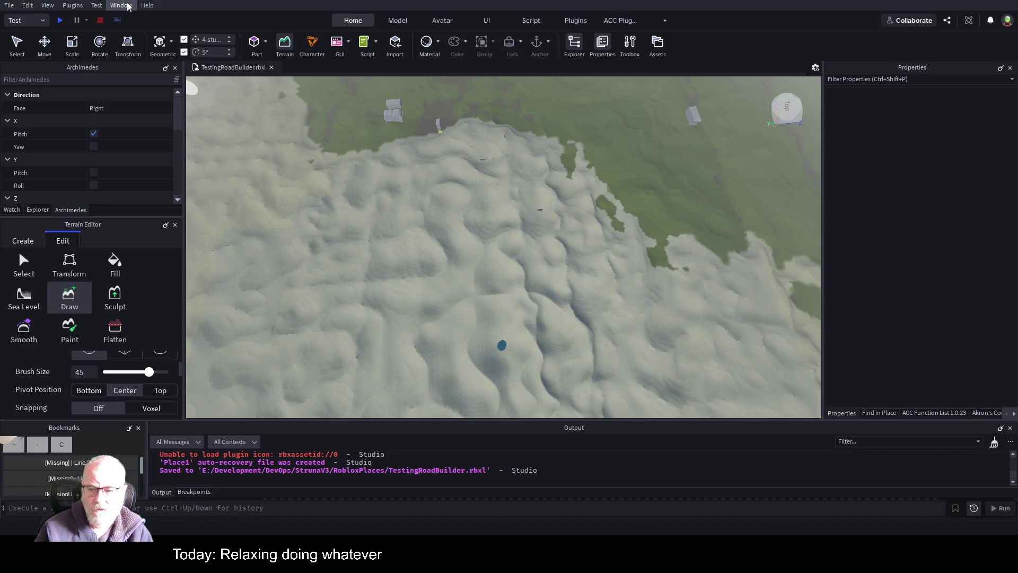
Select the thisOne model in Explorer, paint a first terrain blob on the snow, then undo it.
left_click(38, 210)
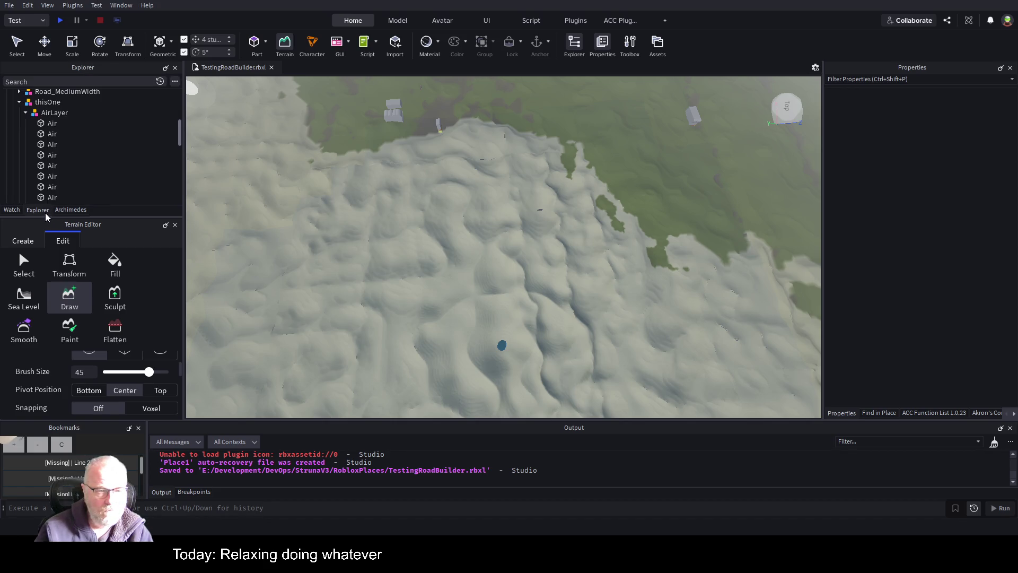
left_click(48, 102)
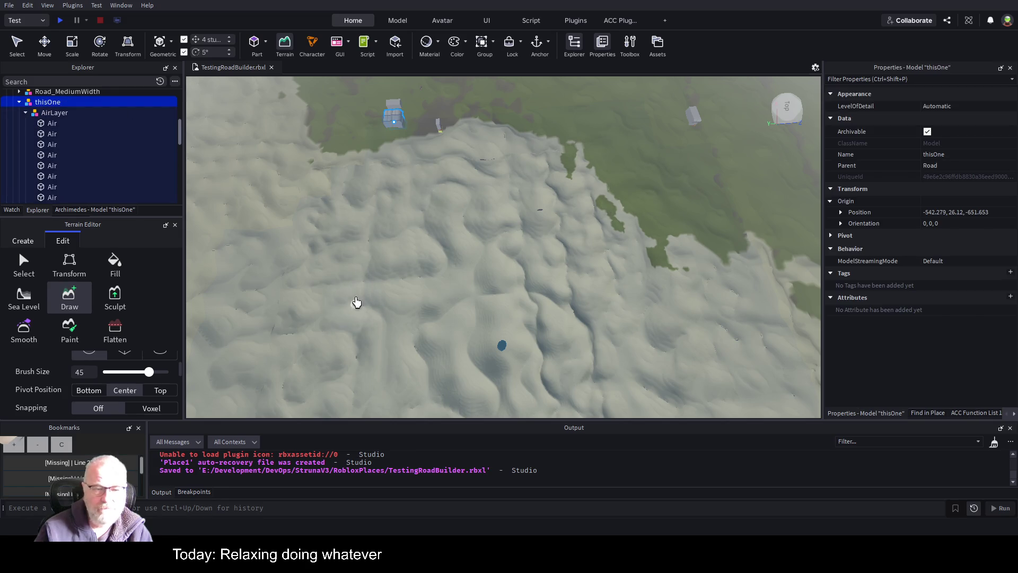
mouse_move(370, 297)
left_mouse_down()
mouse_move(359, 300)
mouse_move(387, 288)
left_mouse_up()
right_click(536, 259)
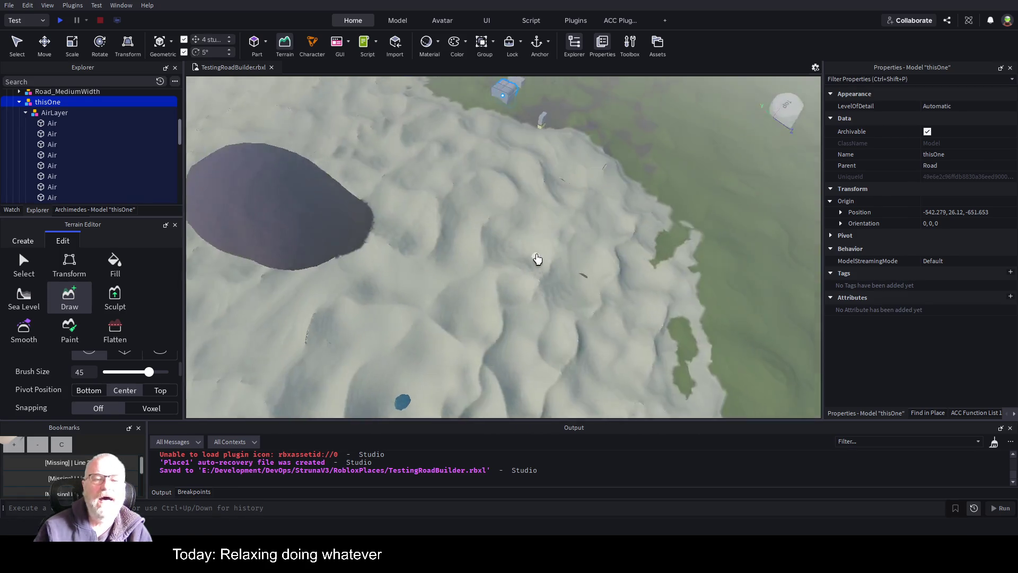
scroll(537, 259, "up", 5)
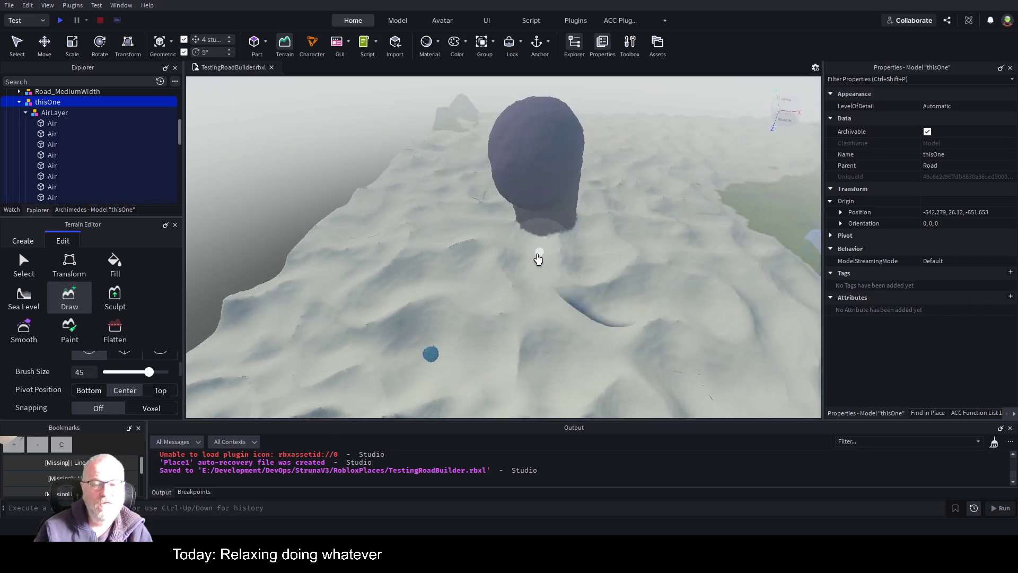
right_click(537, 258)
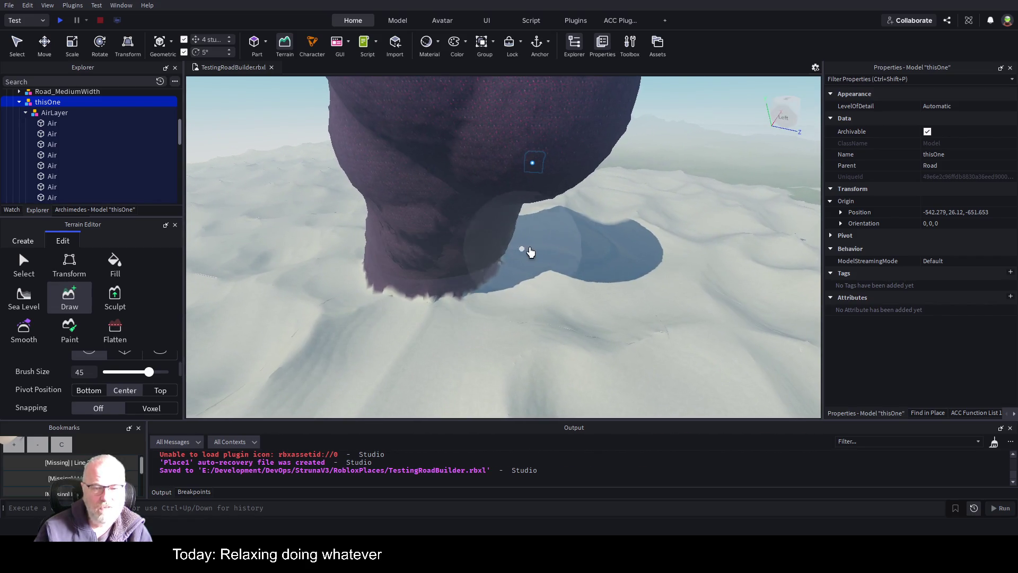
key("ctrl+z")
Paint three large dark purple terrain balls side by side, then switch the brush to Smooth.
mouse_move(456, 259)
left_mouse_down()
mouse_move(423, 269)
mouse_move(405, 295)
mouse_move(638, 238)
left_mouse_up()
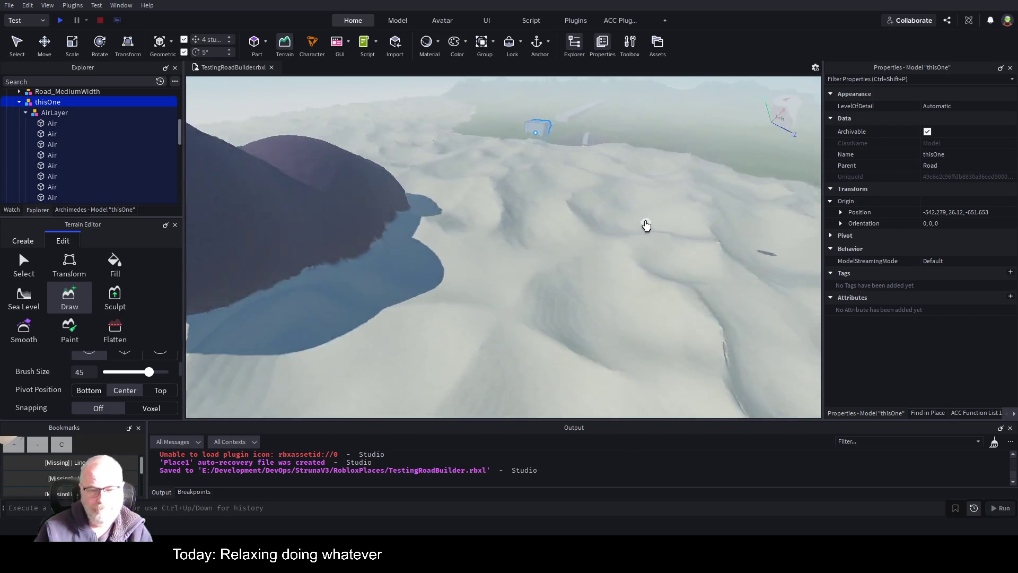
mouse_move(519, 242)
left_mouse_down()
mouse_move(450, 221)
mouse_move(505, 238)
mouse_move(671, 227)
left_mouse_up()
scroll(637, 218, "up", 5)
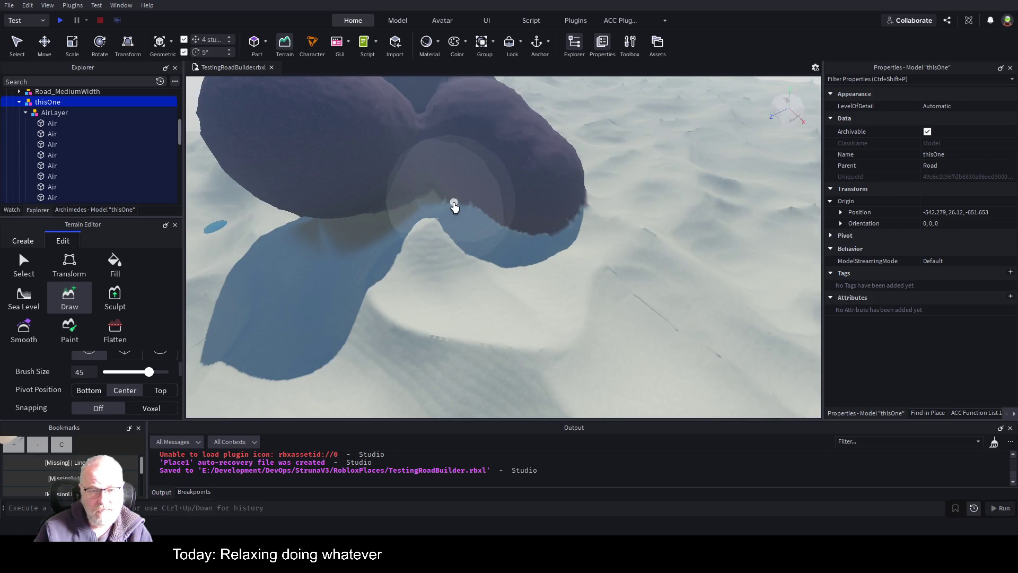
scroll(455, 207, "down", 5)
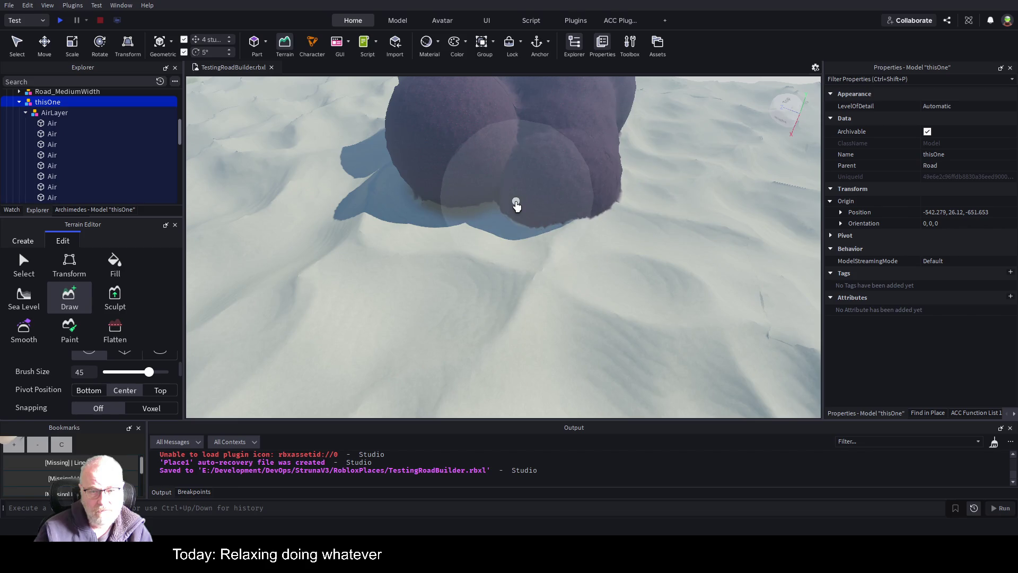
left_click_drag(631, 203, 682, 182)
scroll(739, 164, "up", 5)
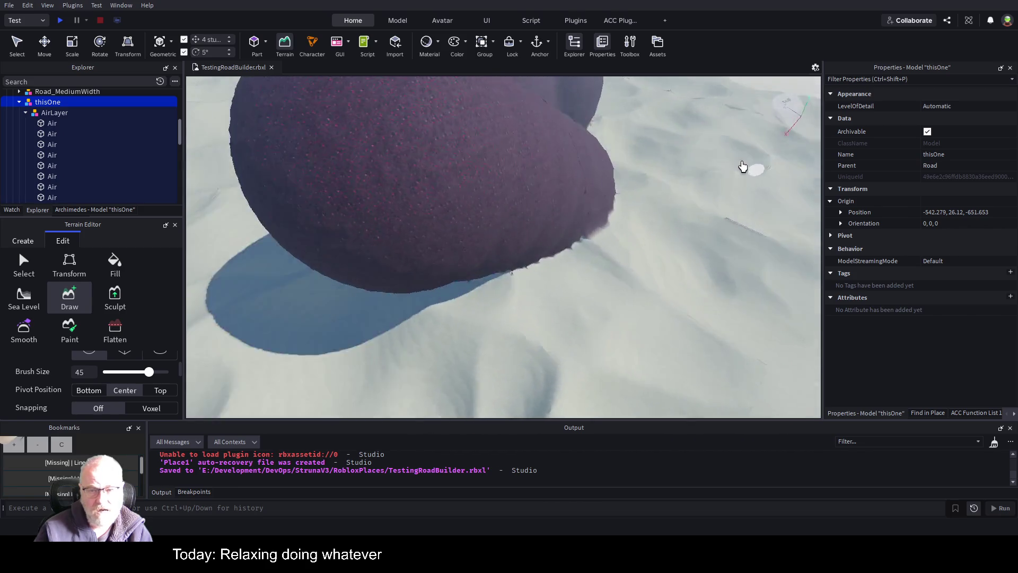
scroll(673, 151, "down", 10)
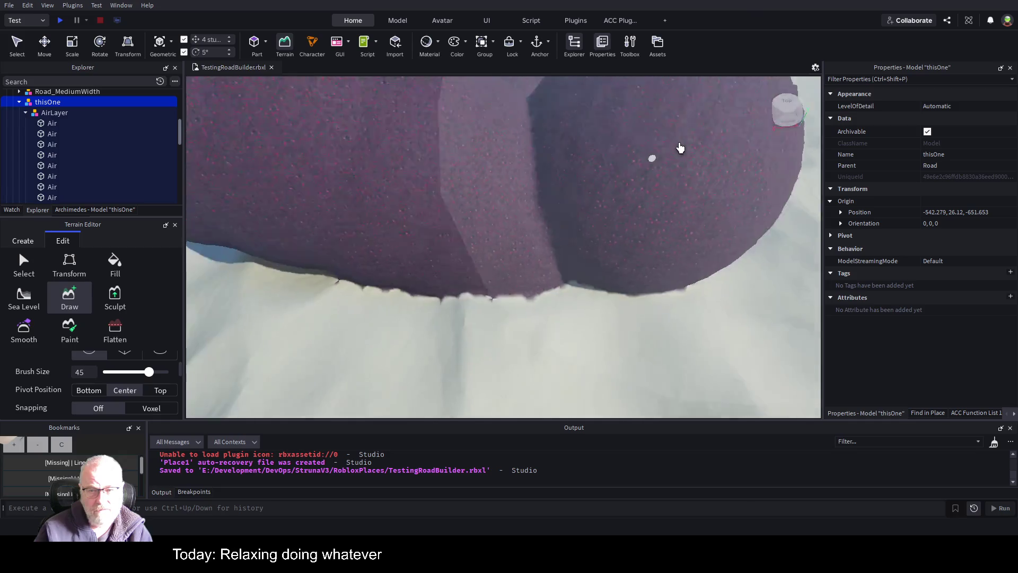
right_click(700, 153)
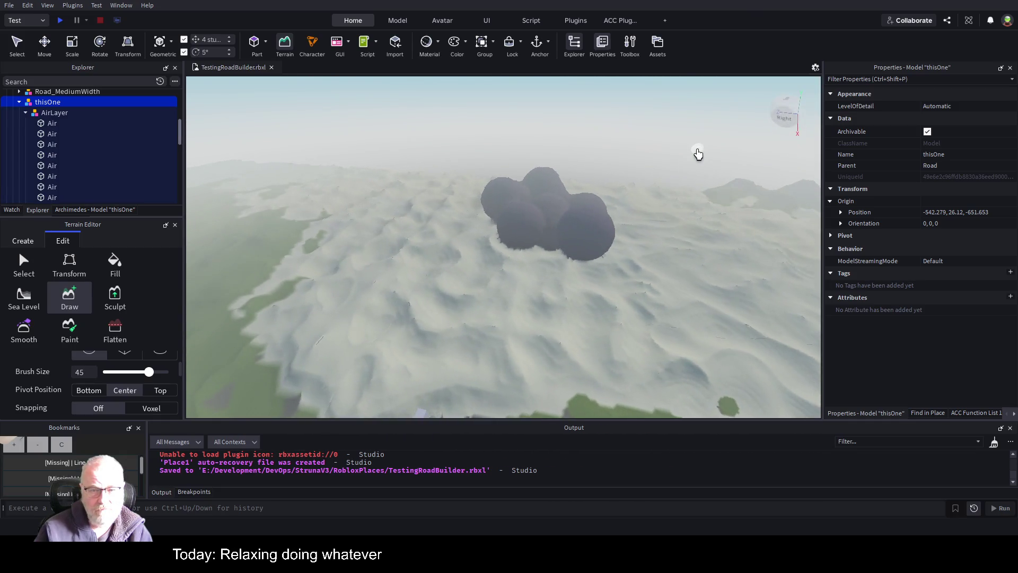
left_click(23, 330)
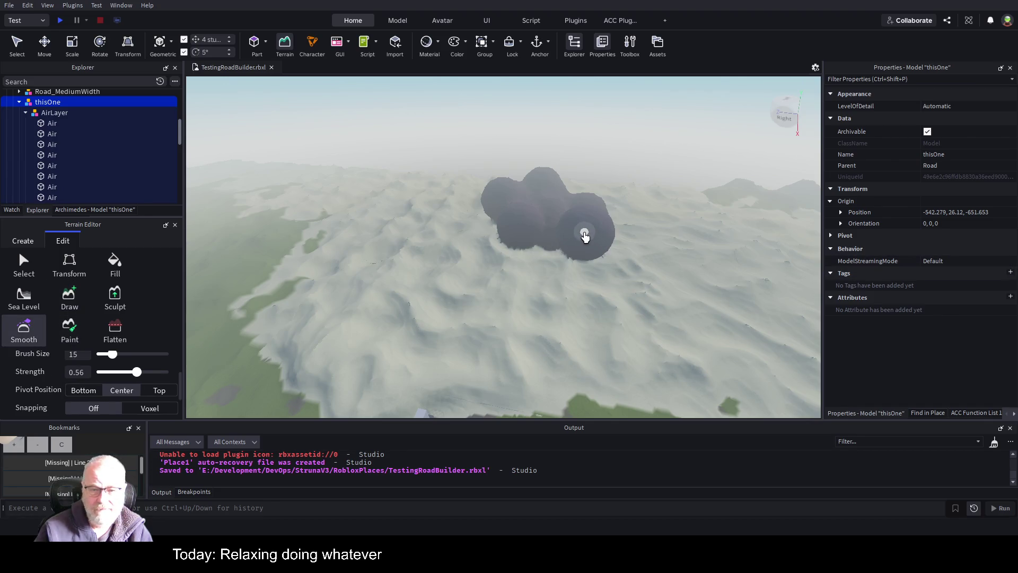
Set the Smooth brush size to 50, look around the sphere cluster, and close the Terrain Editor.
left_click_drag(112, 355, 153, 354)
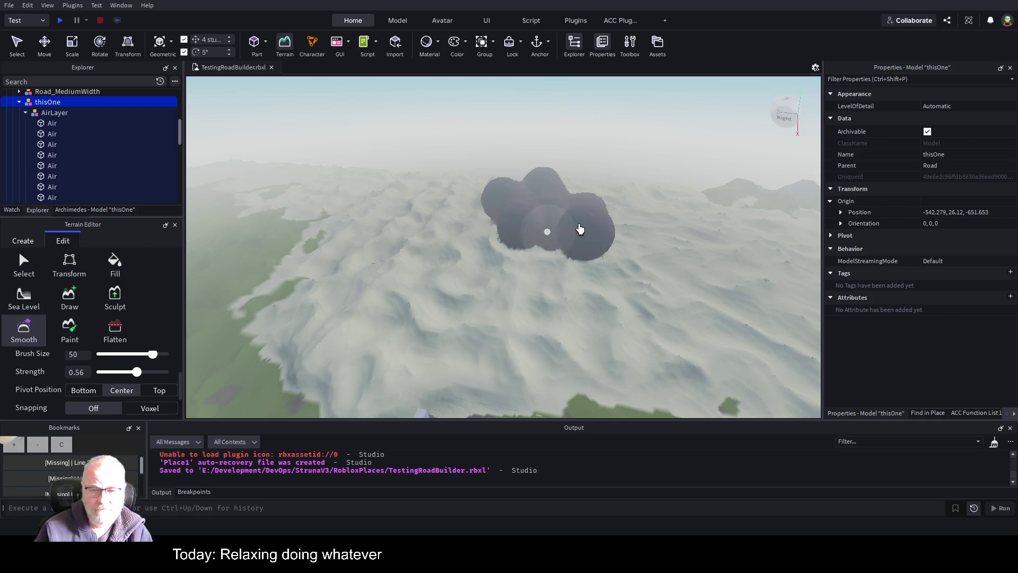
scroll(575, 239, "up", 5)
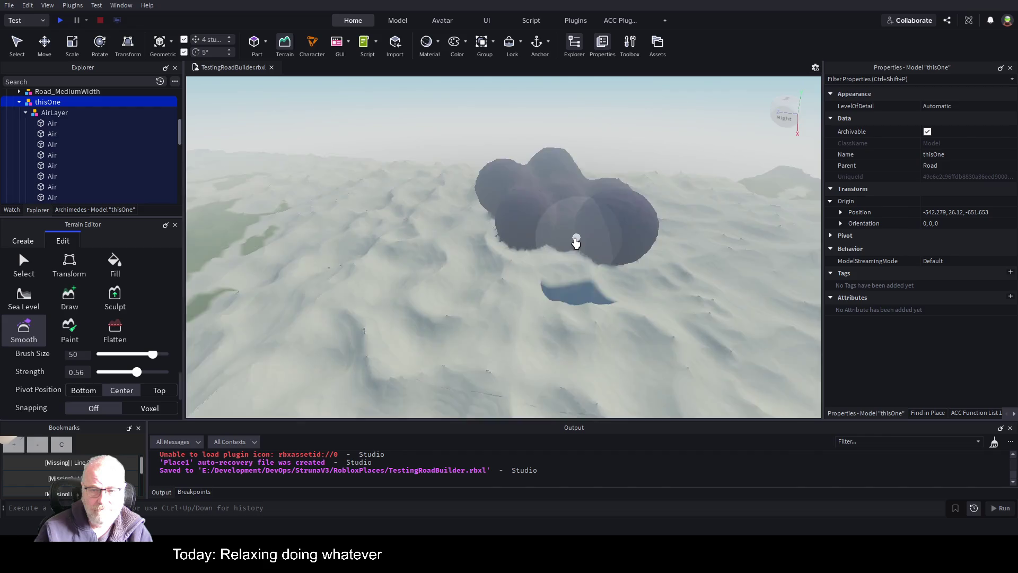
scroll(642, 236, "up", 3)
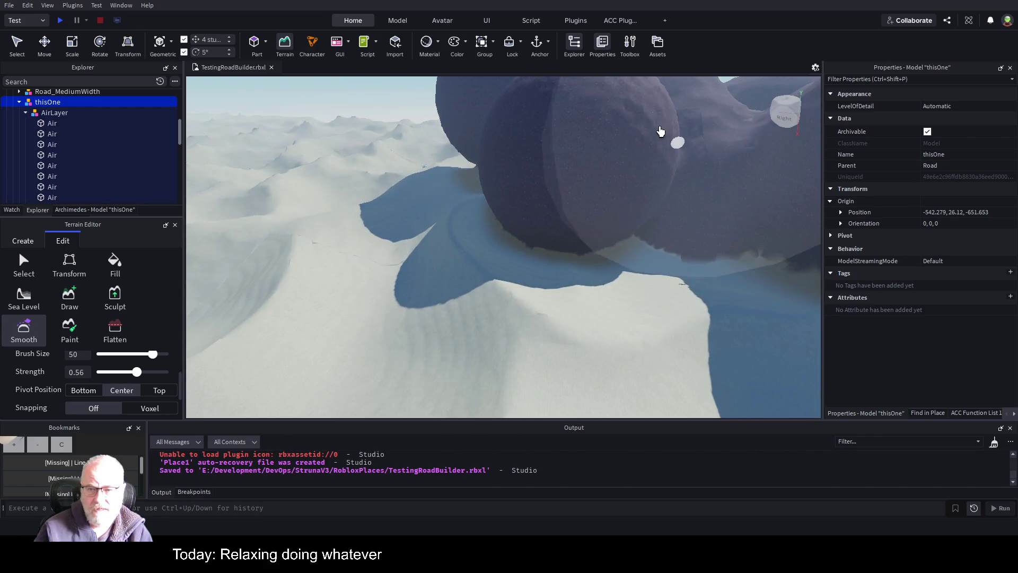
scroll(610, 154, "up", 3)
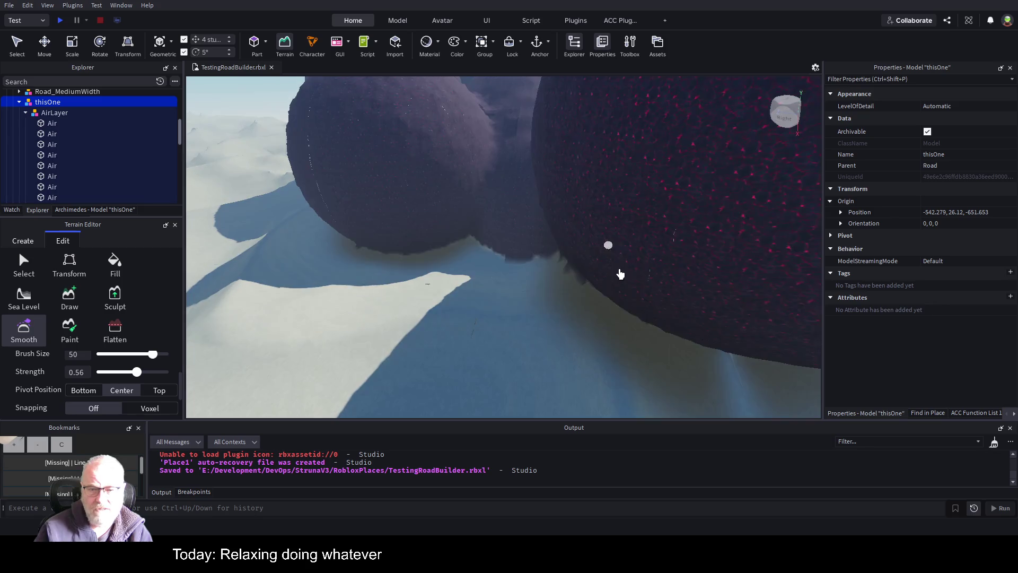
scroll(620, 273, "down", 10)
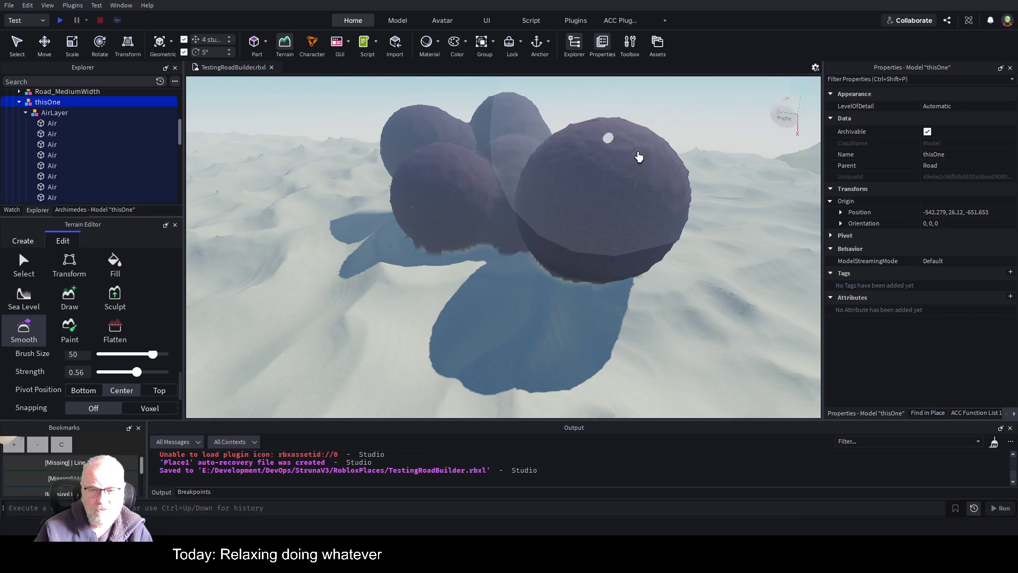
right_click(549, 275)
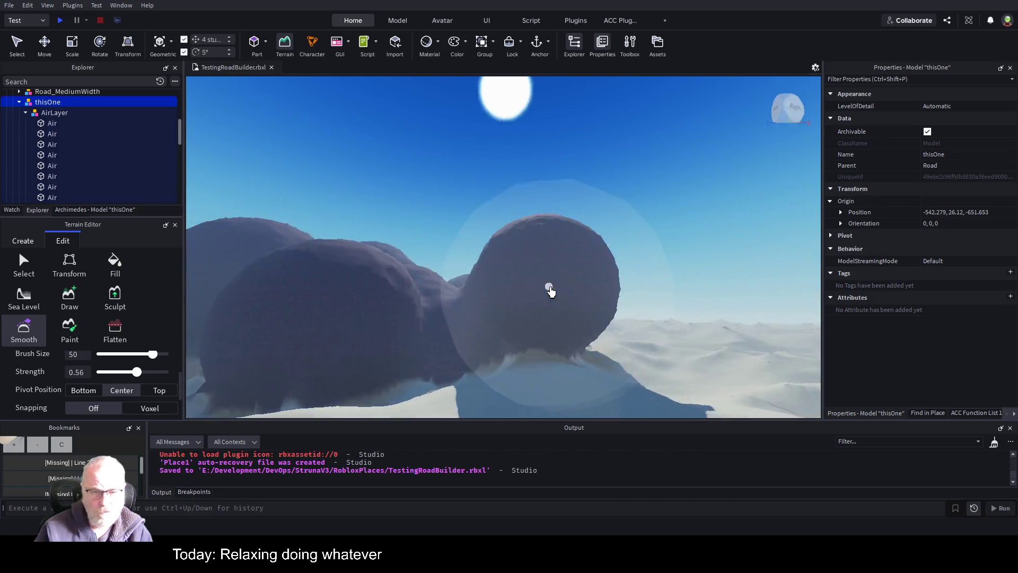
scroll(557, 291, "up", 3)
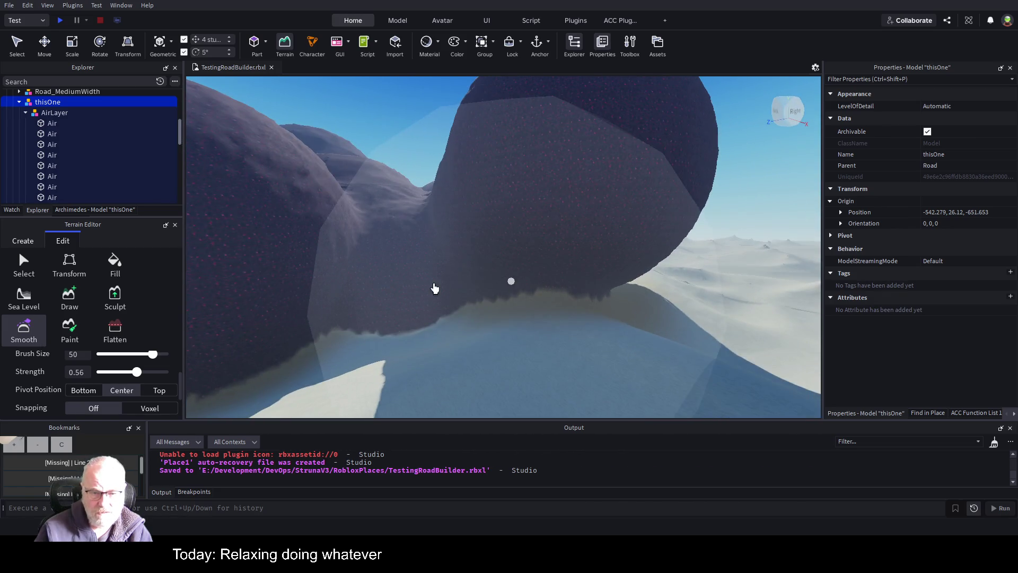
scroll(626, 218, "down", 5)
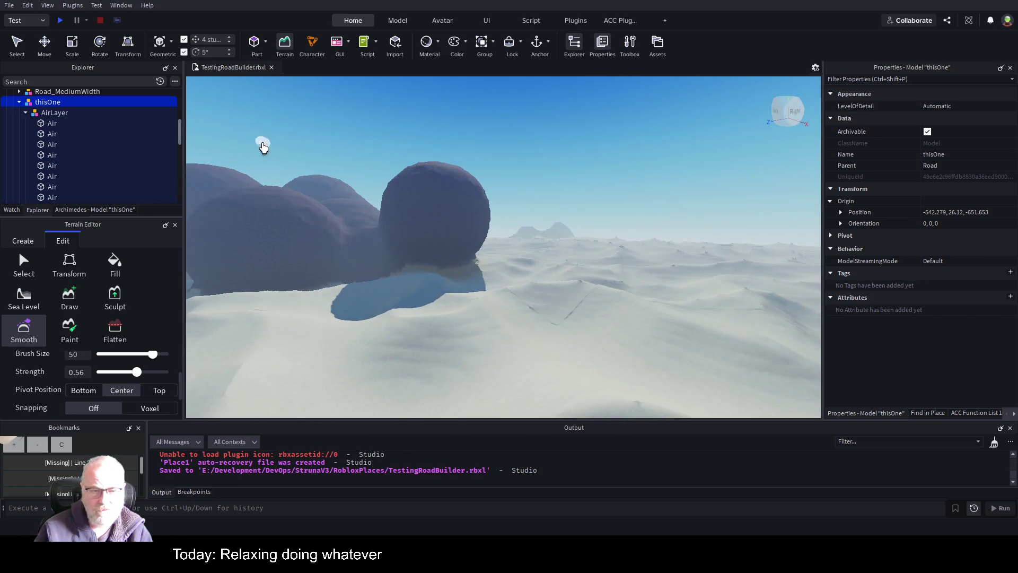
left_click(285, 43)
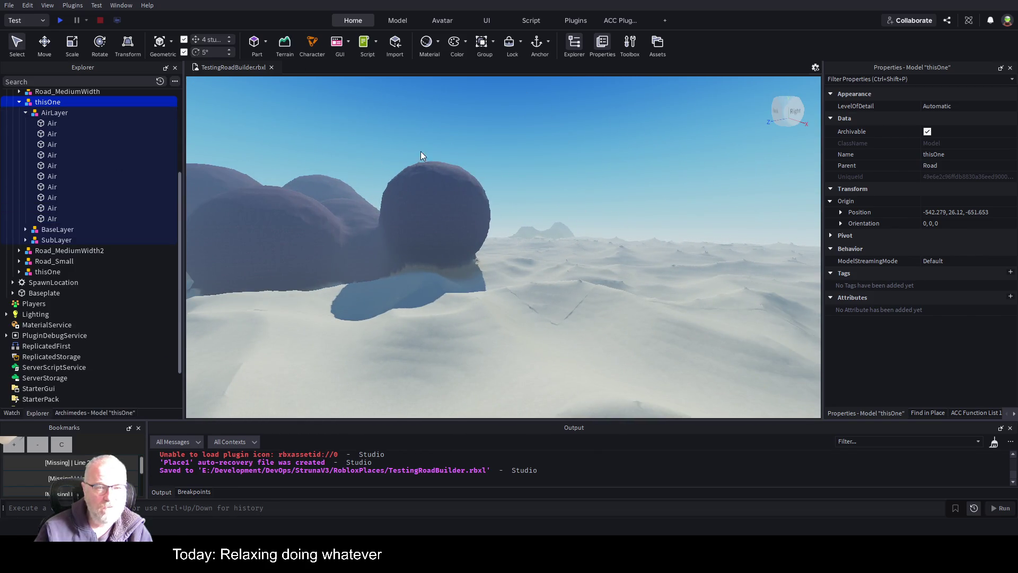
Duplicate thisOne as thisOne1 and move the copy 76 studs along X to -618.279, 26.12, -651.653.
key("f")
scroll(504, 169, "down", 10)
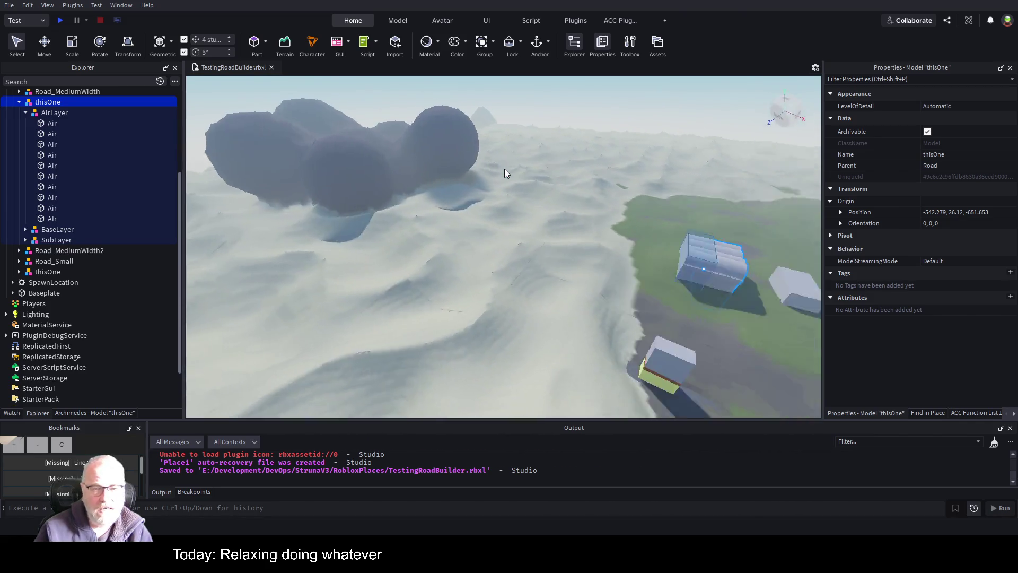
left_click(53, 100)
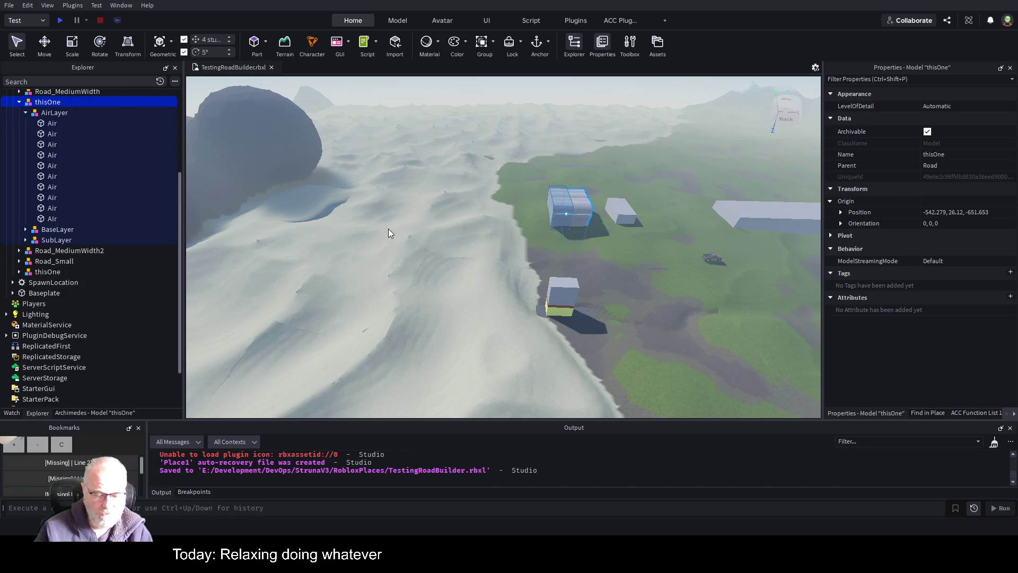
key("ctrl+d")
key("ctrl+2")
mouse_move(617, 215)
left_mouse_down()
mouse_move(266, 200)
mouse_move(531, 212)
mouse_move(574, 229)
left_mouse_up()
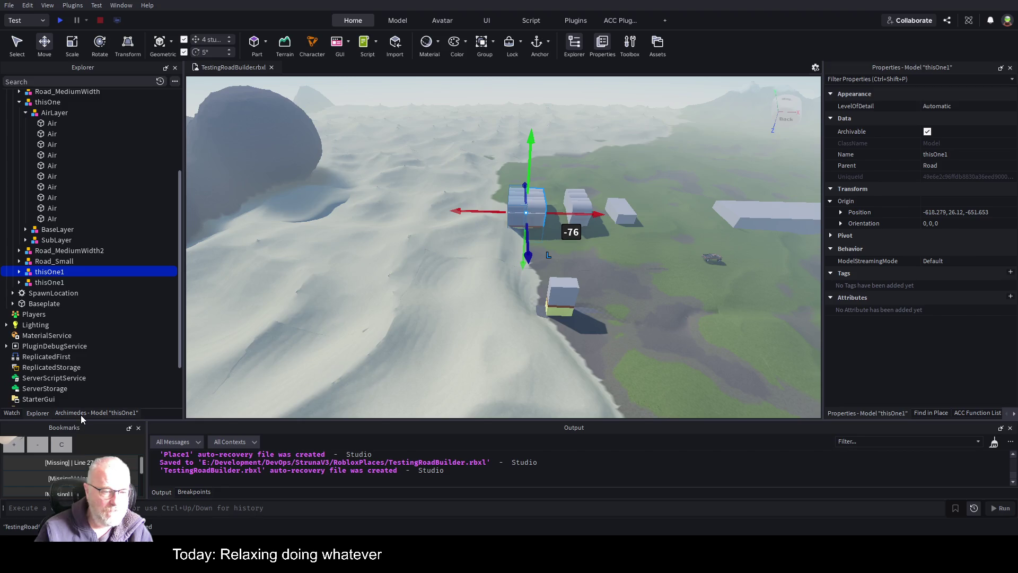
left_click(82, 413)
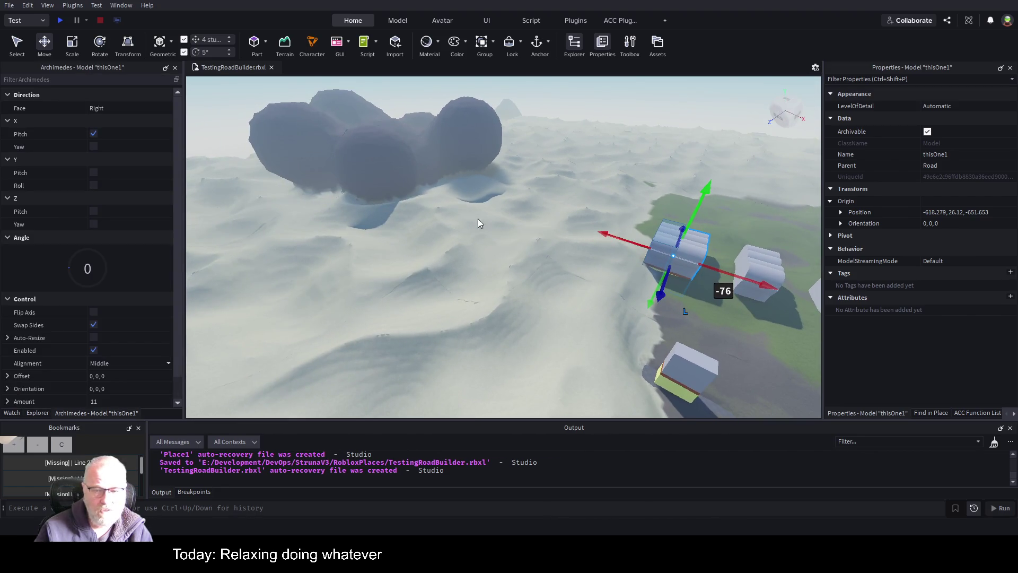
Set the Archimedes Amount to 50 and render copies extending the tunnel road.
scroll(95, 281, "down", 1)
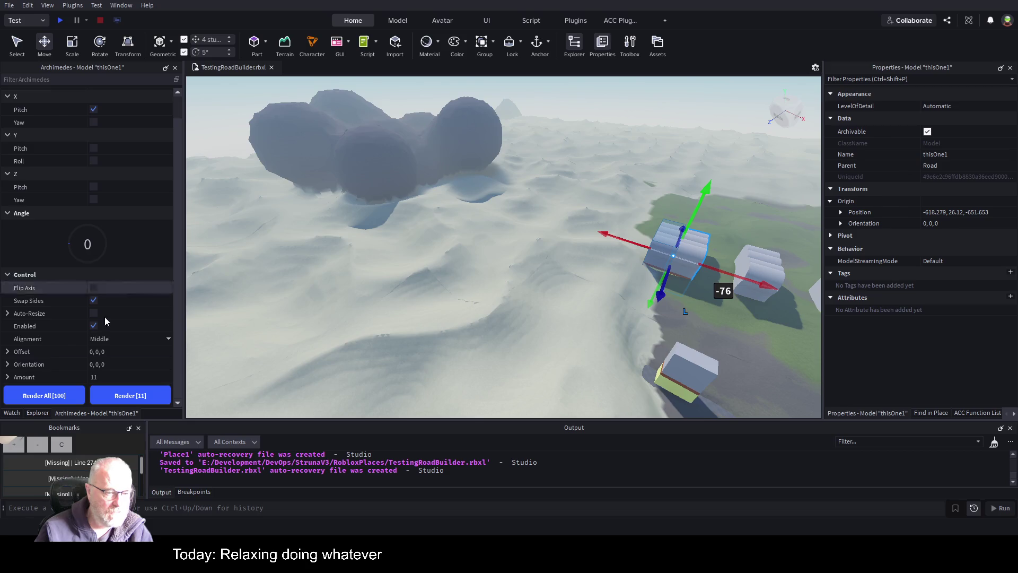
left_click(133, 395)
type("50")
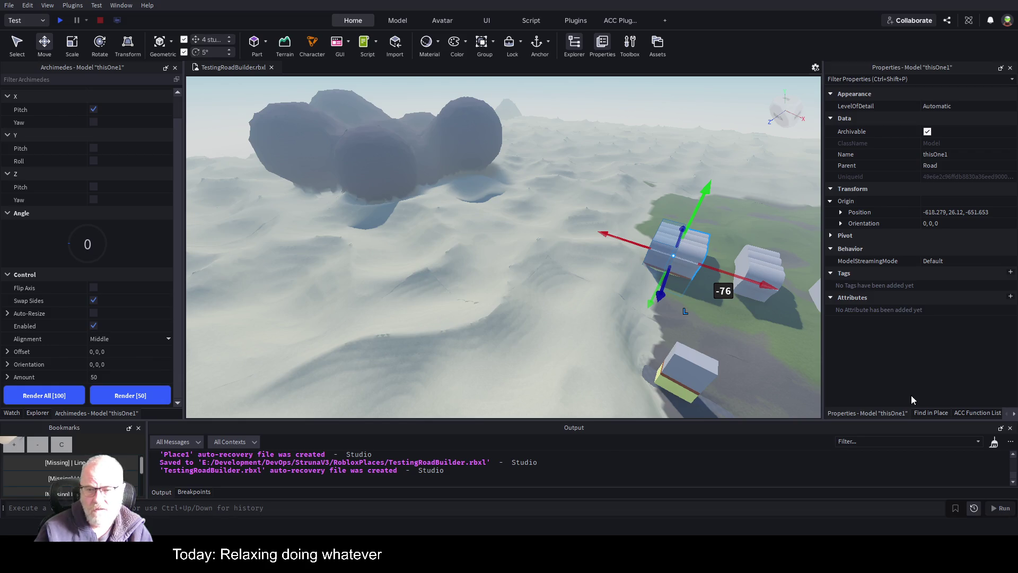
left_click_drag(678, 290, 600, 295)
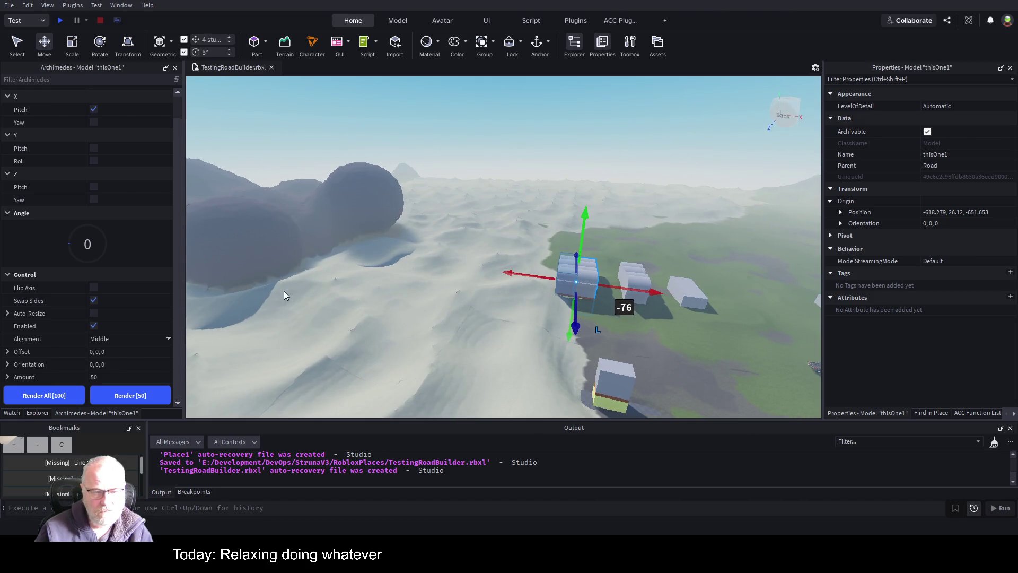
scroll(138, 328, "up", 1)
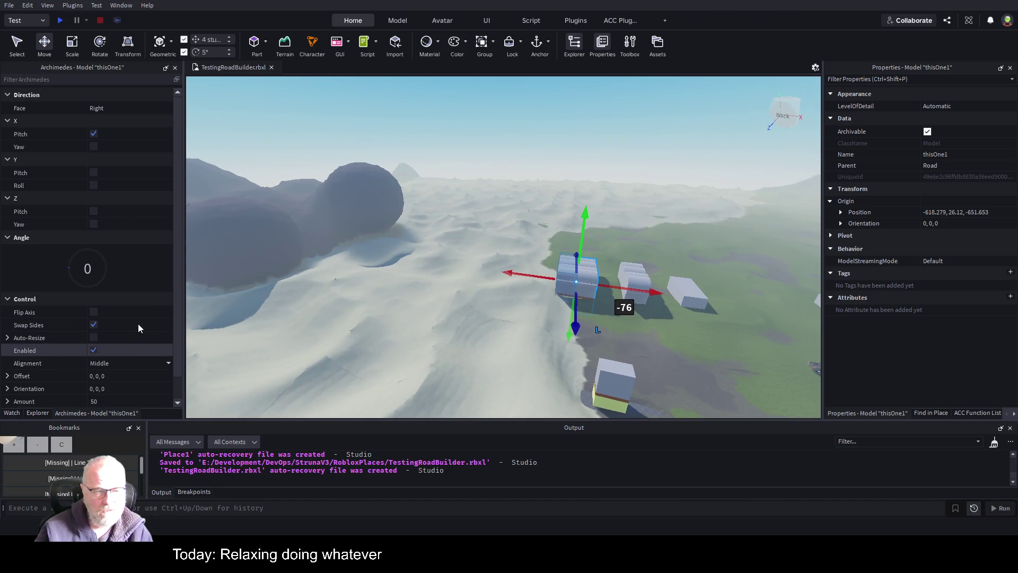
scroll(138, 329, "down", 1)
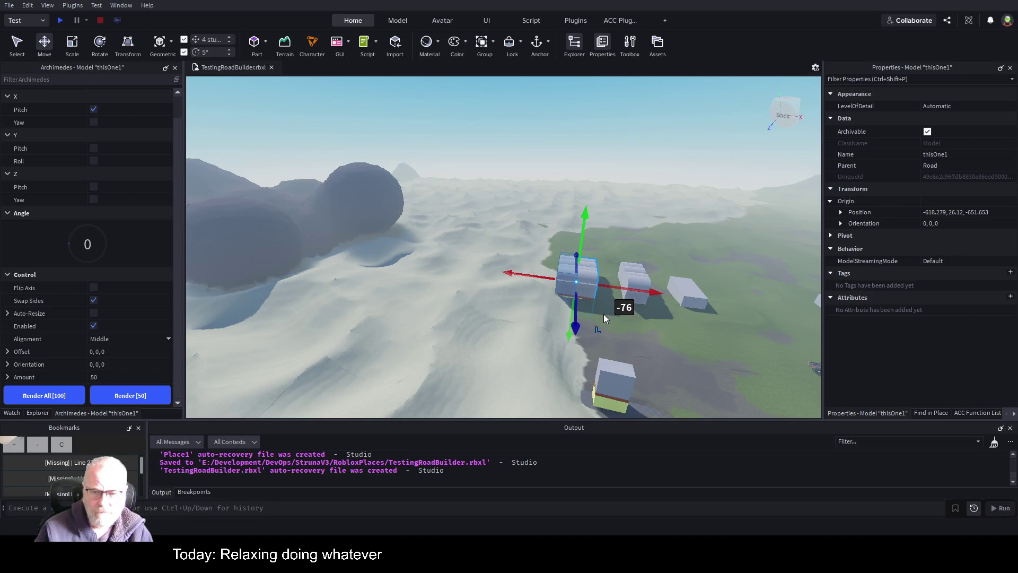
scroll(583, 321, "up", 2)
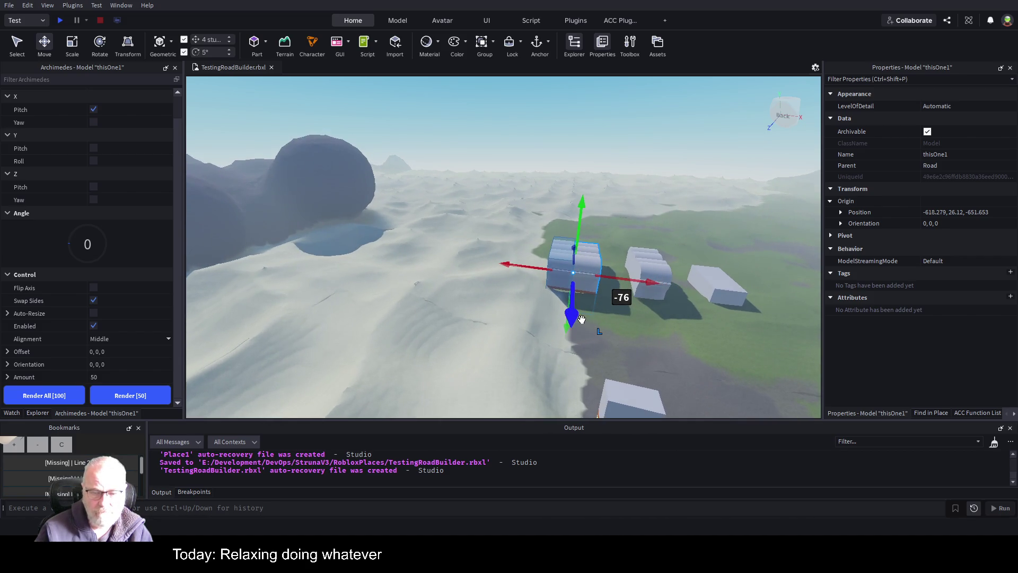
scroll(582, 320, "up", 3)
scroll(540, 287, "down", 2)
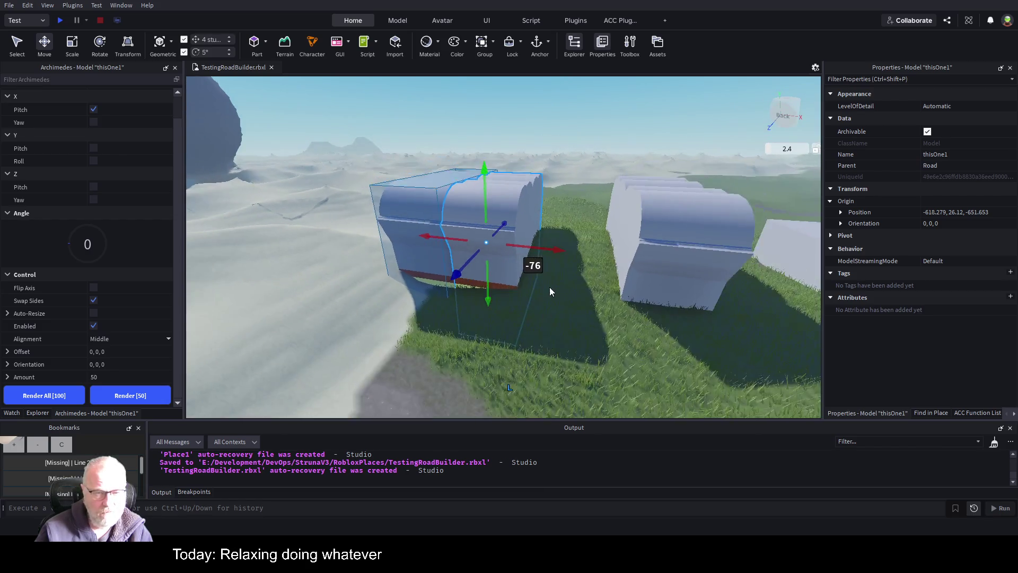
scroll(541, 294, "down", 2)
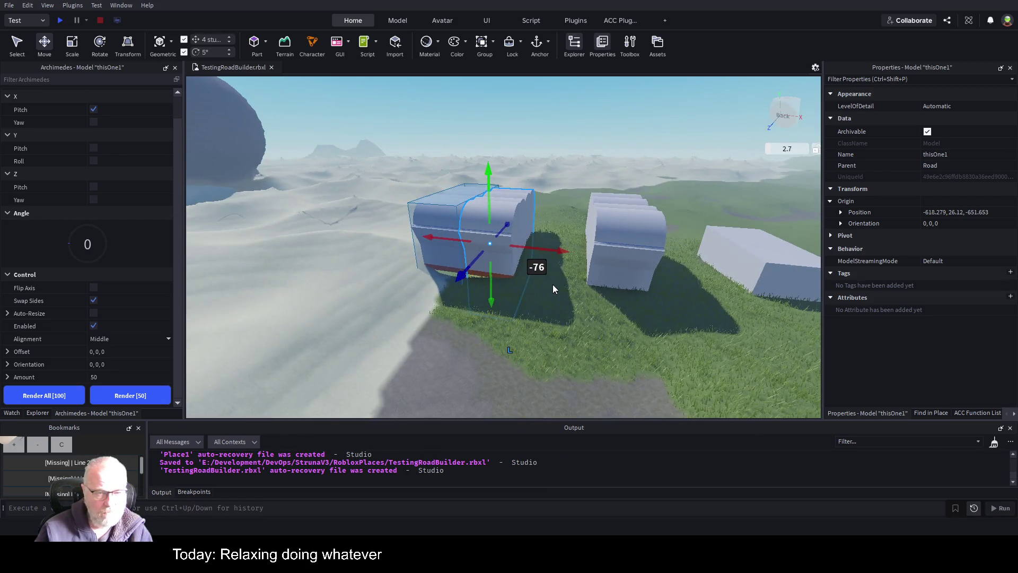
left_click_drag(553, 284, 498, 289)
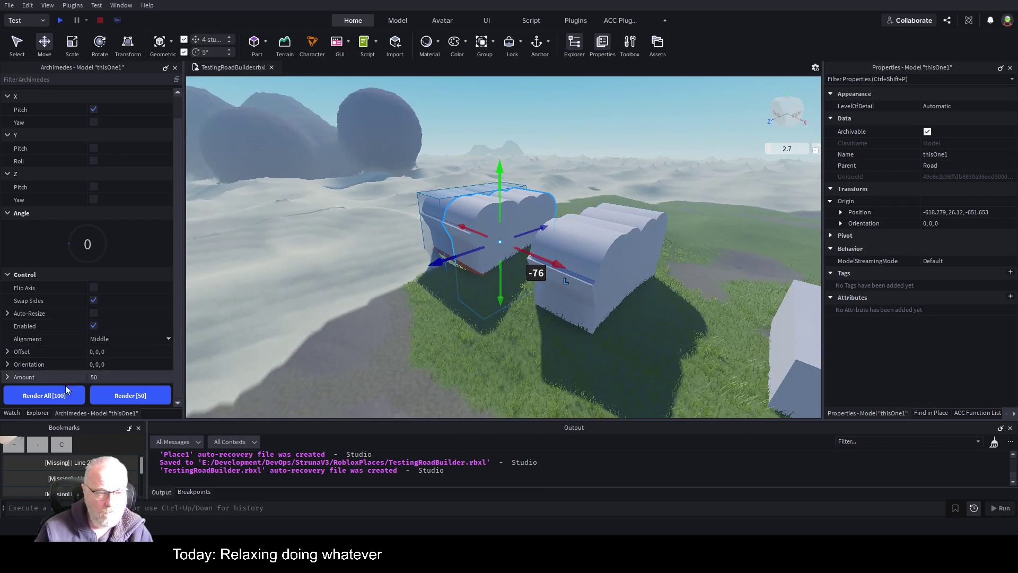
left_click(153, 395)
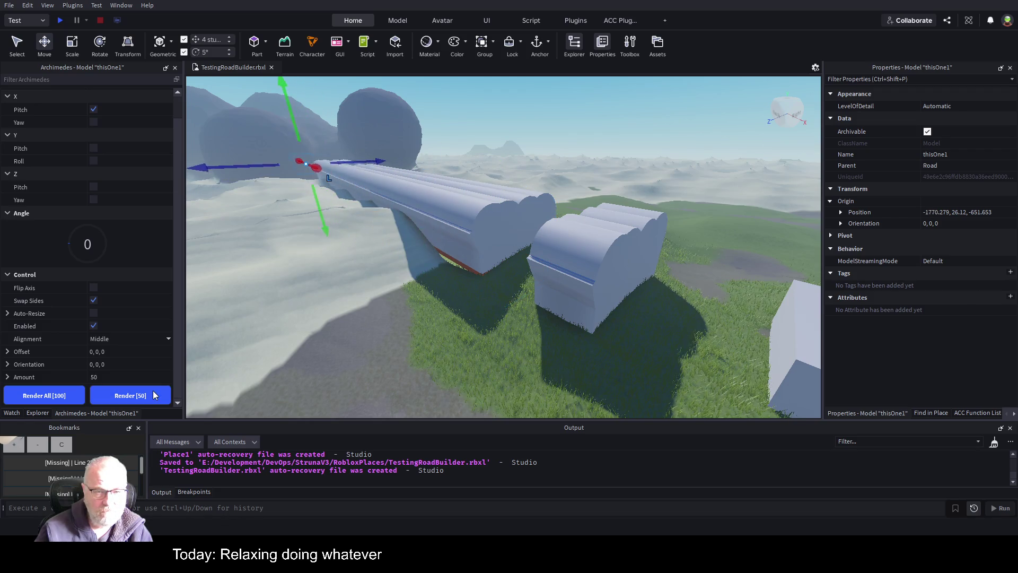
left_click_drag(480, 223, 467, 218)
Re-render the tunnel run with Amount 30, then 40 segments, inspecting its far end.
key("w")
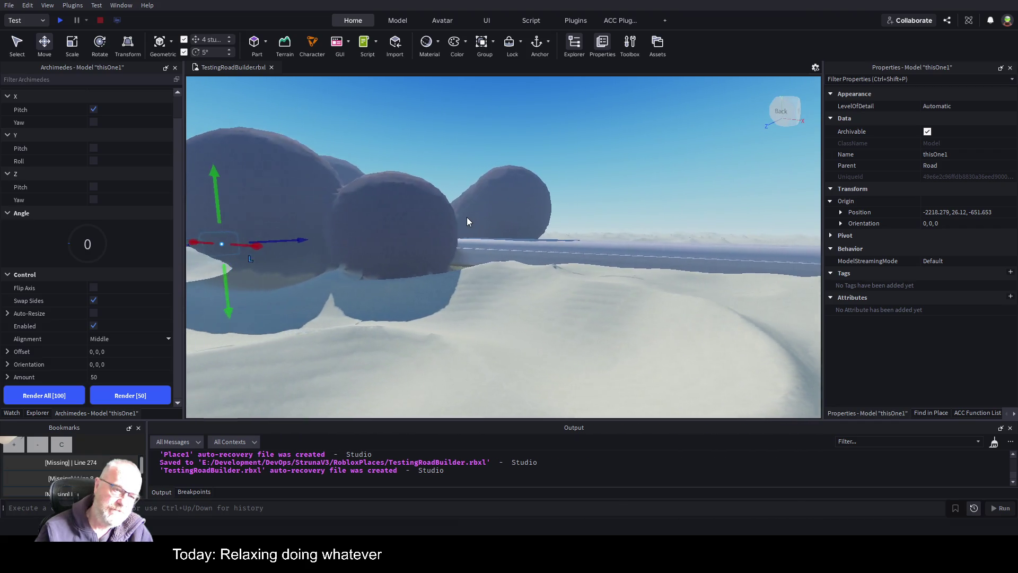
key("a")
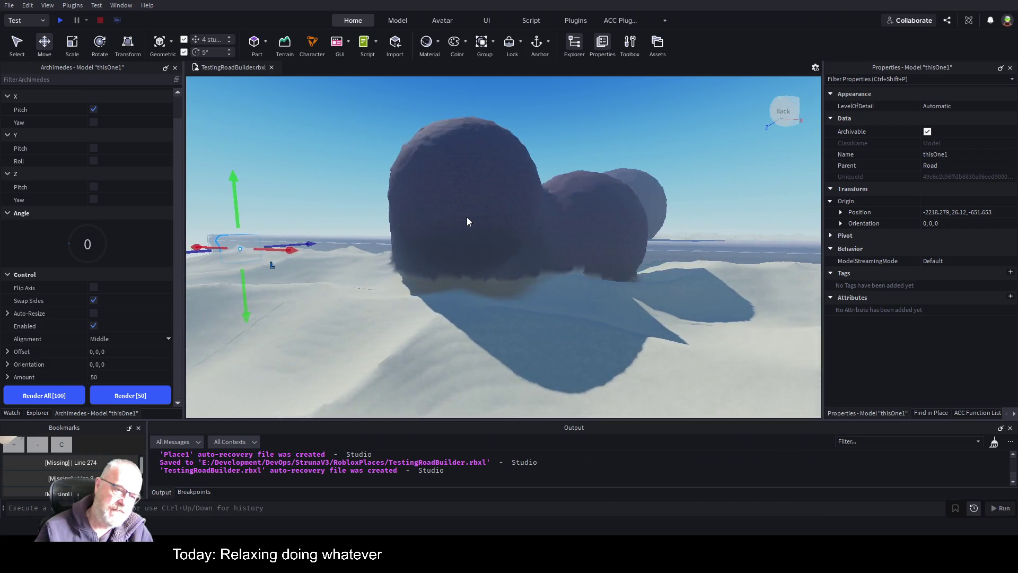
key("a")
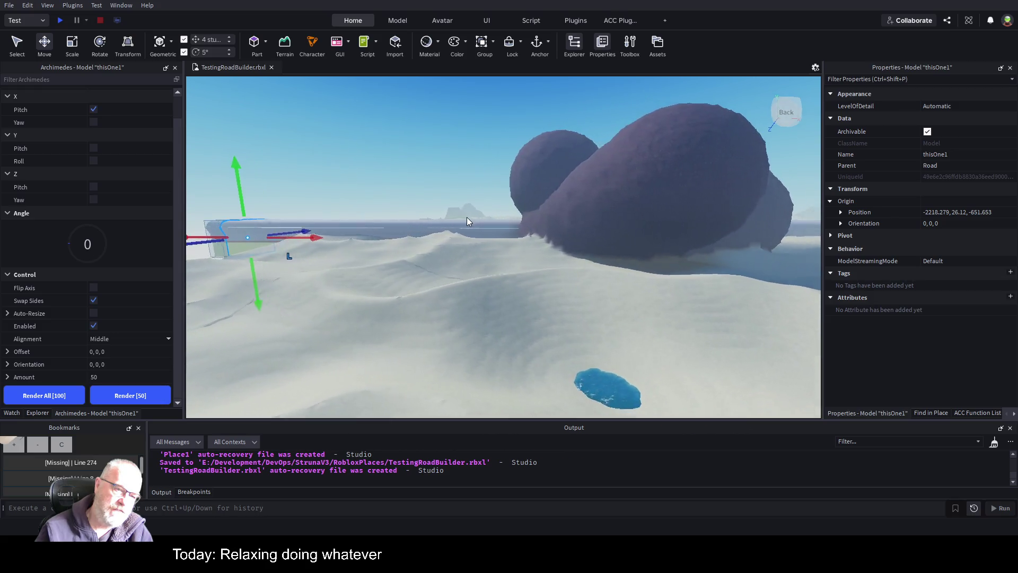
key("a")
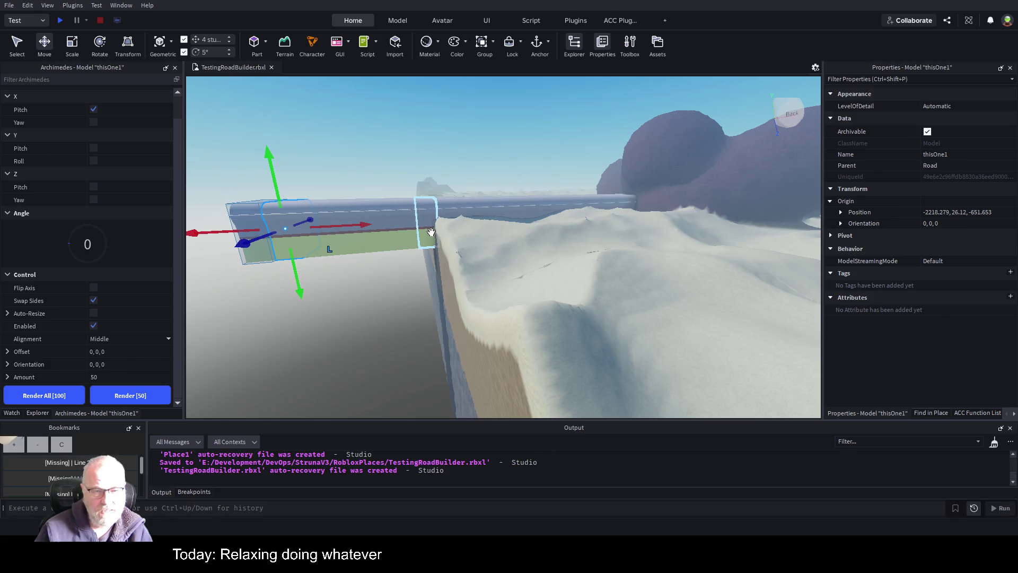
key("Delete")
type("30")
left_click(145, 395)
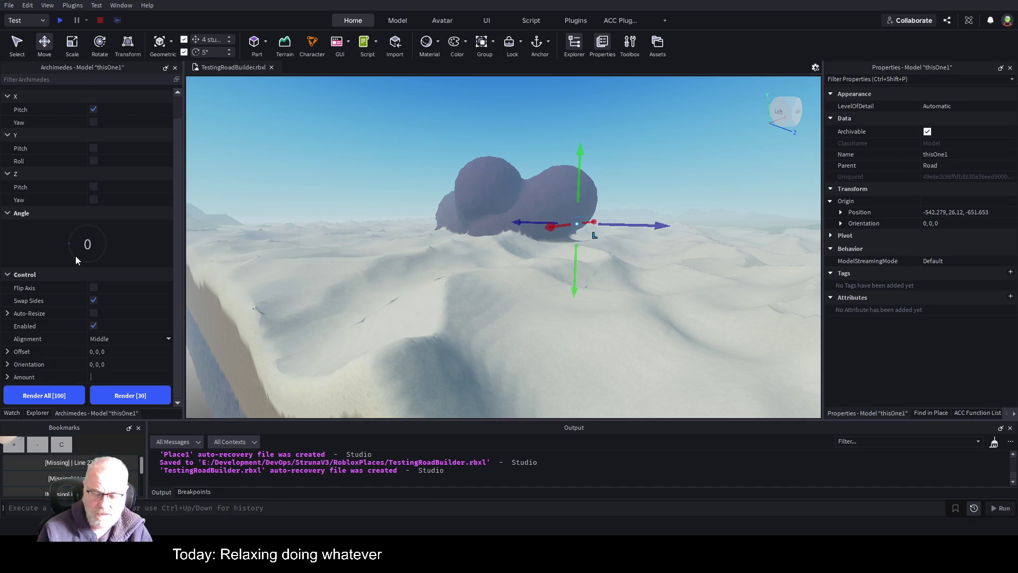
left_click(131, 392)
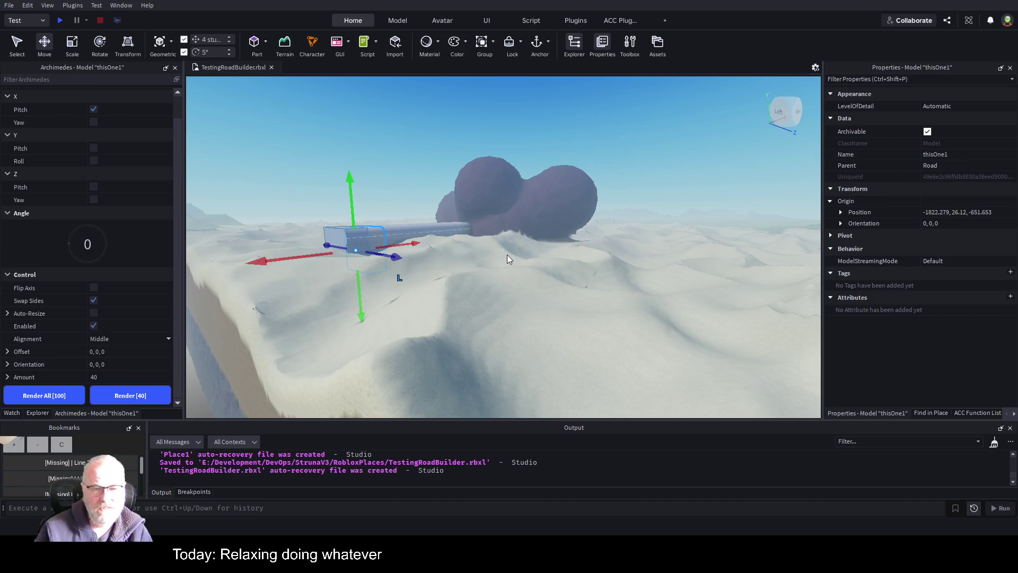
left_click_drag(507, 253, 507, 254)
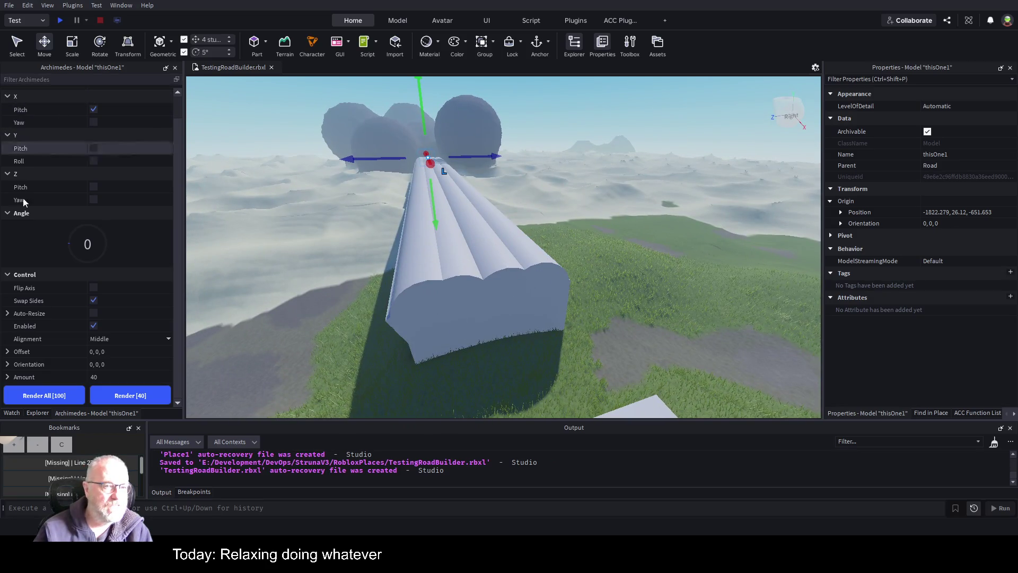
Shift-select all thisOne1 copies in Explorer and untick Archimedes Enabled to commit them.
left_click(37, 413)
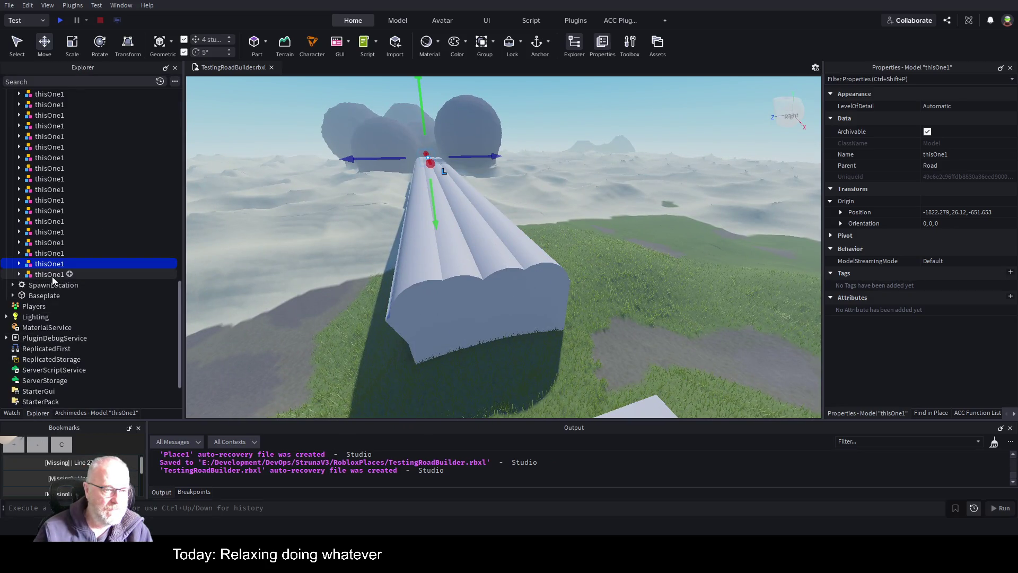
scroll(71, 278, "up", 10)
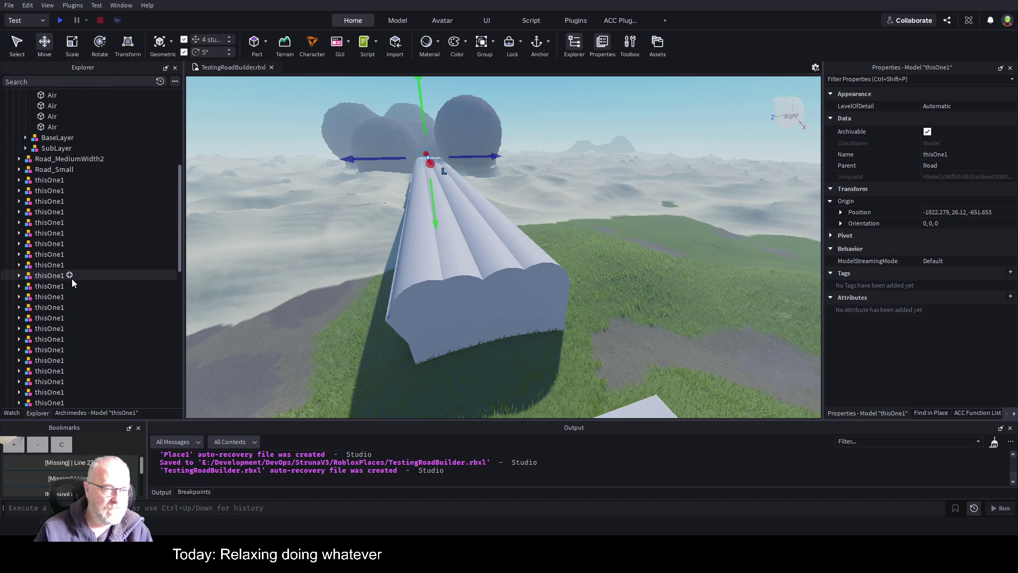
left_click(49, 183)
scroll(88, 224, "down", 5)
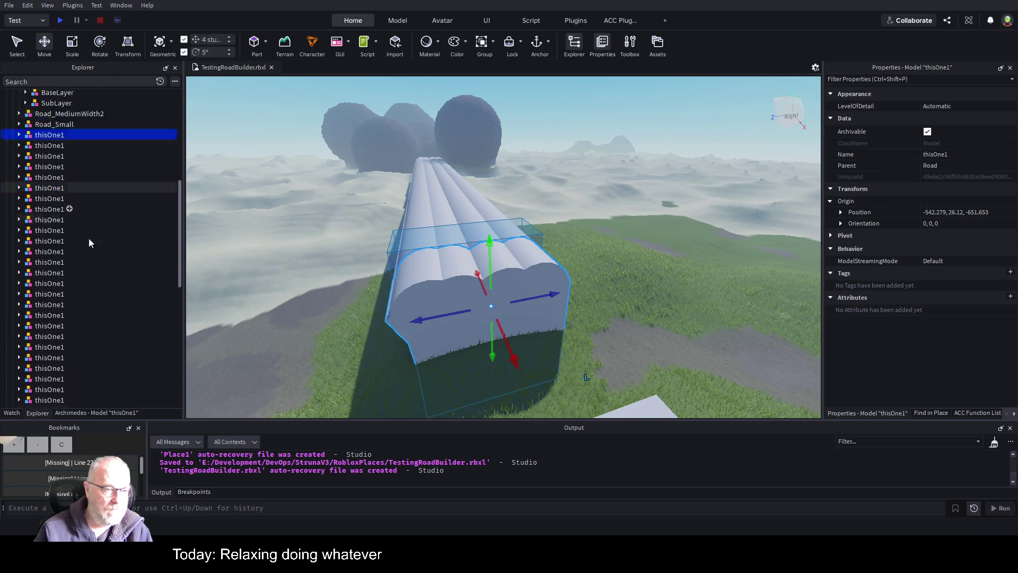
scroll(92, 278, "up", 5)
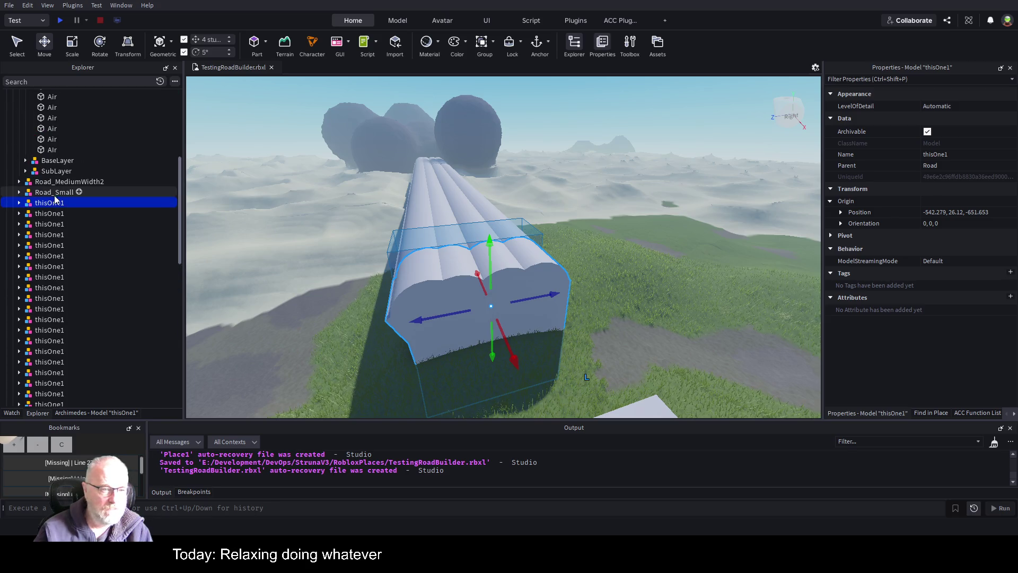
scroll(47, 244, "down", 8)
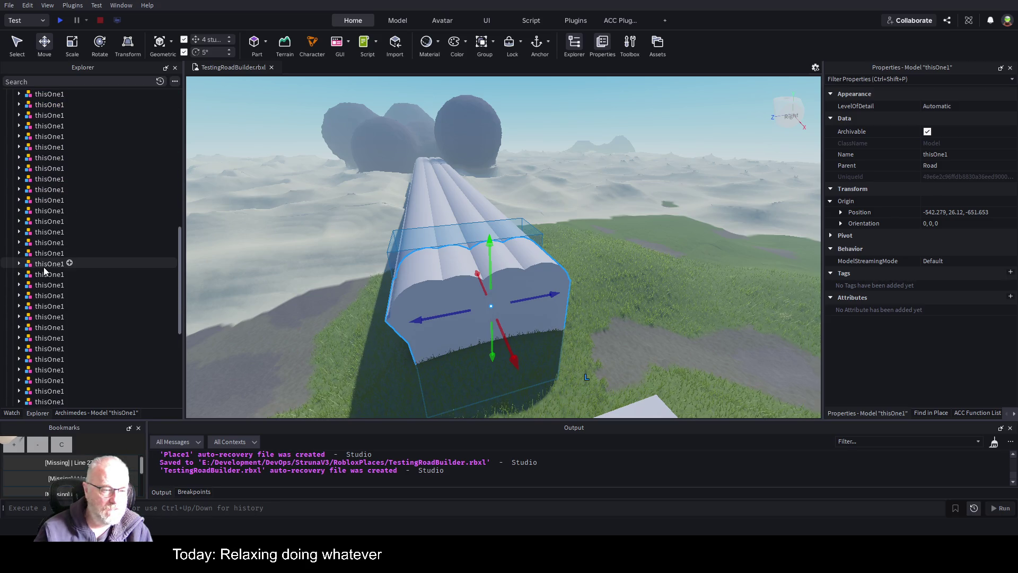
left_click(50, 323, "shift")
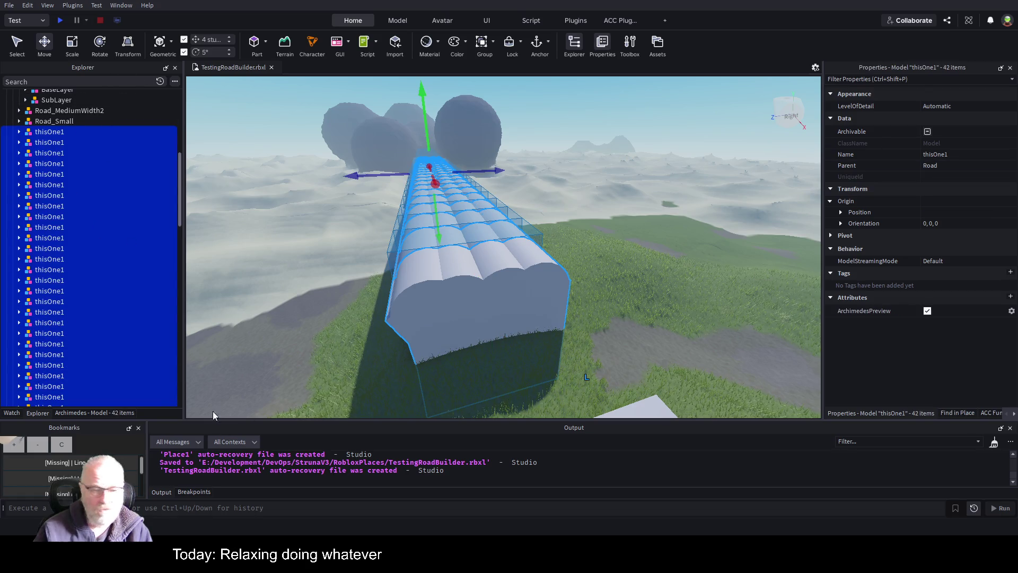
left_click(88, 410)
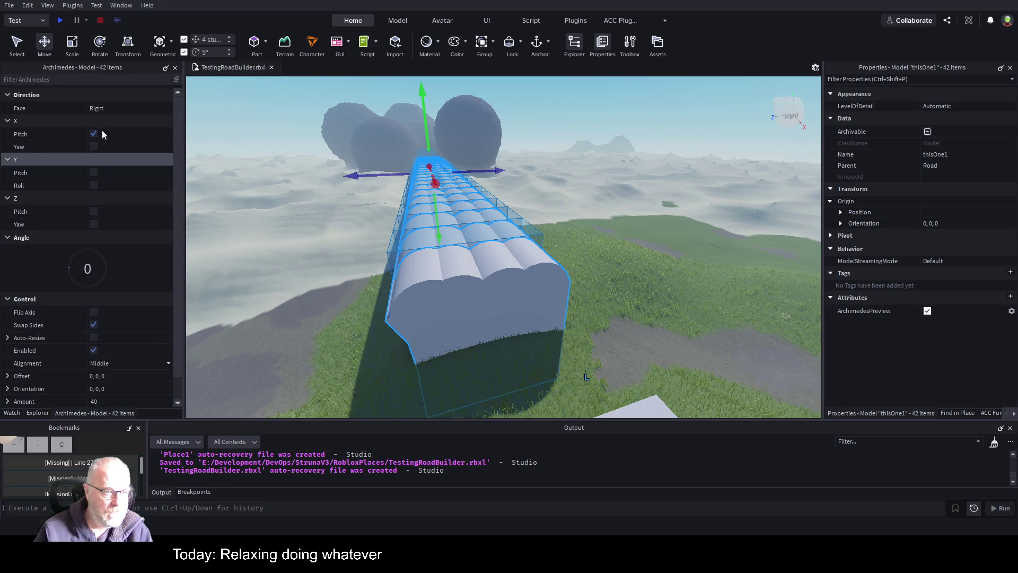
left_click(94, 326)
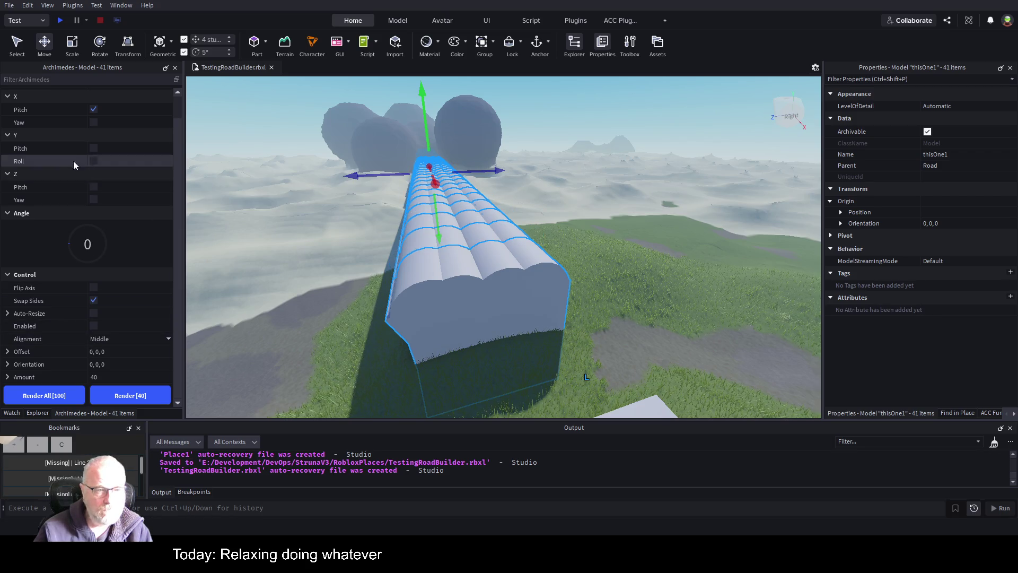
left_click(37, 413)
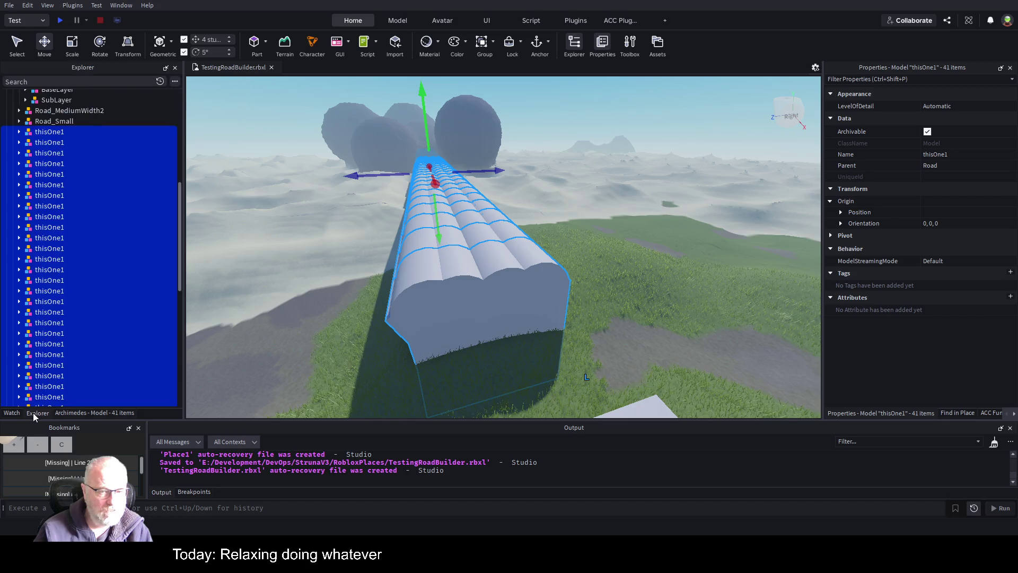
key("ctrl+z")
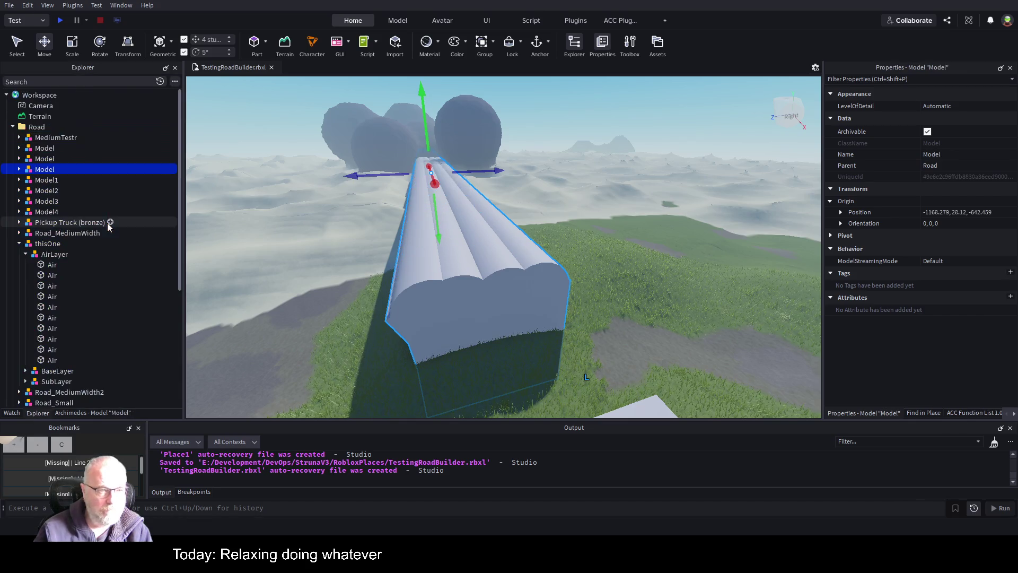
left_click(47, 171)
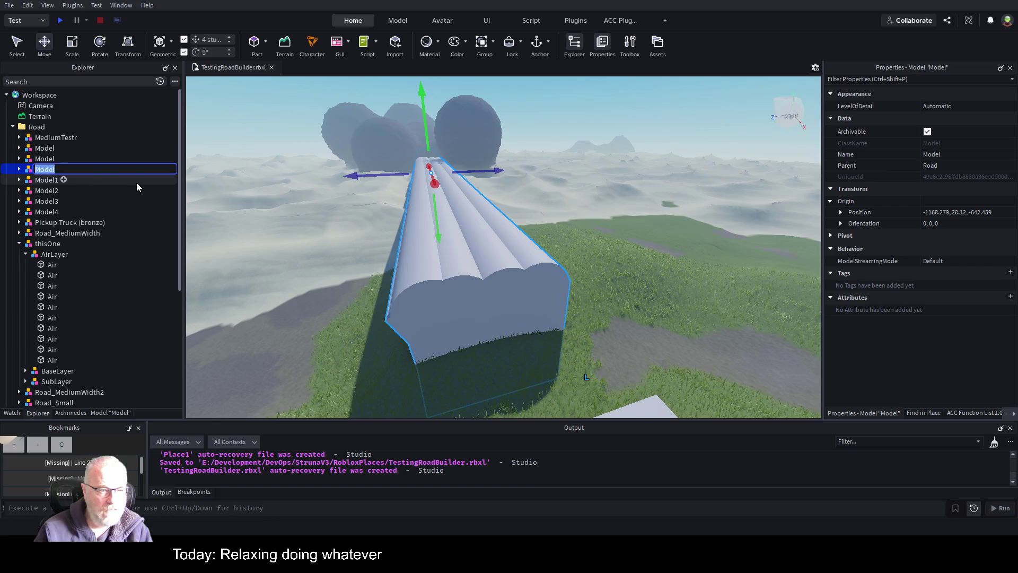
type("Long")
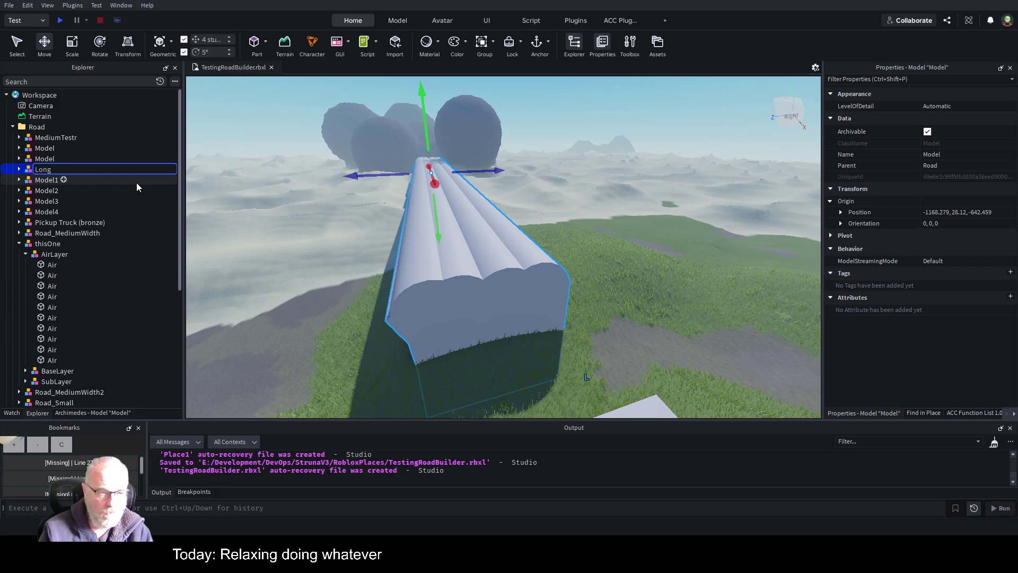
type("Tunnerl")
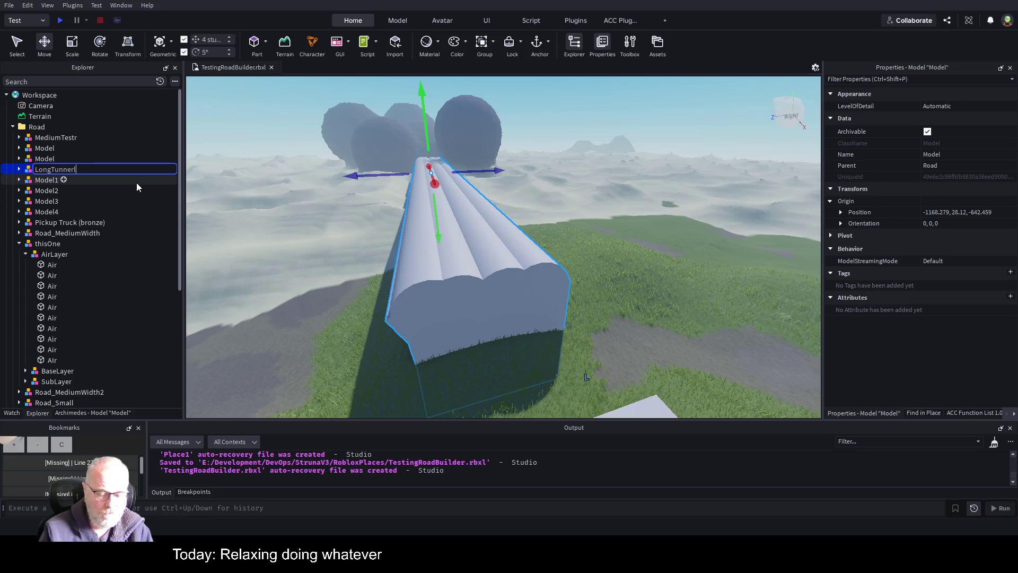
type("Road")
key("Return")
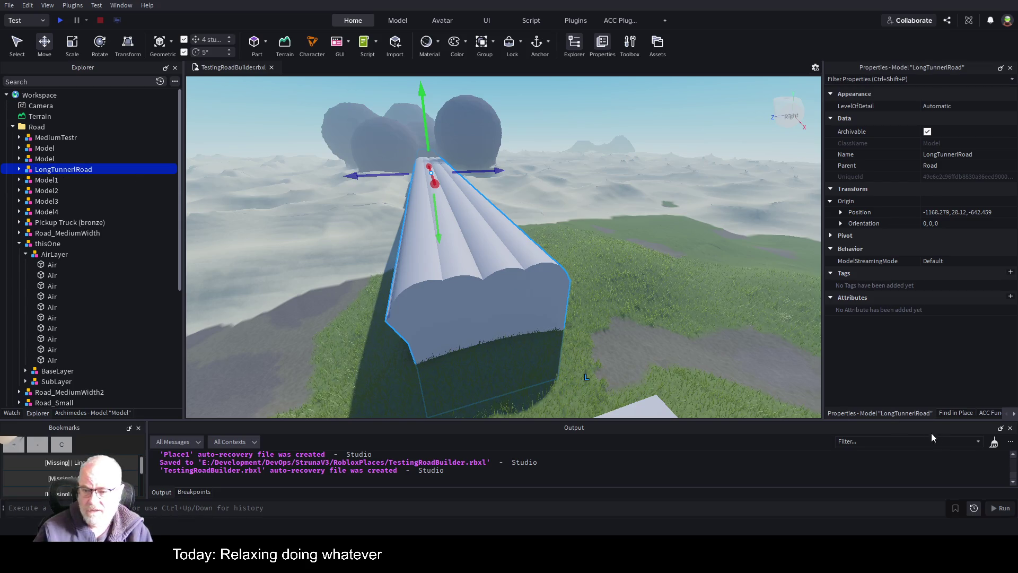
left_click(988, 413)
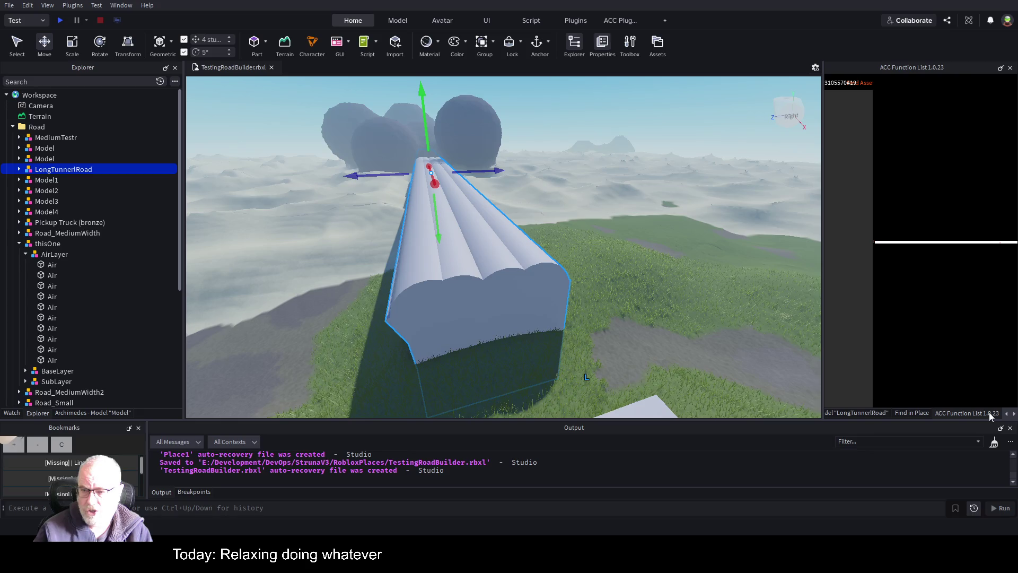
left_click(854, 413)
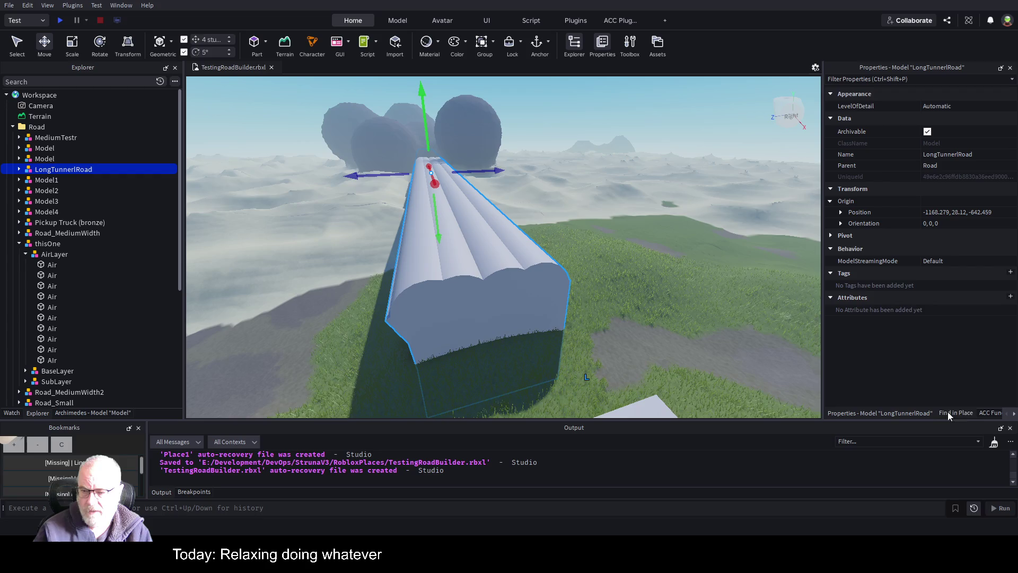
left_click(1015, 413)
left_click(1016, 414)
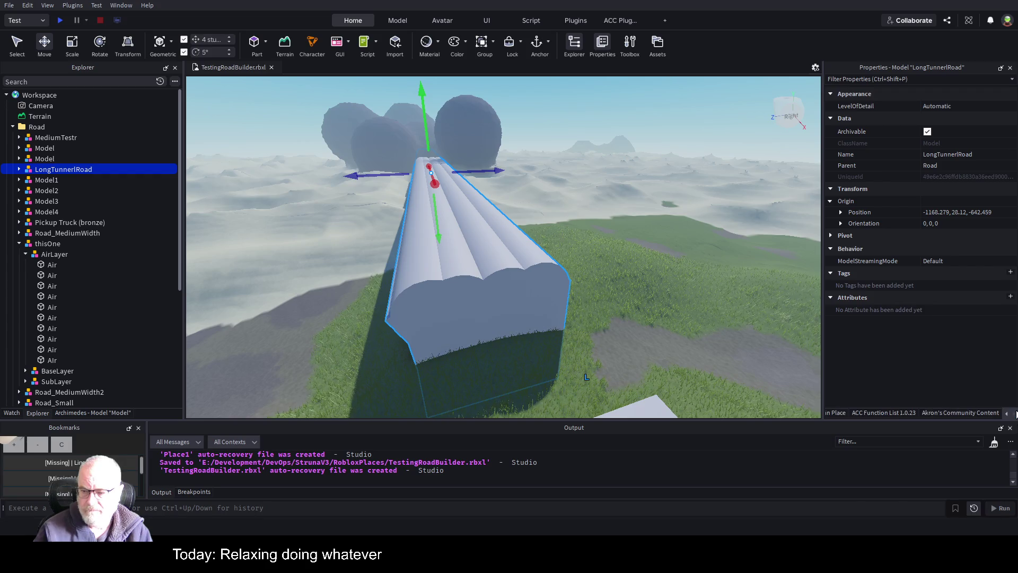
Widen the Akron's Community Content panel and run Convert 2 Terrain on the tunnel road.
left_click(968, 415)
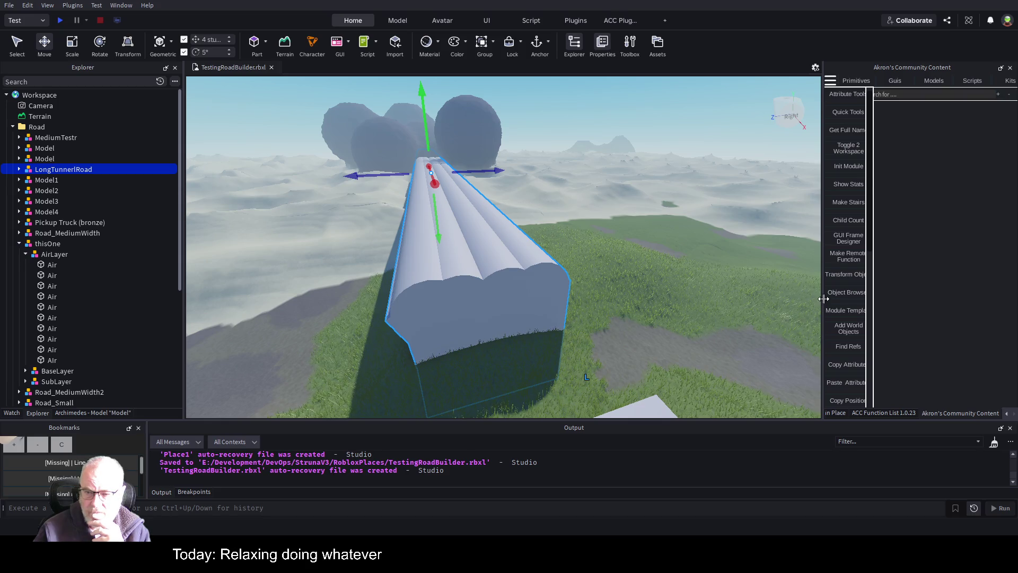
left_click_drag(822, 300, 701, 298)
scroll(739, 340, "down", 5)
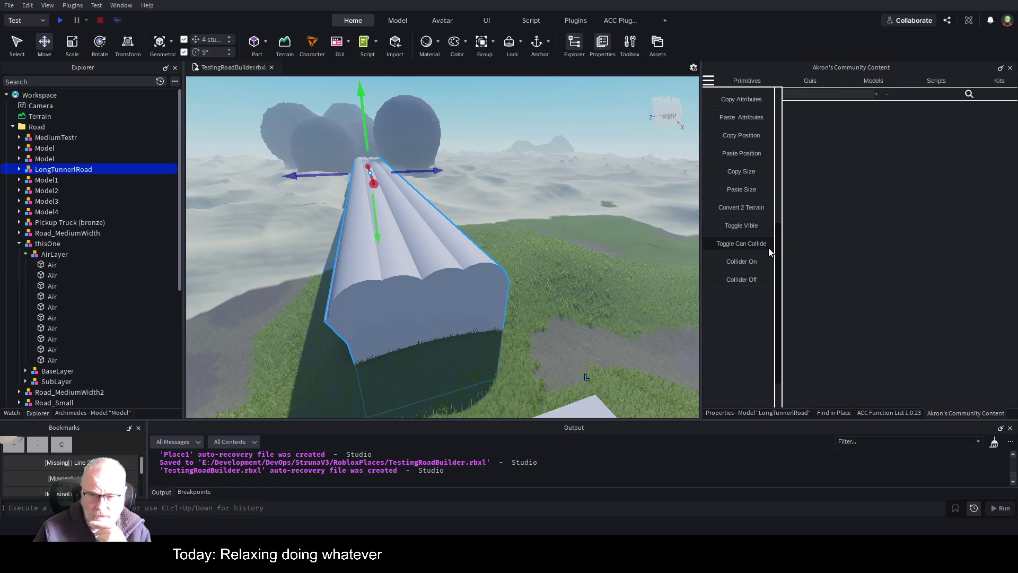
left_click(752, 209)
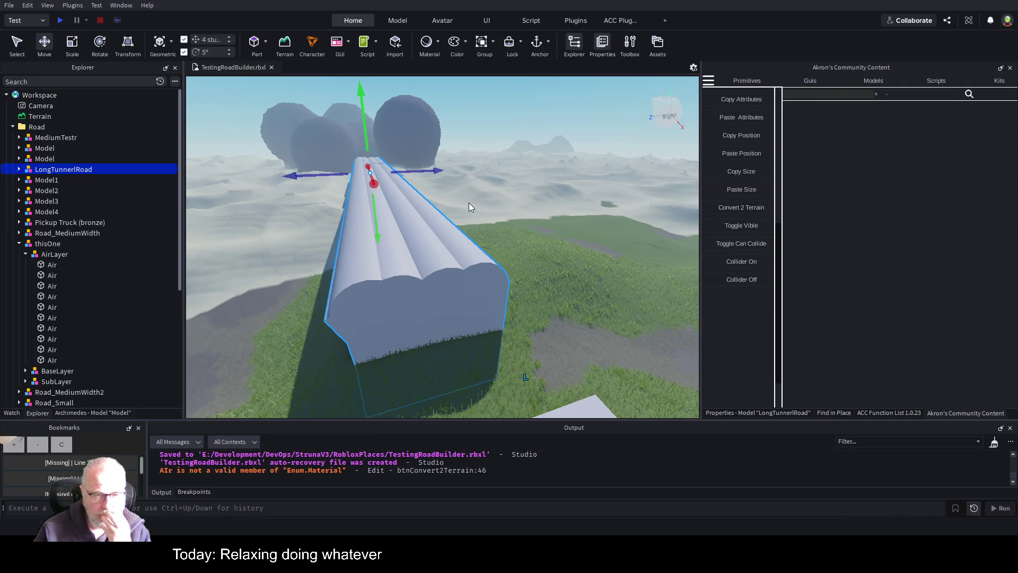
Move the tunnel road model 344 studs along the blue axis and rotate it 90°.
left_click_drag(429, 170, 534, 164)
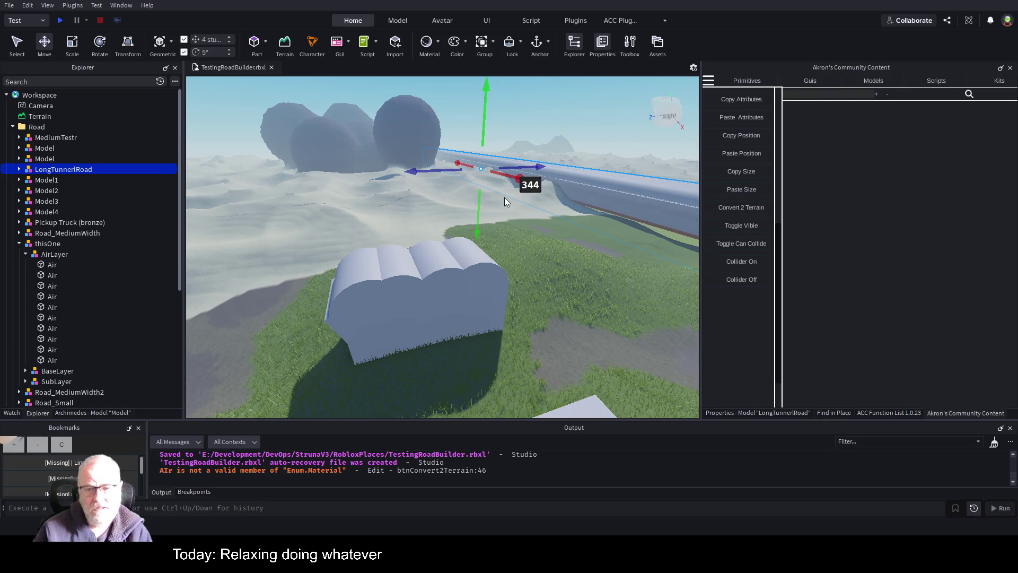
scroll(505, 198, "up", 5)
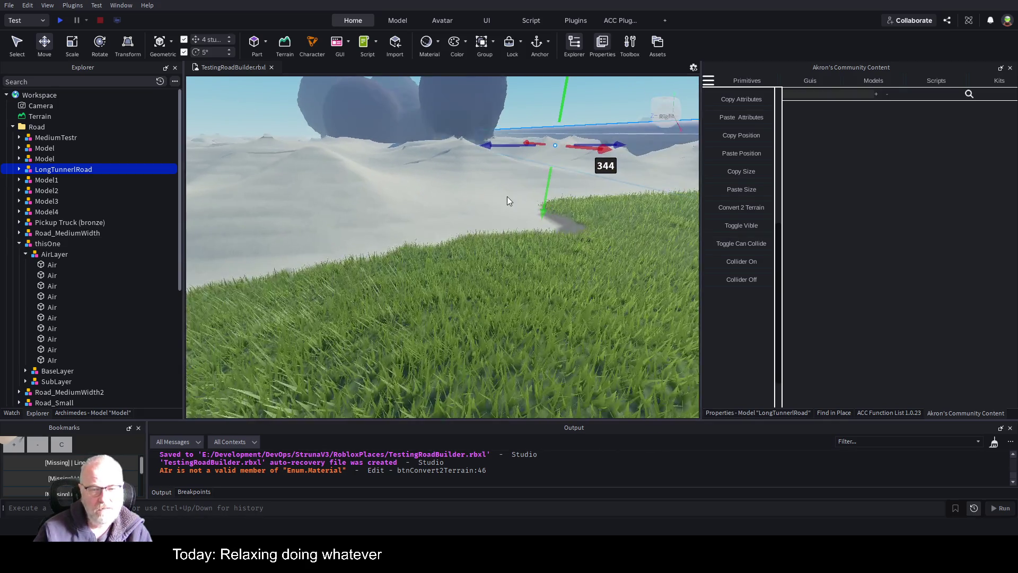
scroll(507, 196, "up", 5)
scroll(507, 197, "up", 5)
scroll(507, 201, "up", 2)
scroll(506, 196, "down", 5)
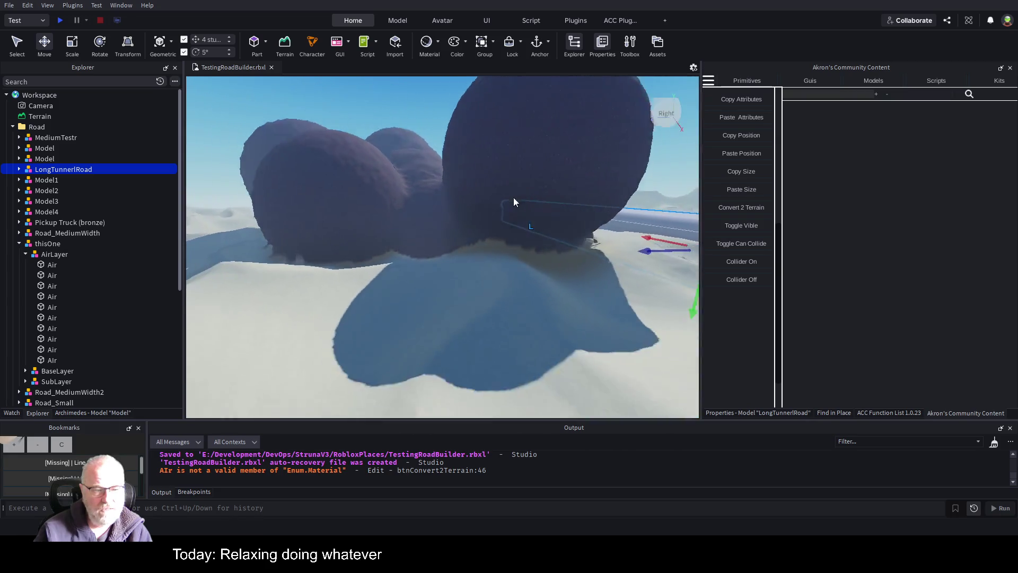
scroll(514, 340, "down", 4)
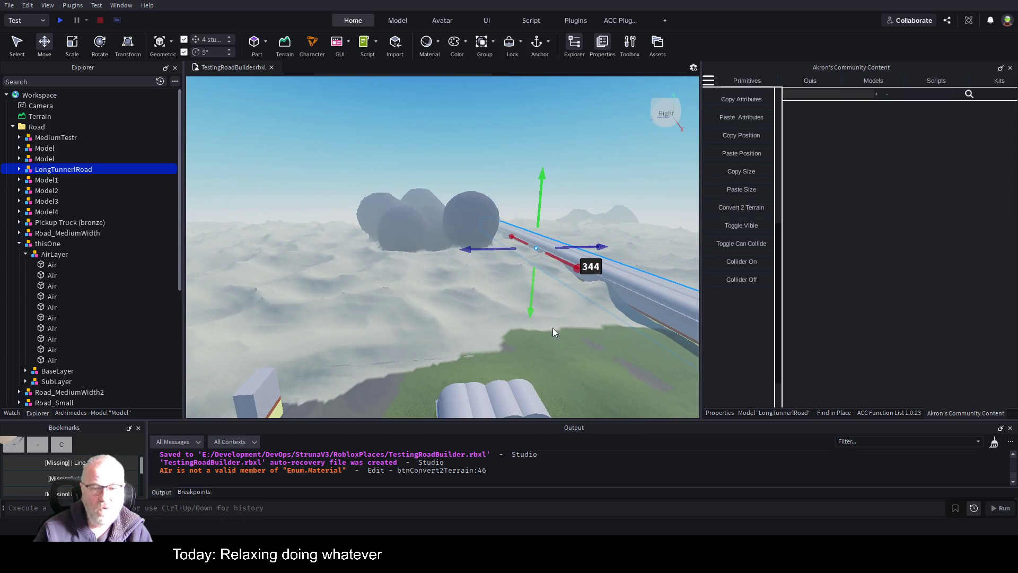
key("ctrl+r")
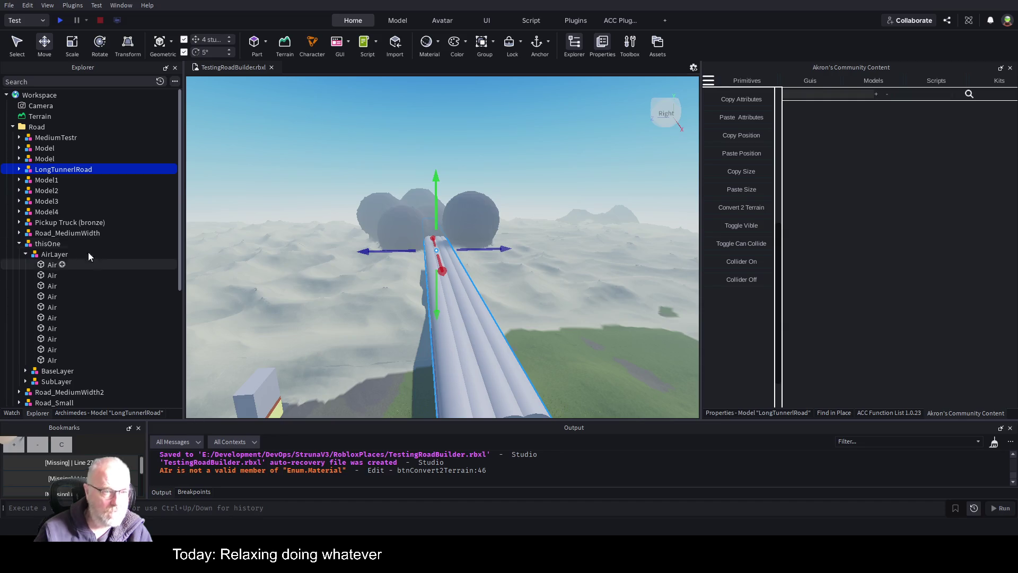
Expand LongTunnerlRoad and filter the Explorer tree by 'Air'.
left_click(19, 169)
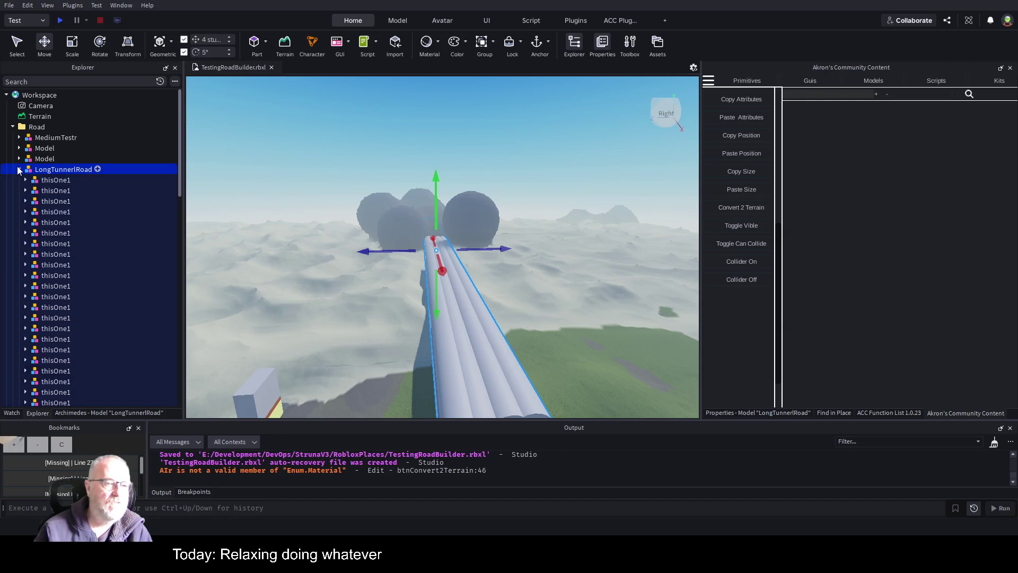
left_click(73, 81)
type("Air")
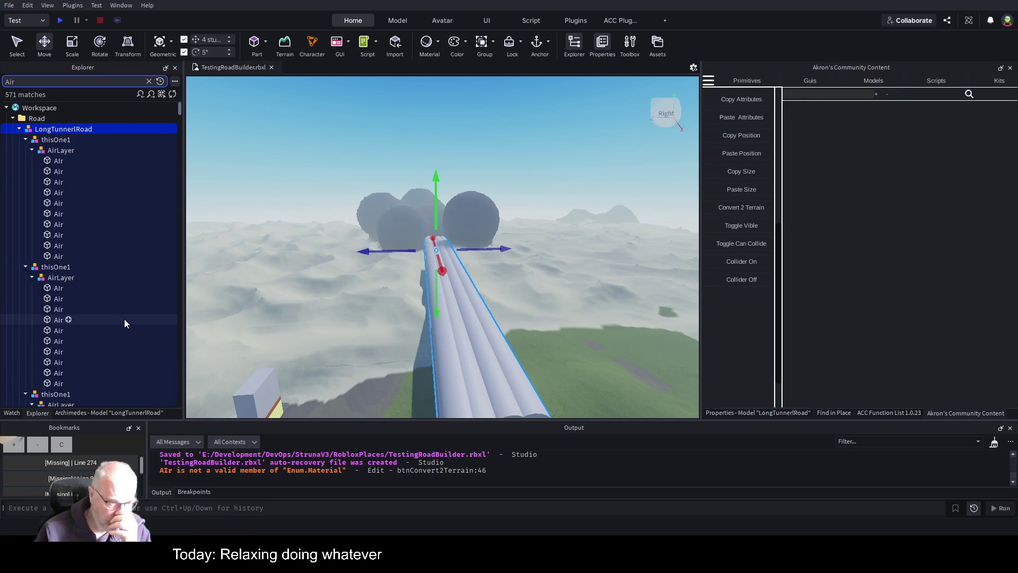
scroll(125, 320, "down", 5)
scroll(124, 324, "down", 10)
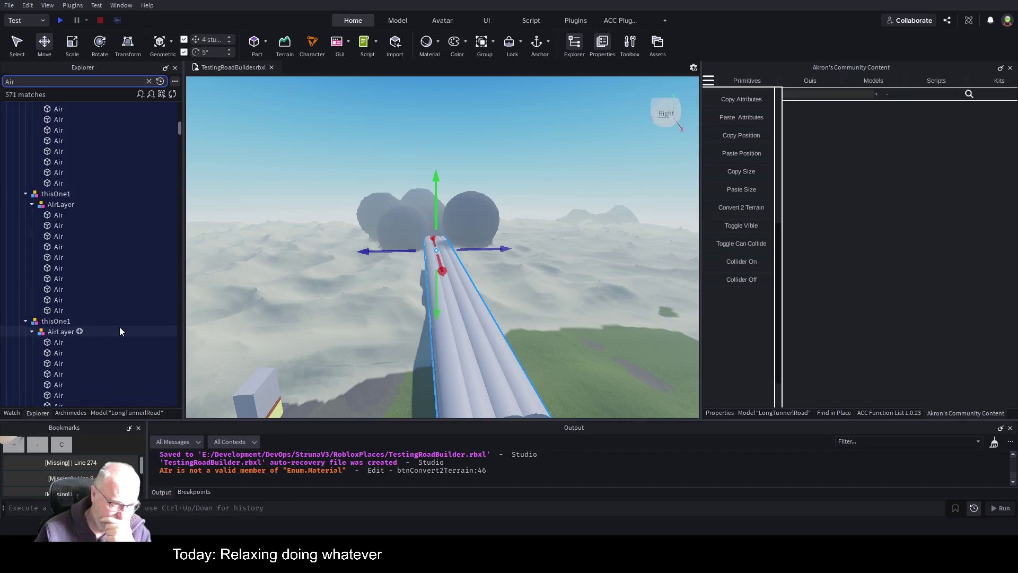
left_click(175, 82)
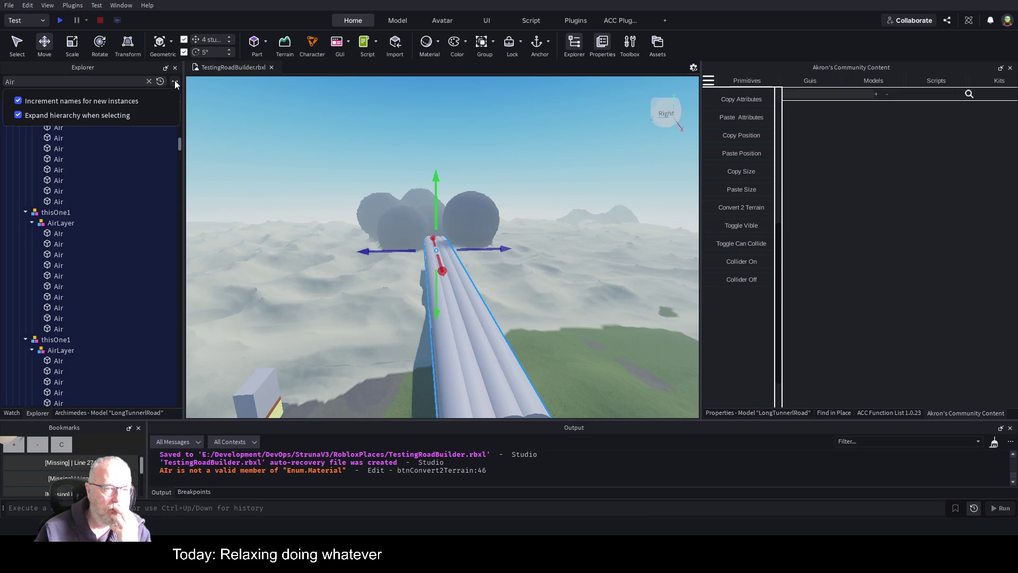
left_click(175, 82)
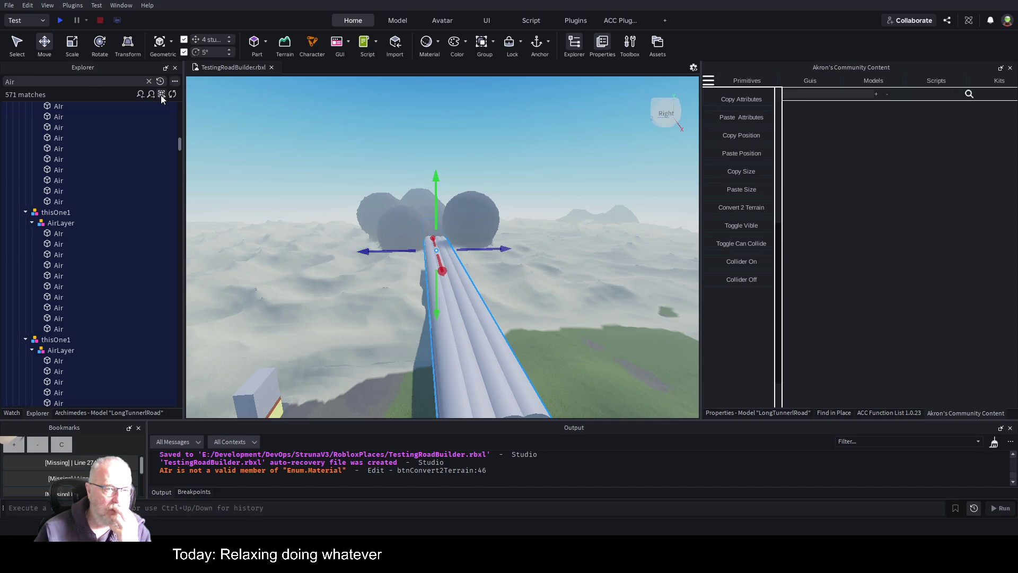
Scroll through the 571 Air results and select the first Air part under AirLayer.
scroll(148, 348, "down", 3)
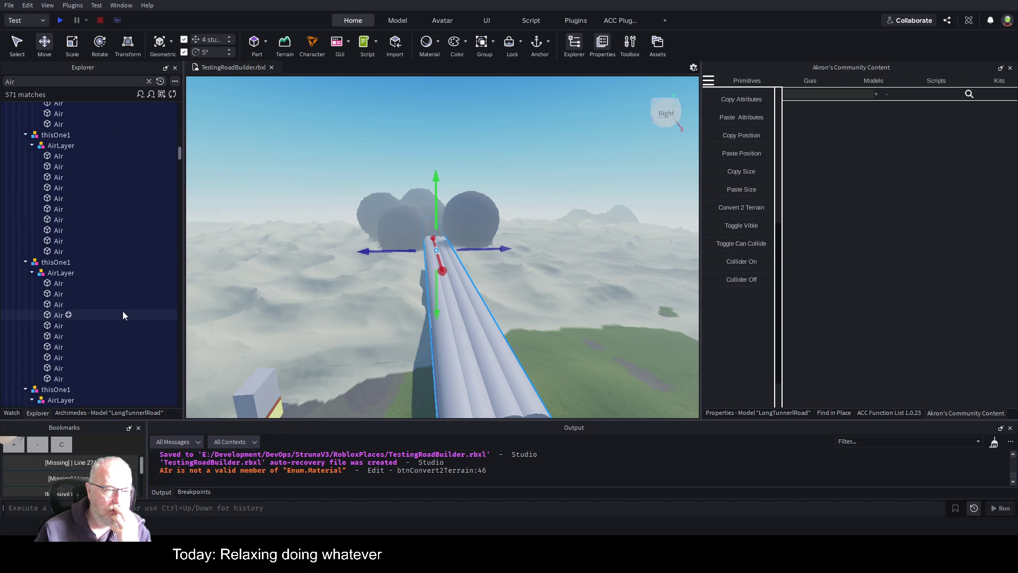
scroll(121, 323, "down", 2)
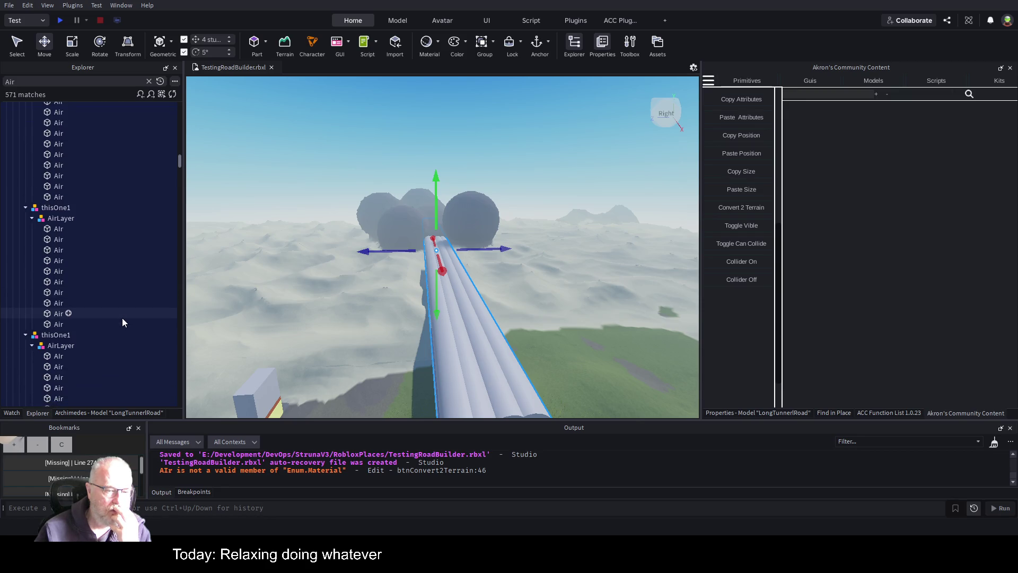
scroll(122, 322, "down", 3)
scroll(122, 323, "up", 3)
scroll(122, 322, "down", 1)
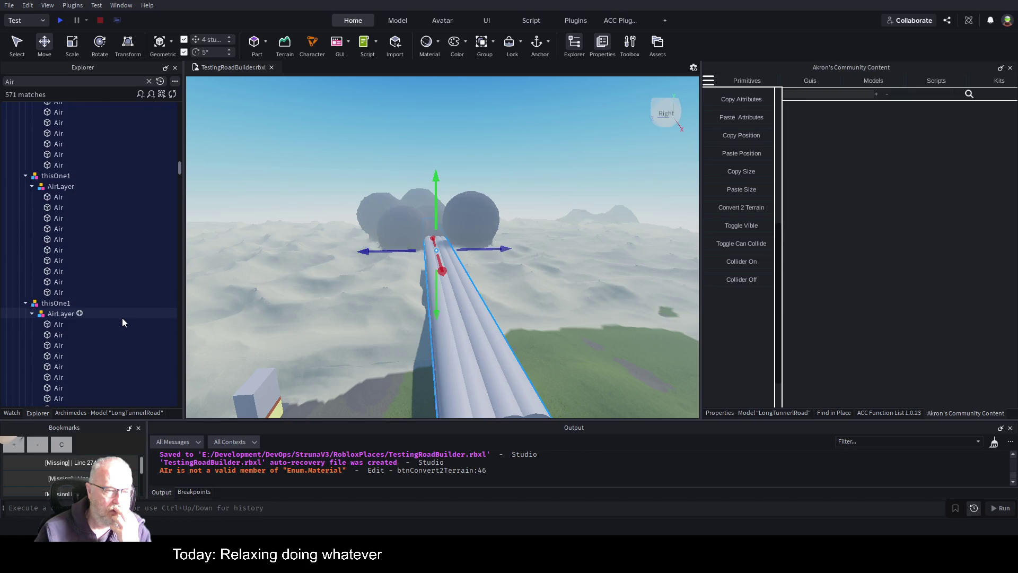
scroll(122, 322, "down", 1)
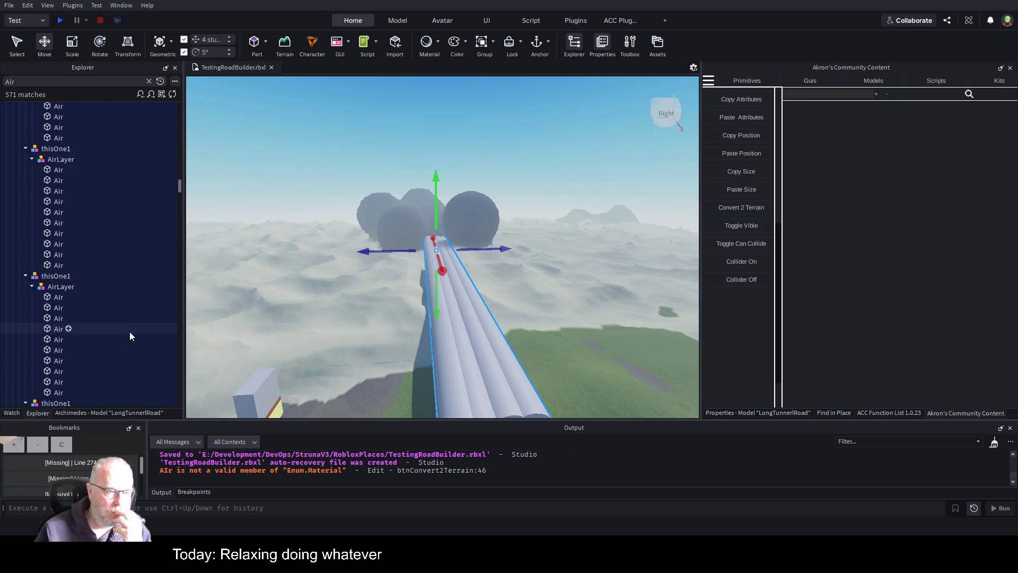
scroll(129, 333, "down", 1)
scroll(119, 352, "down", 4)
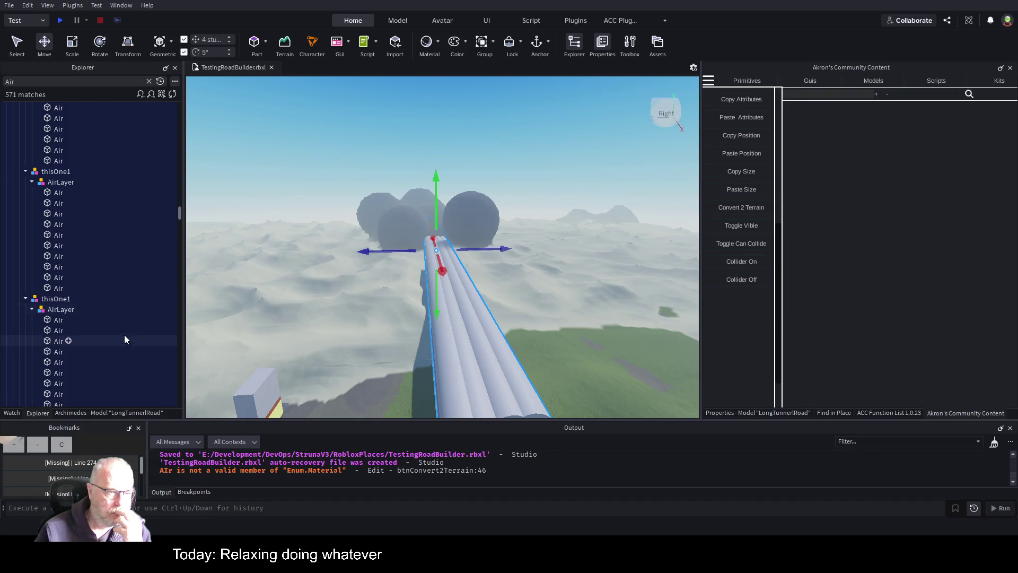
left_click(62, 193)
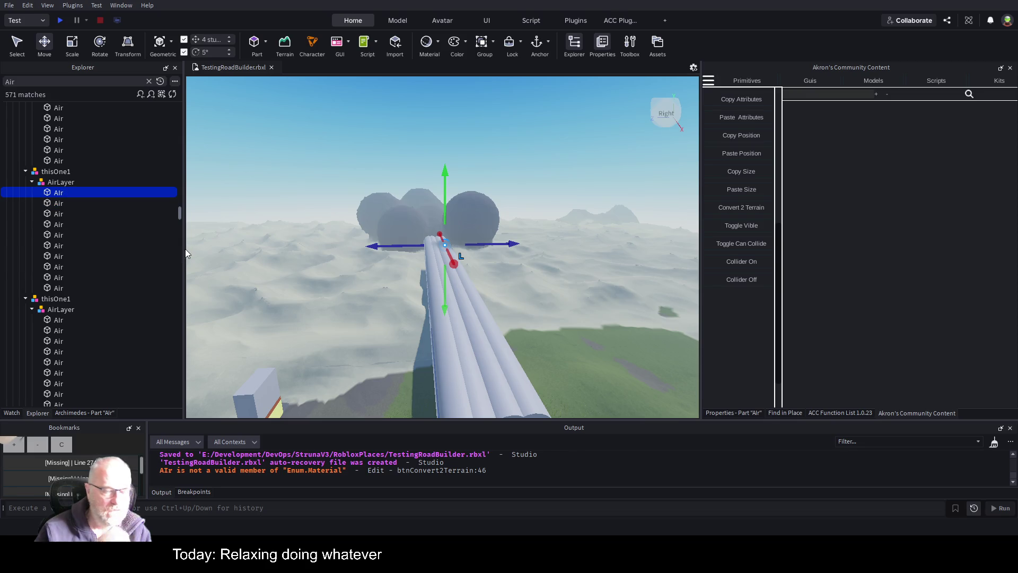
scroll(143, 255, "down", 1)
scroll(141, 245, "up", 2)
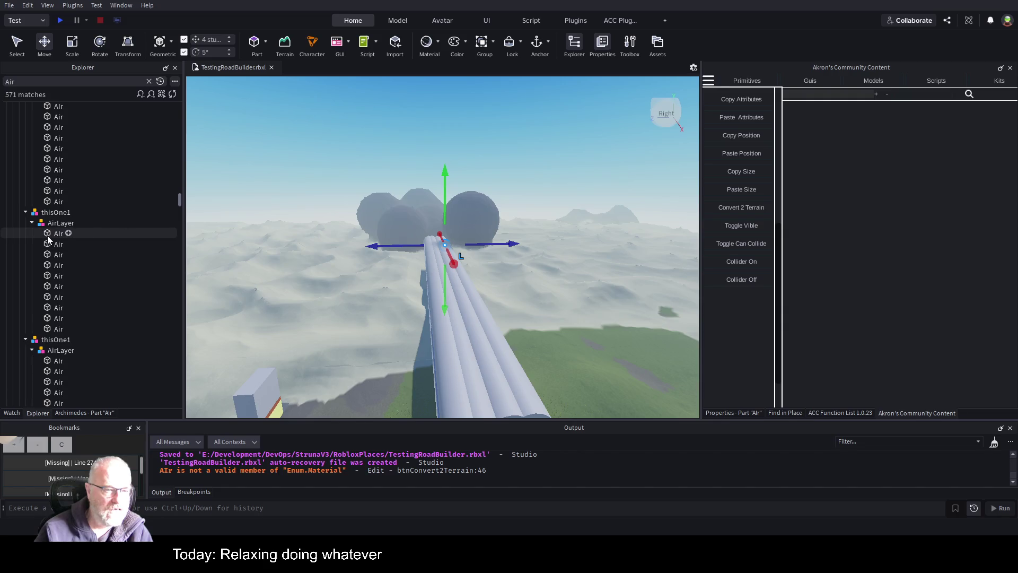
left_click(60, 233)
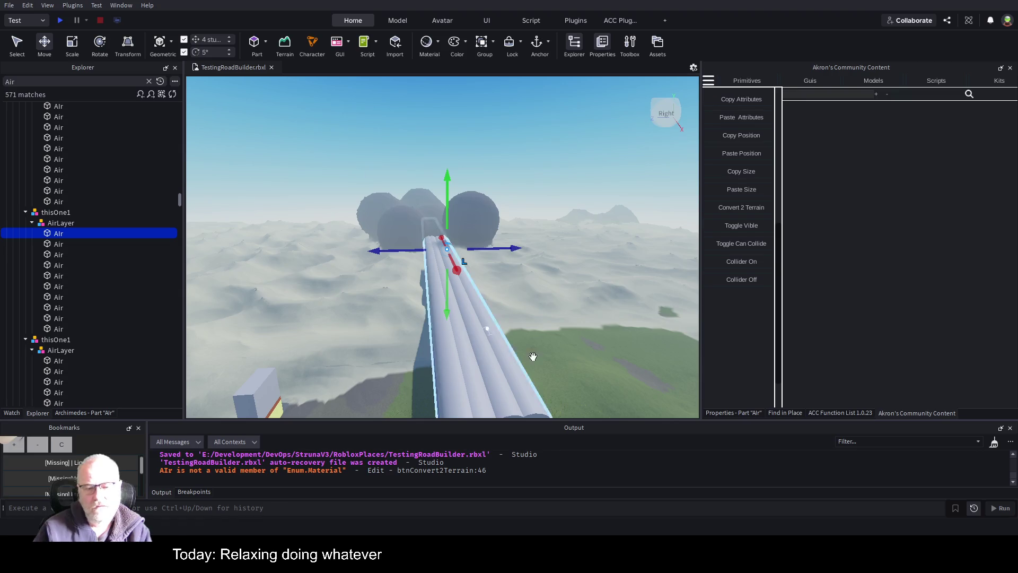
left_click(762, 282)
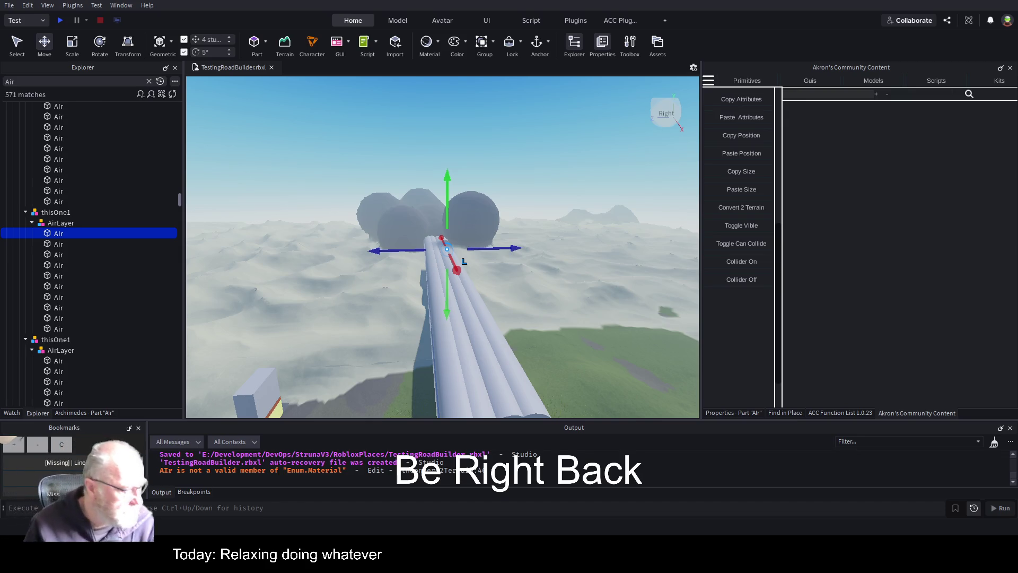
Switch to the Studio window holding AkronCommunityContent.rbxl.
key("alt+Tab")
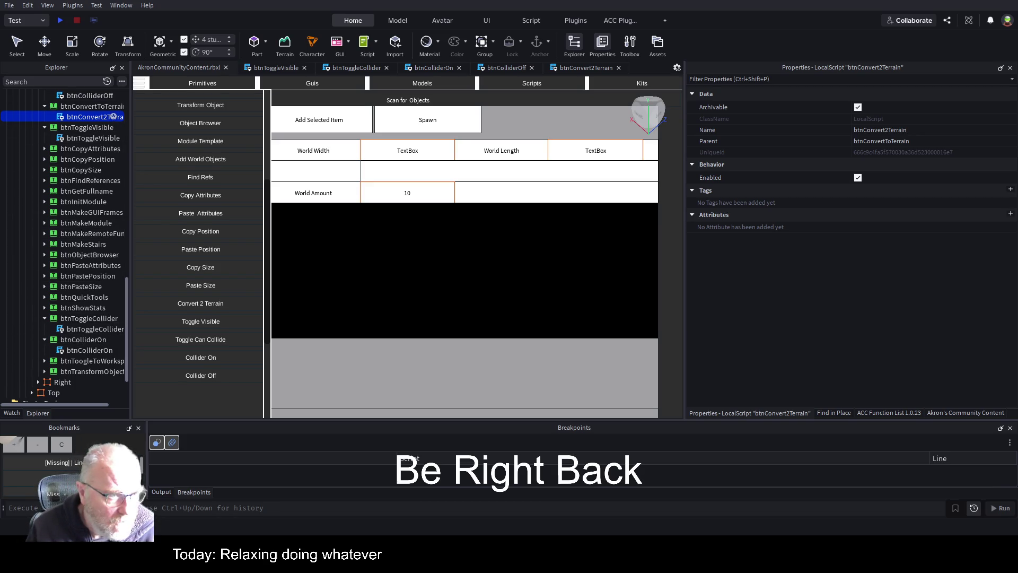
Open btnConvert2Terrain in the script editor and go to line 19, where material comes from part.Name.
double_click(113, 116)
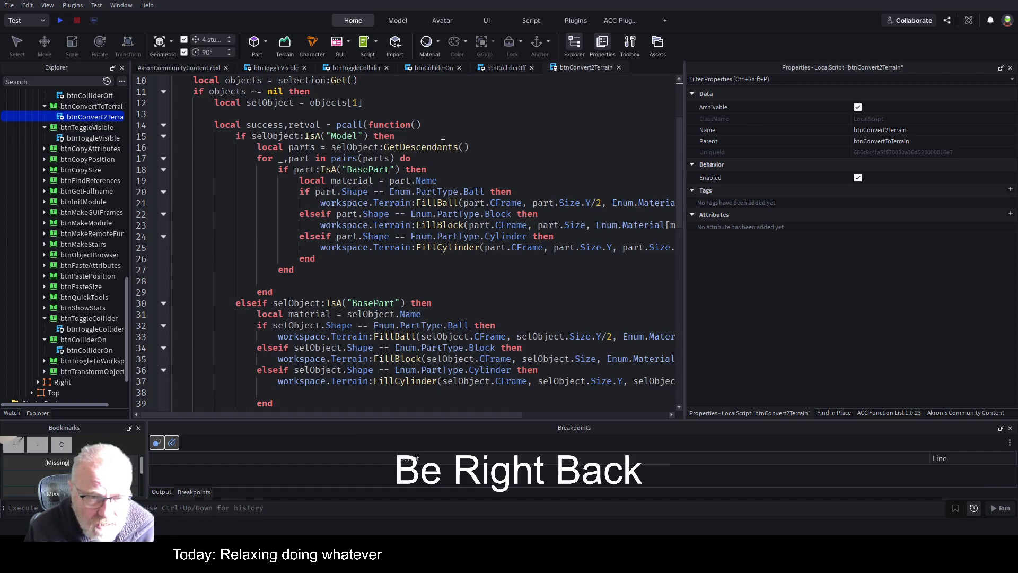
left_click(525, 180)
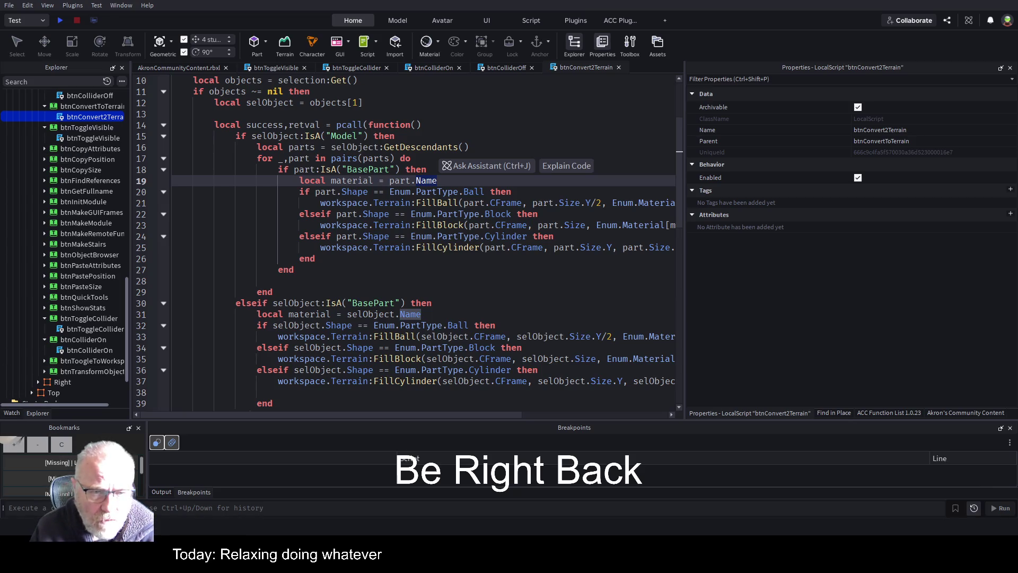
Insert blank lines after line 18, just above the line reading material from the part's Name.
left_click(449, 247)
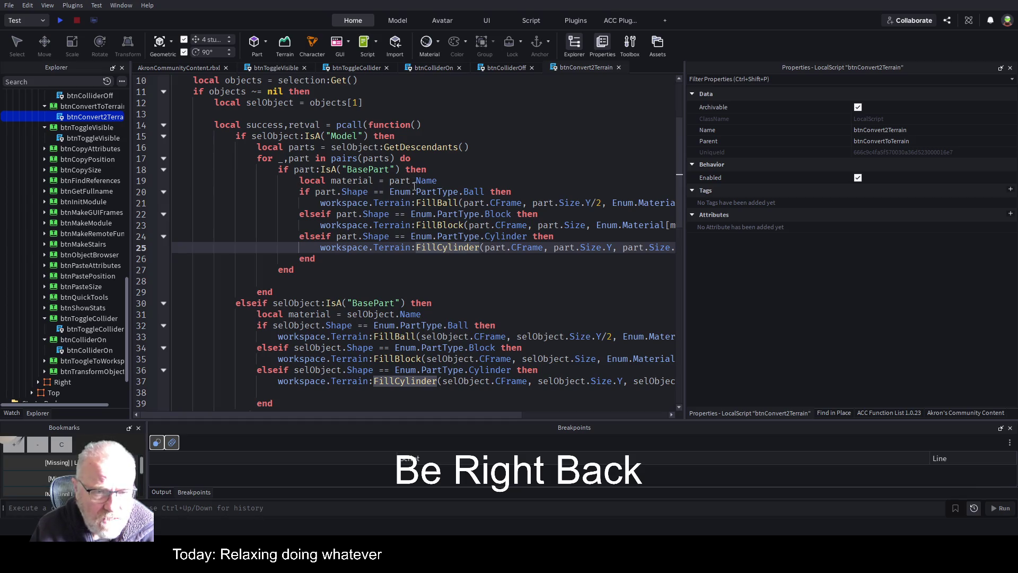
left_click(412, 192)
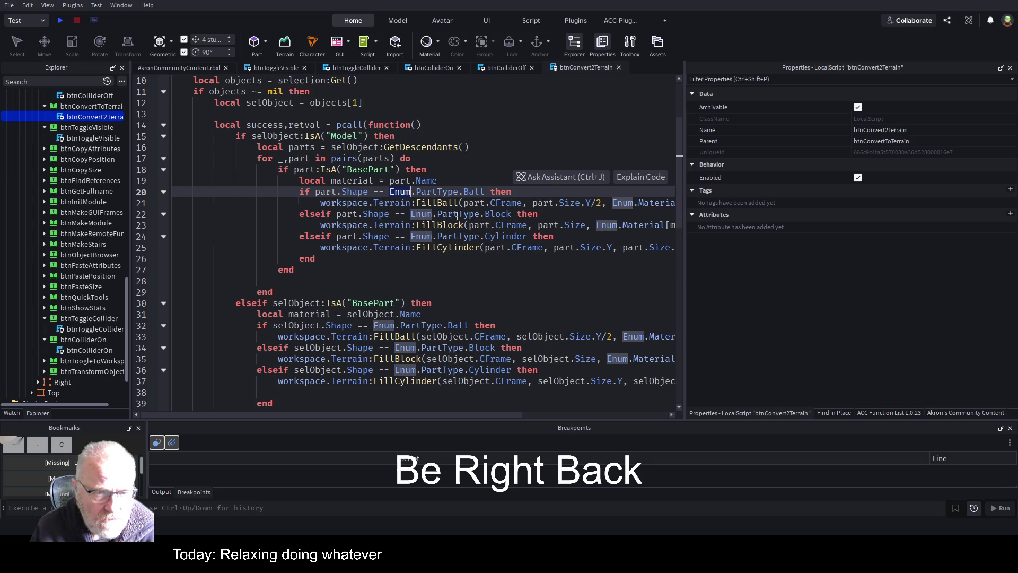
left_click(458, 182)
key("Up")
key("Return")
key("Return")
key("Return")
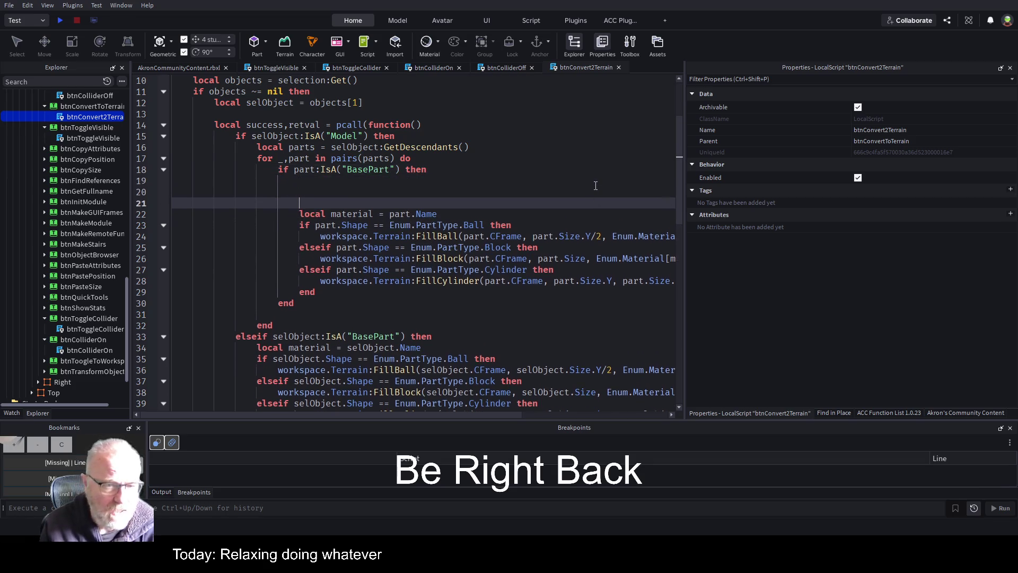
key("Return")
key("Return")
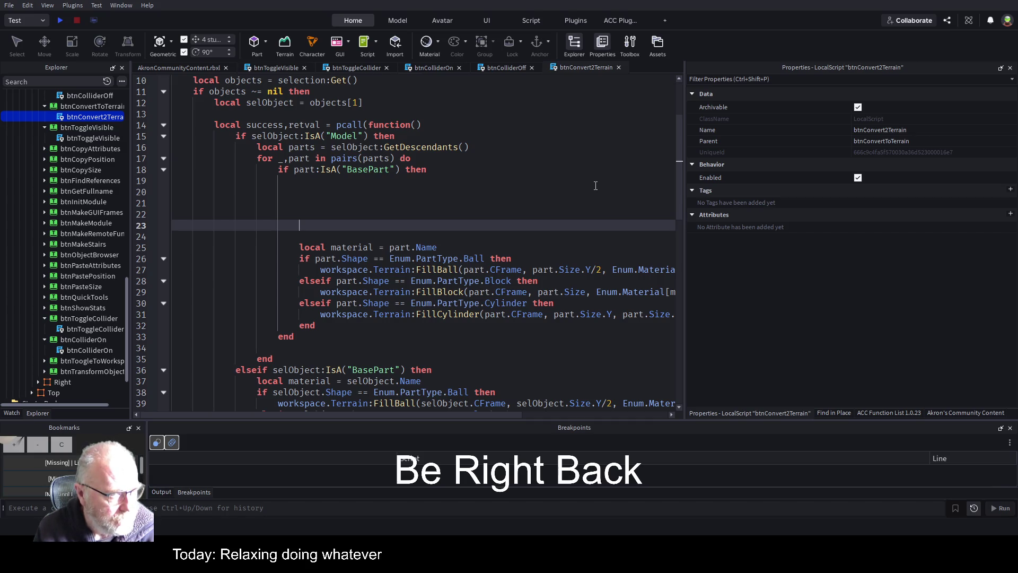
key("Up")
key("Up")
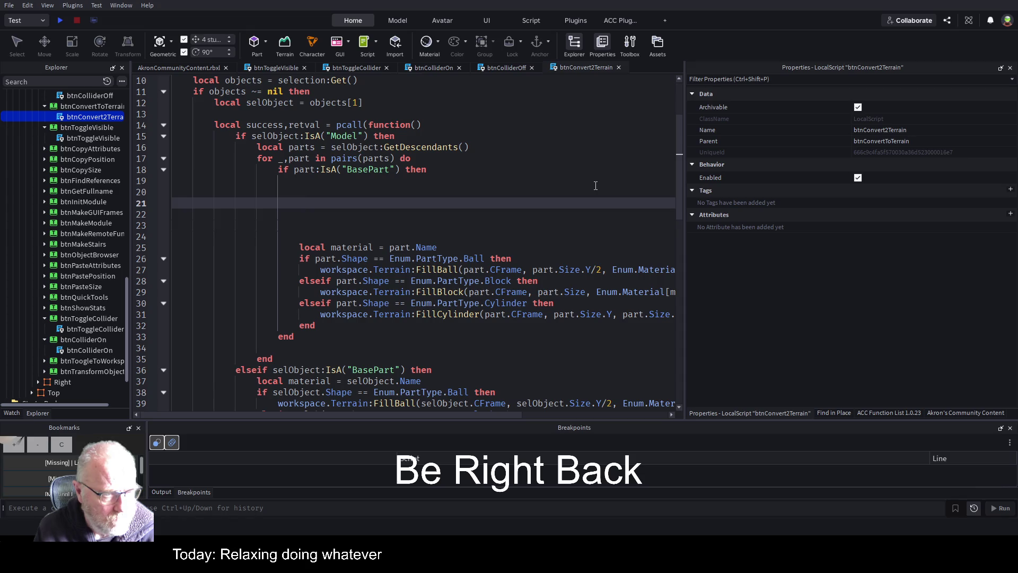
scroll(439, 221, "up", 3)
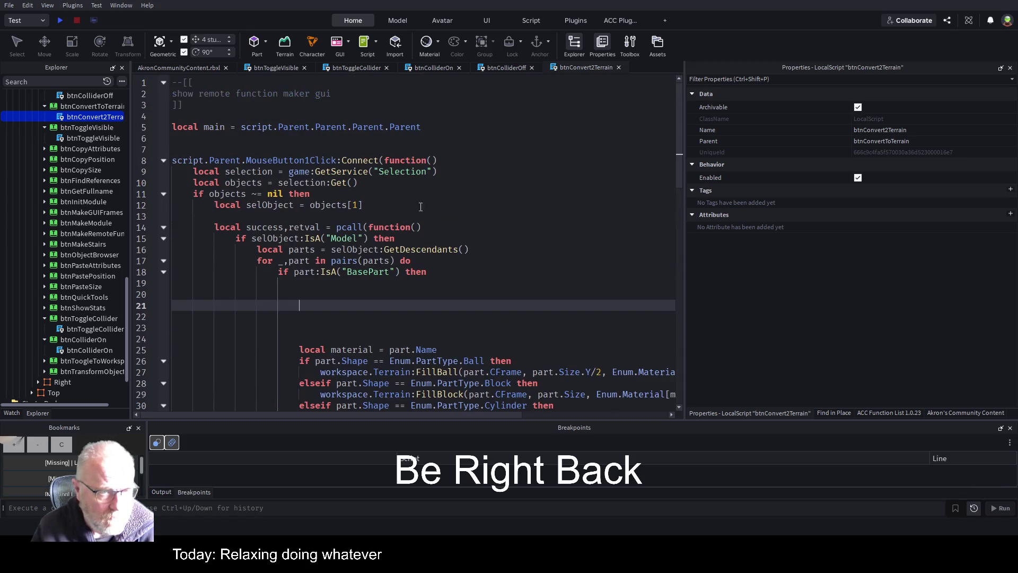
Write the header 'local function NormaliseMaterialName(str)' on empty line 7.
left_click(234, 146)
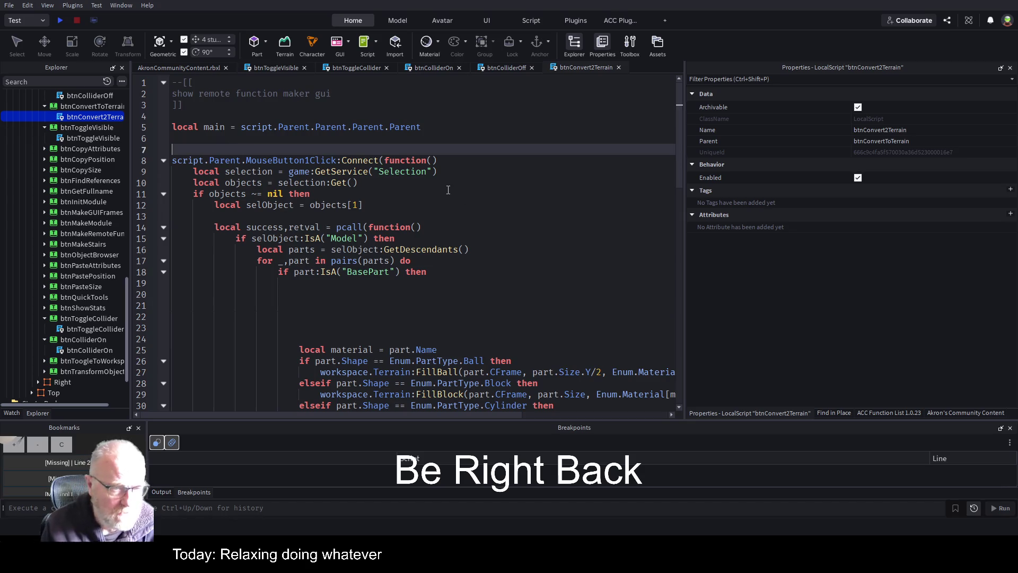
type("local")
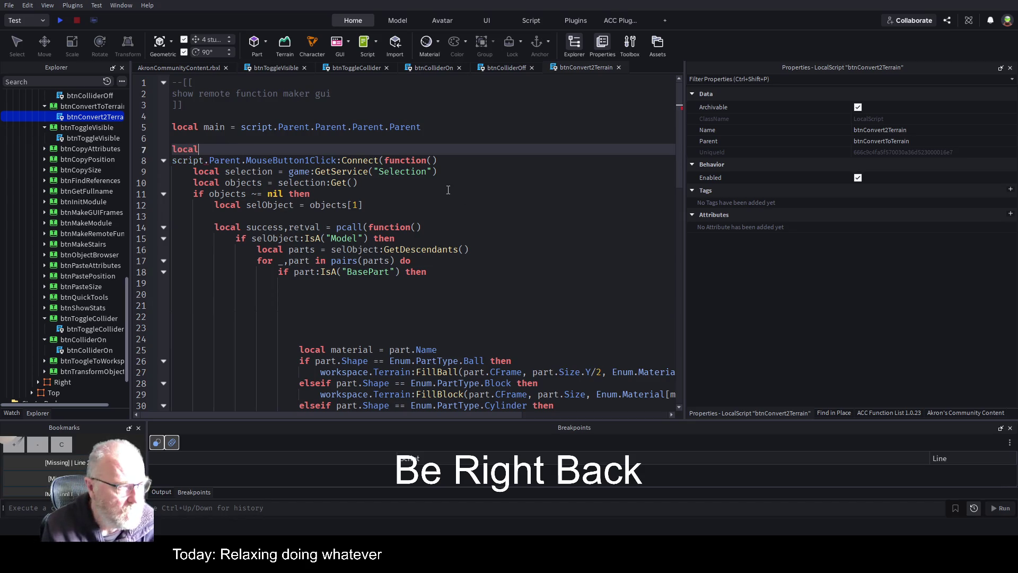
type(" function ")
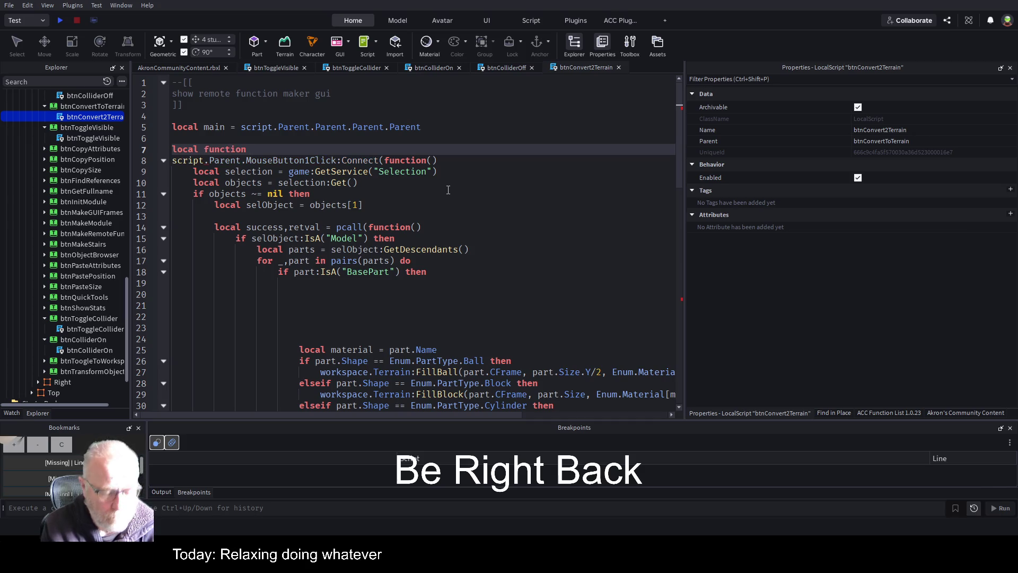
type("Normalise")
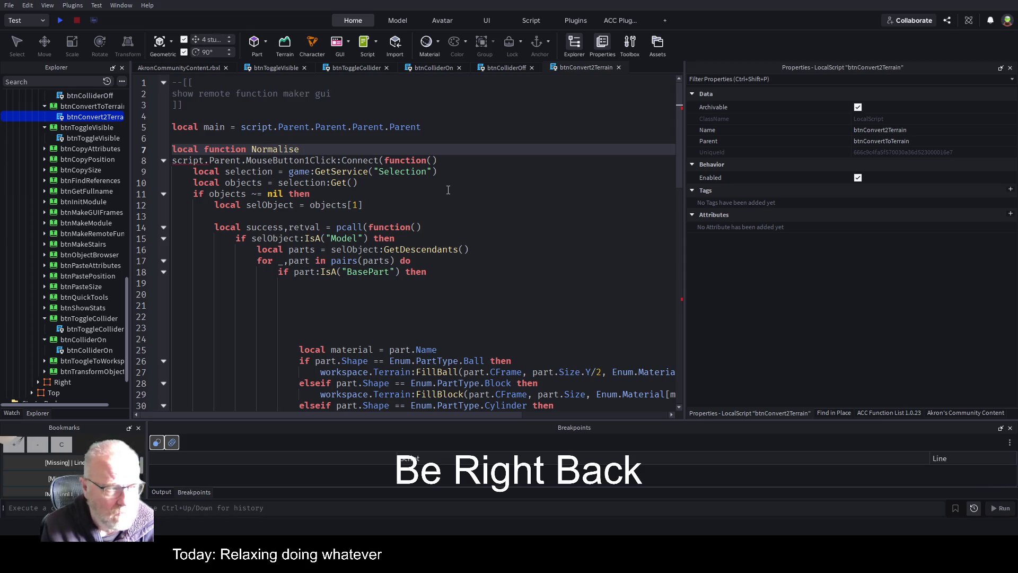
type("Materi")
key("BackSpace")
key("BackSpace")
key("BackSpace")
type("er")
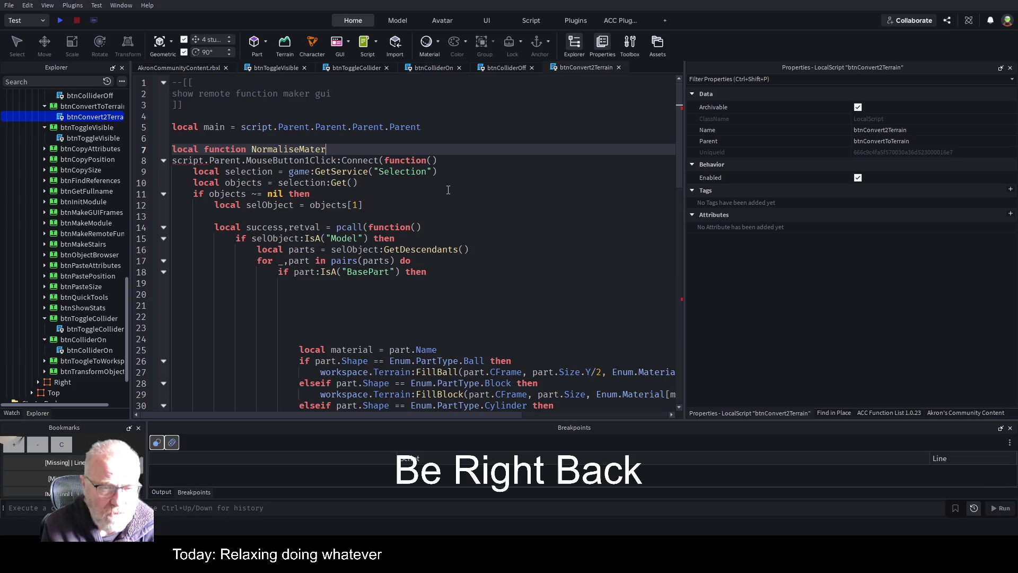
type("ialN")
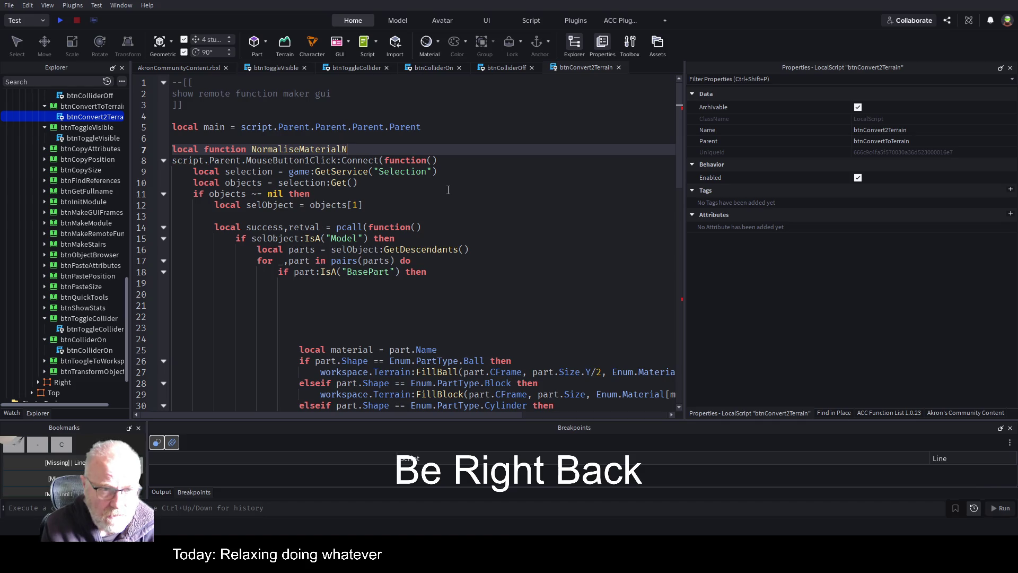
type("ame(")
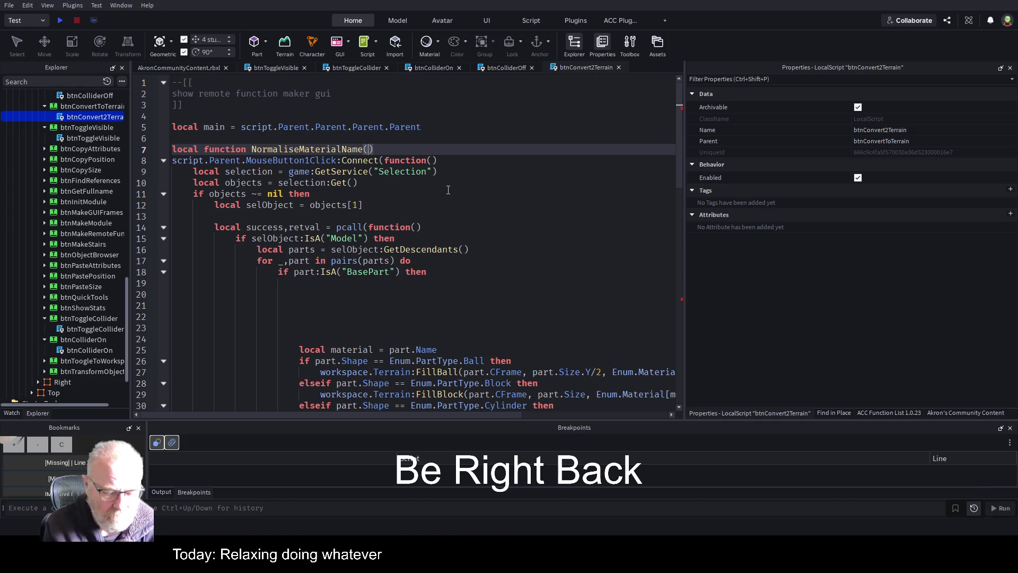
type("str")
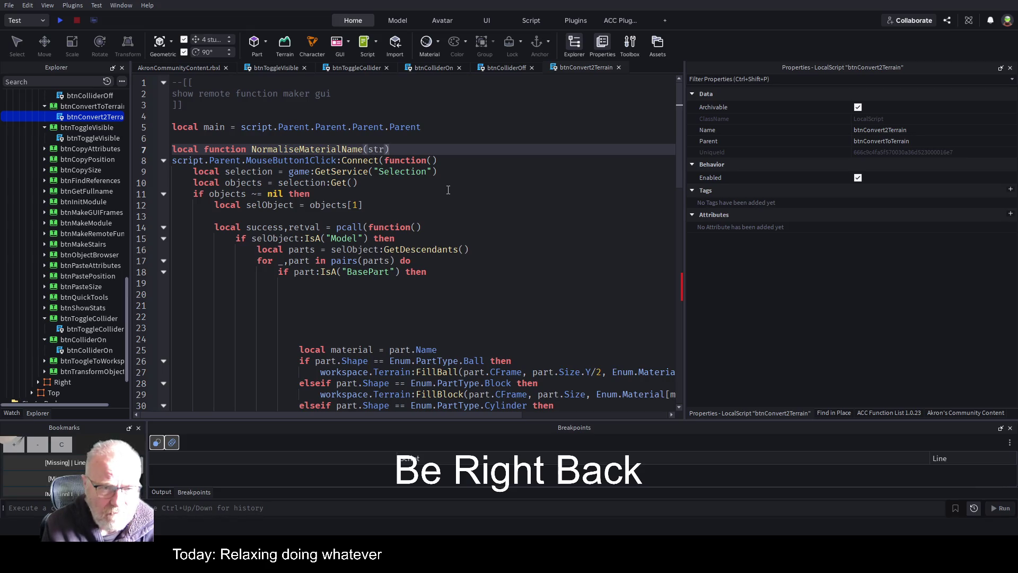
key("Return")
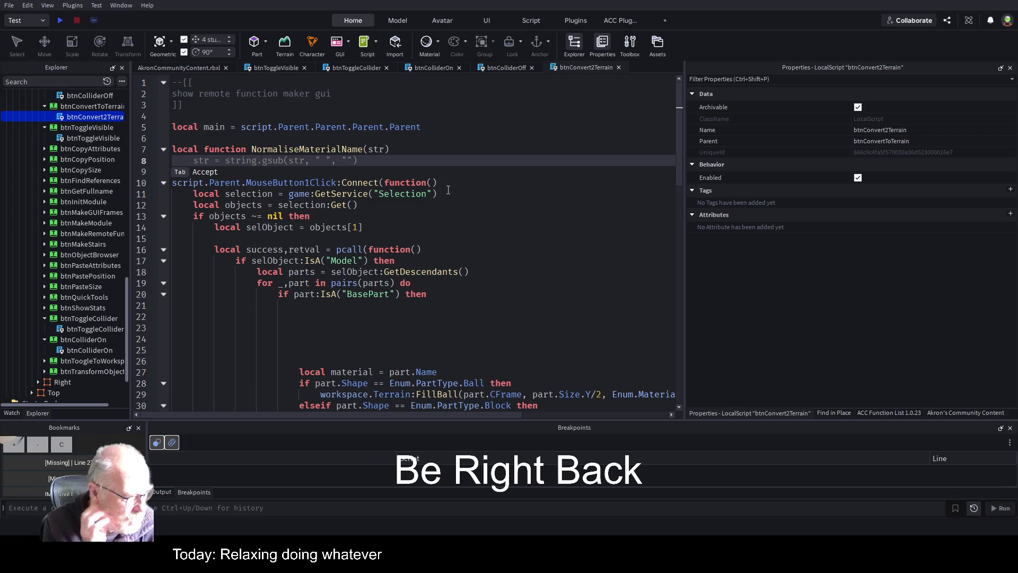
Add the body line str=string.lower(str) and remove its doubled opening bracket.
type("str=s")
key("Tab")
key("Up")
key("End")
key("Left")
key("Left")
key("Left")
key("BackSpace")
key("Down")
key("Down")
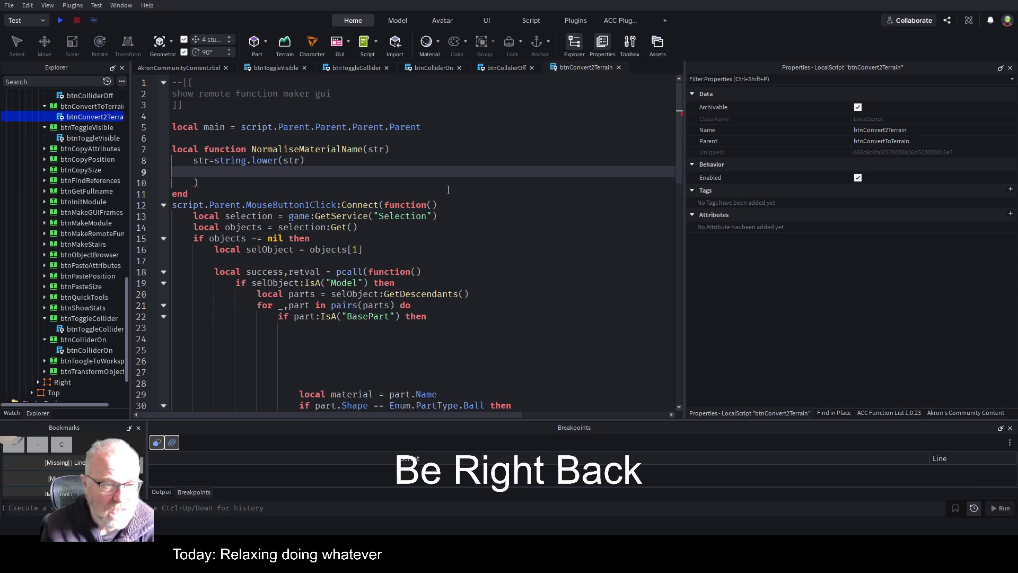
Delete the stray bracket and start a return of string.upper(string.sub(str,1,1)).
key("BackSpace")
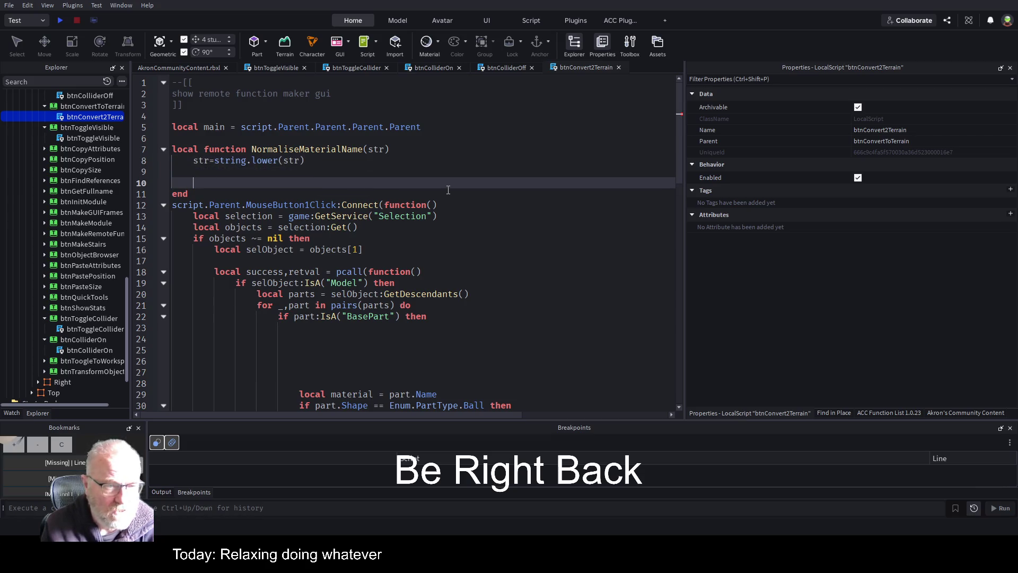
key("Up")
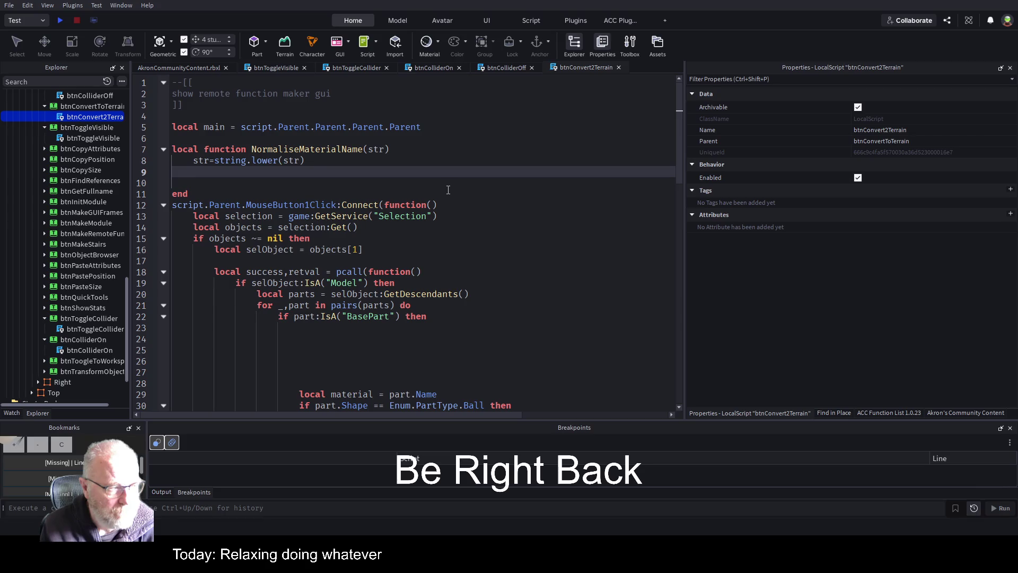
type("return")
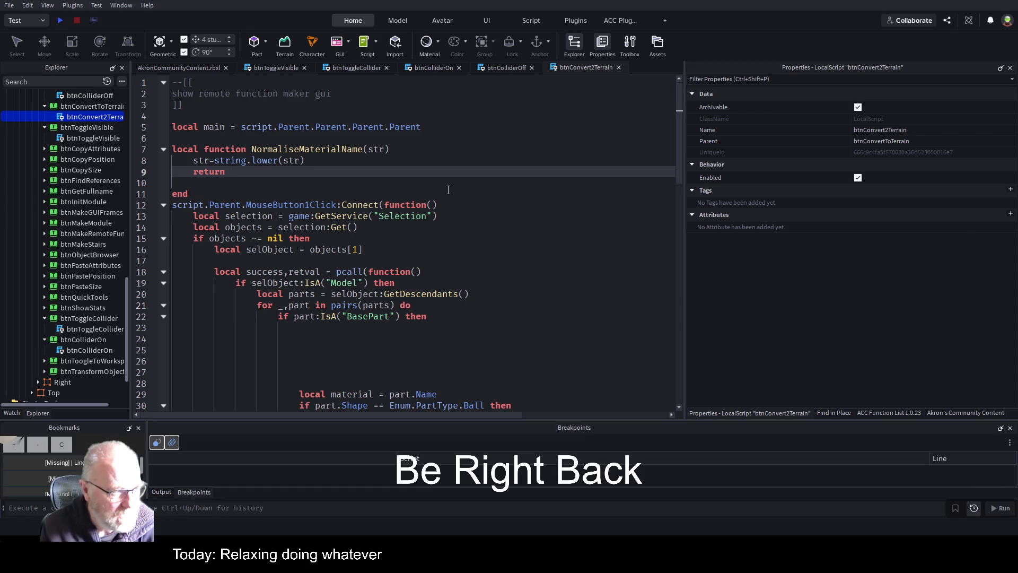
type("string.")
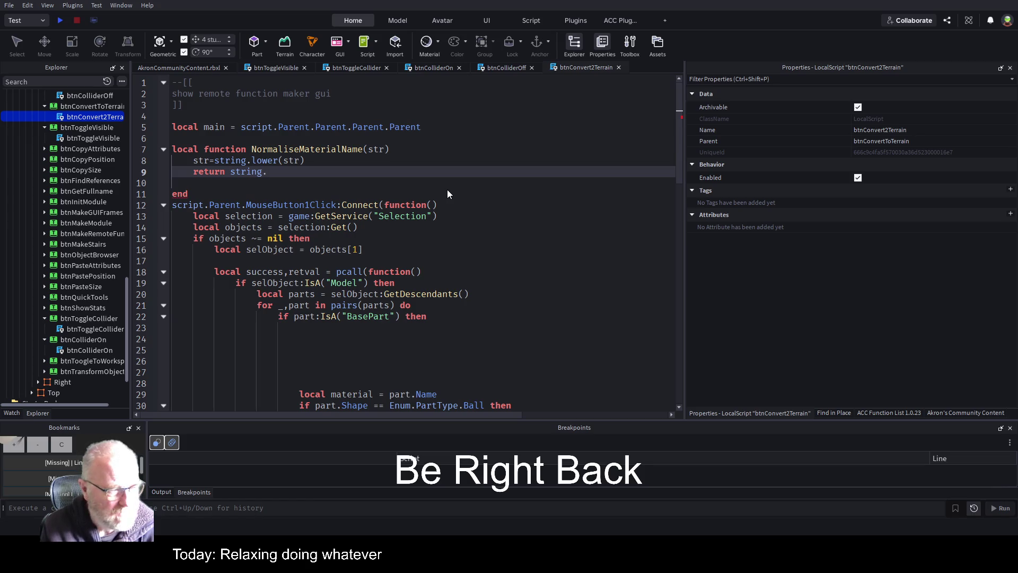
type("u")
key("Tab")
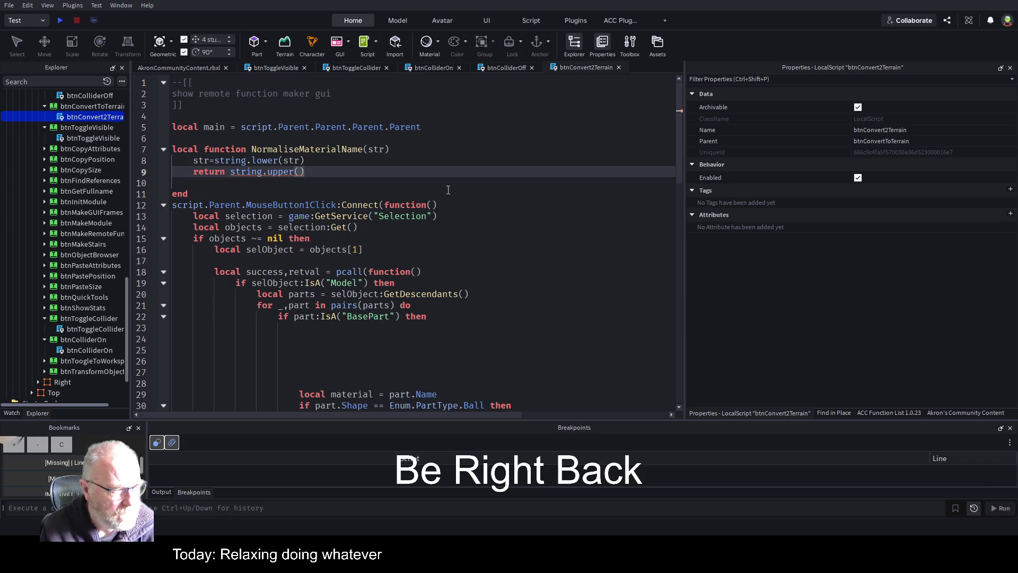
type("string.")
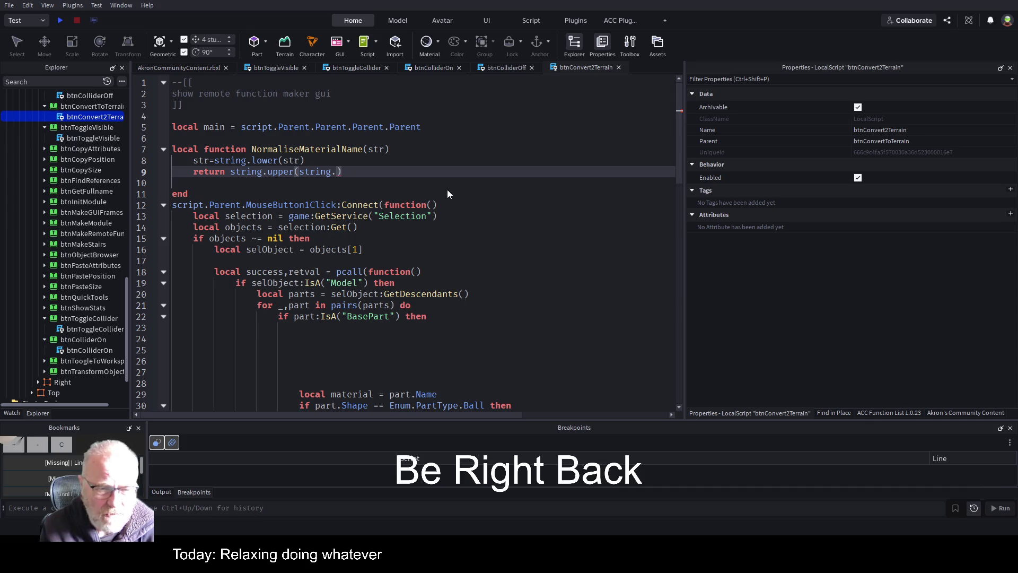
type("s")
key("Tab")
type("1,1")
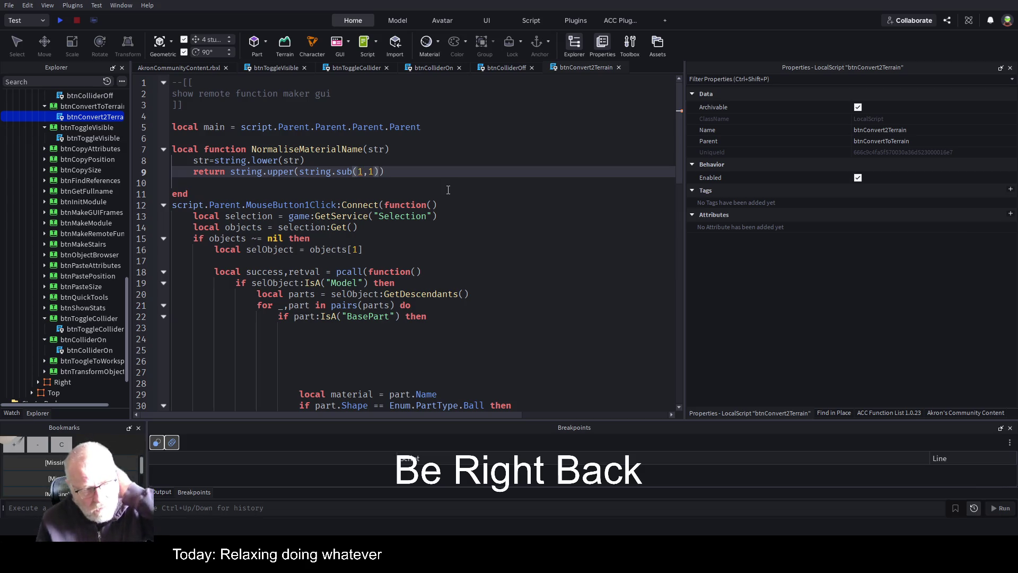
key("Left")
key("Left")
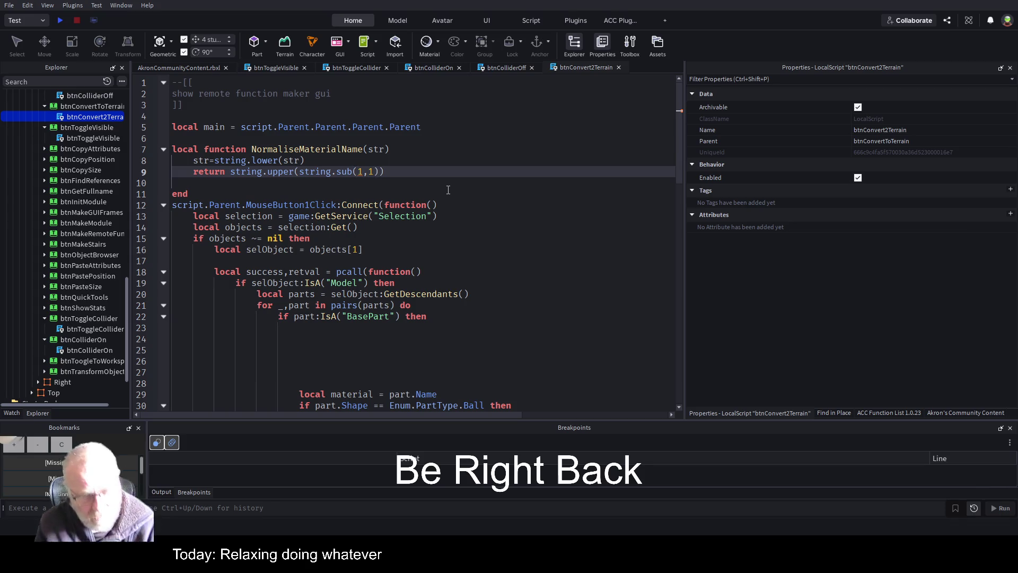
key("Left")
type("str,")
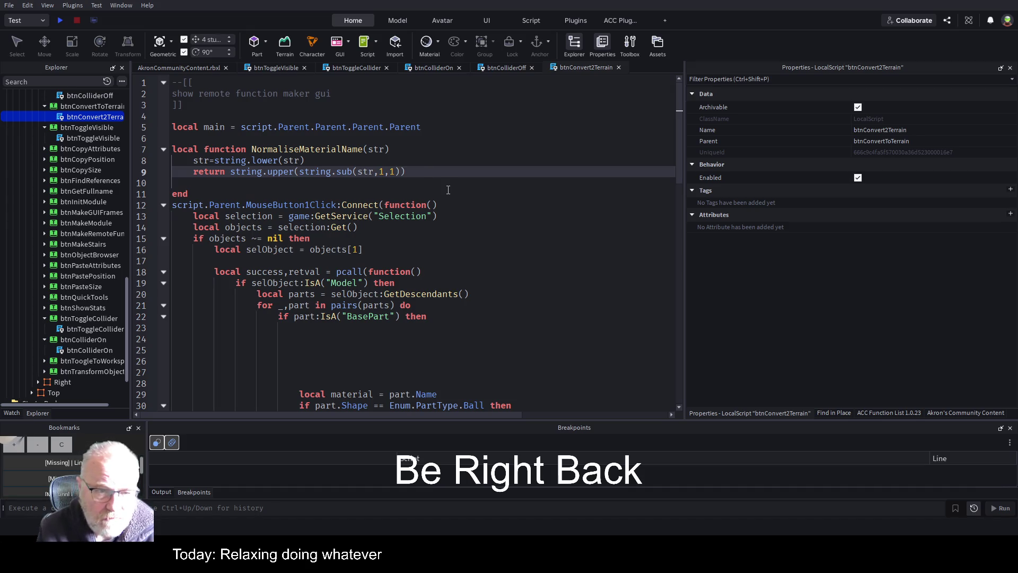
Concatenate string.sub(str,2) after the uppercased first letter in the return line.
key("End")
key("Left")
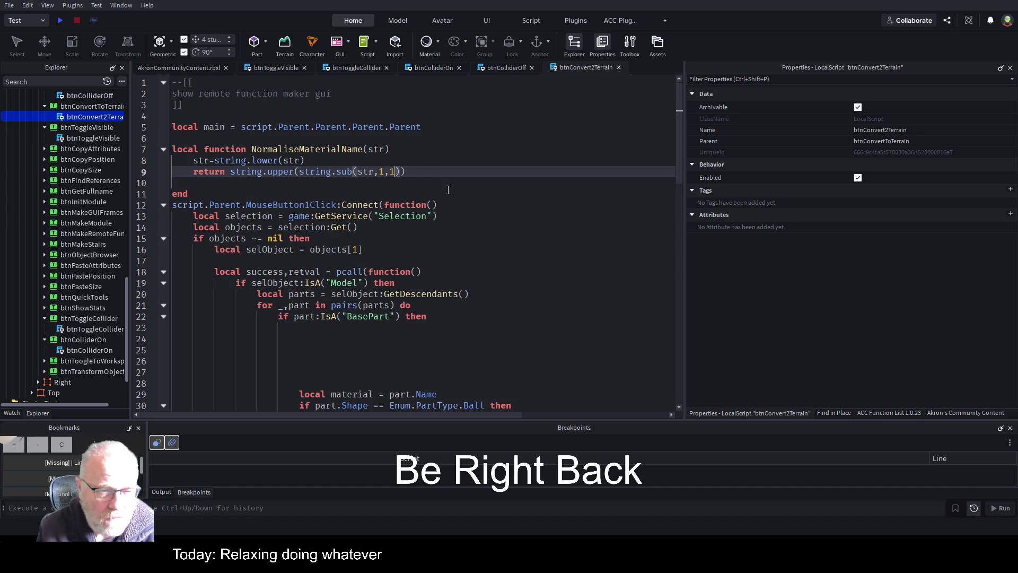
key("Right")
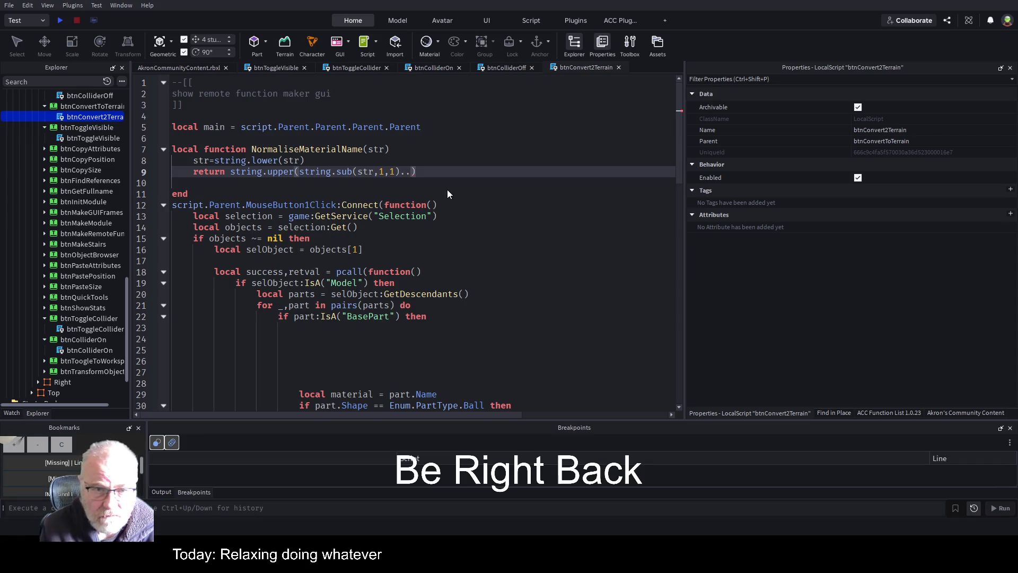
key("Tab")
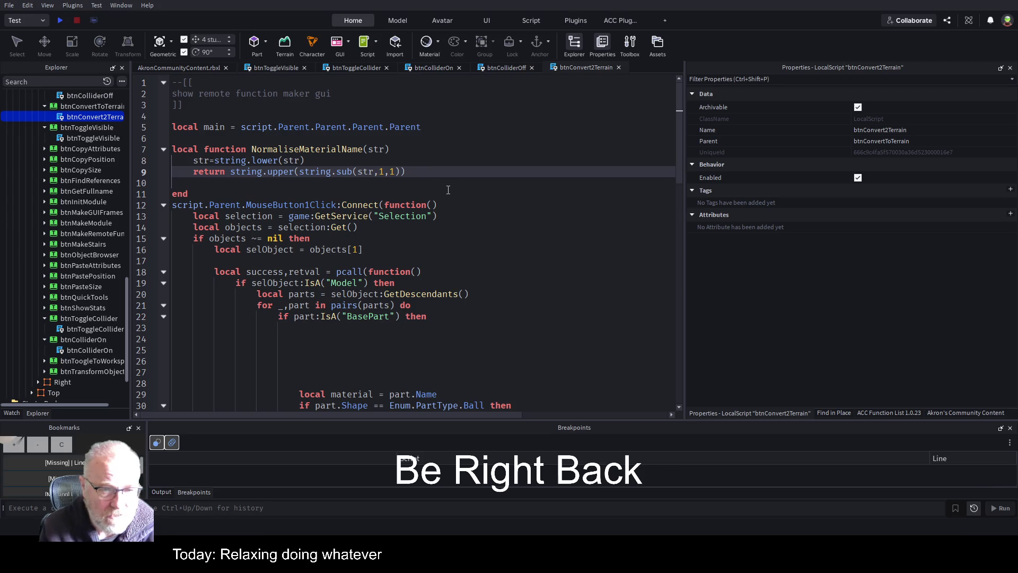
type("str.s")
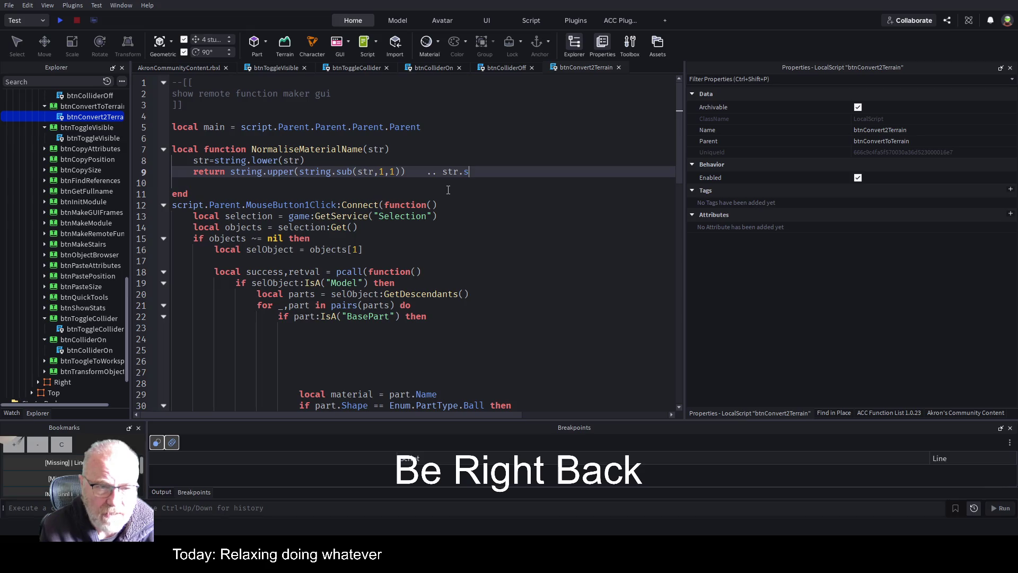
key("BackSpace")
key("BackSpace")
key("BackSpace")
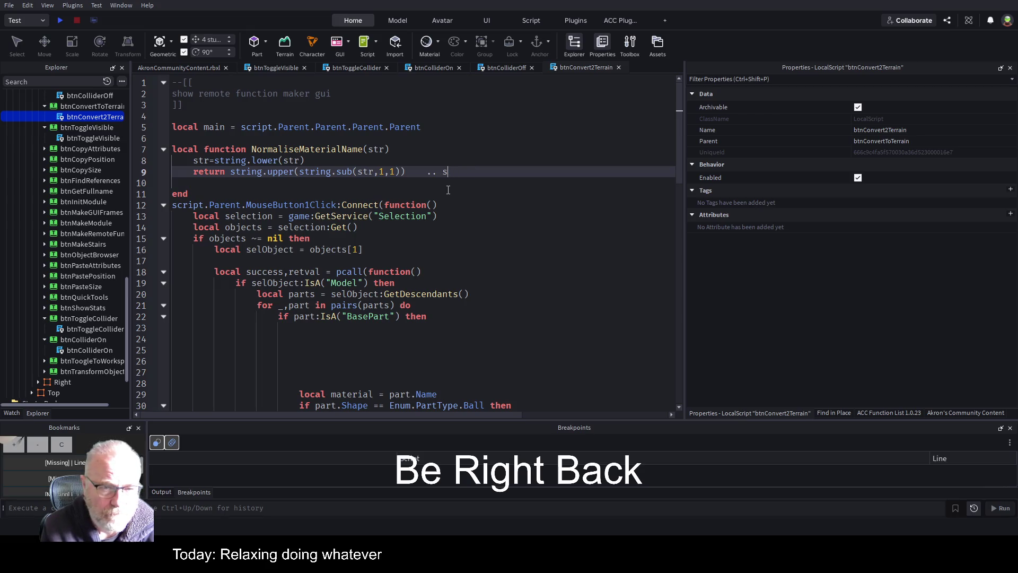
type("string.sub(")
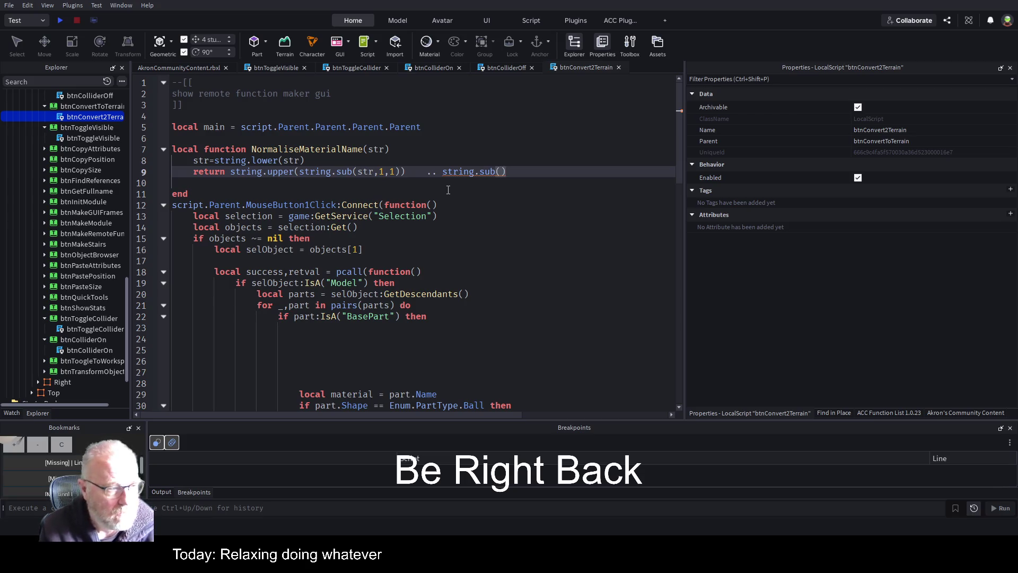
type("str,2")
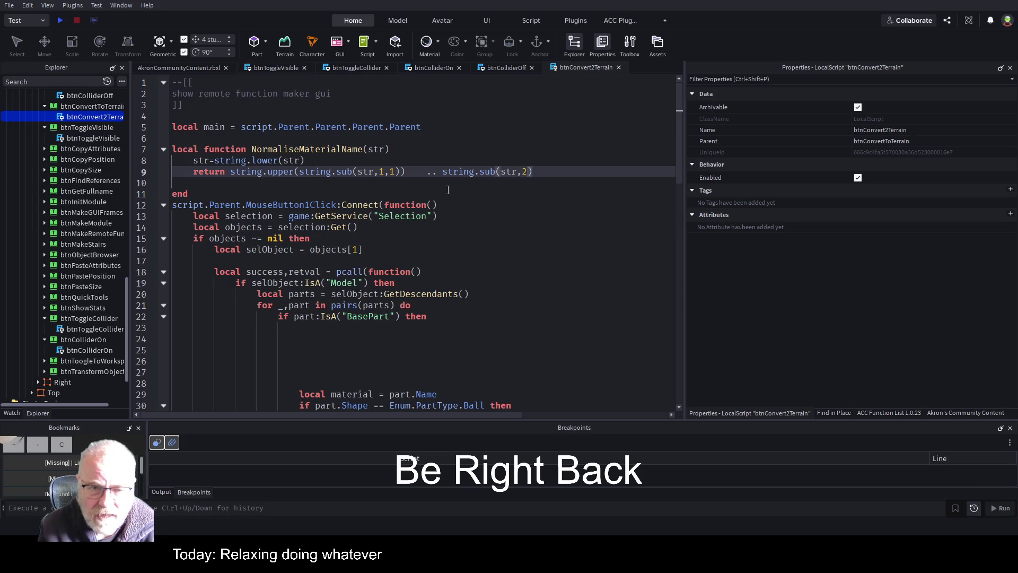
key("ctrl+Left")
key("ctrl+Left")
key("ctrl+Left")
key("BackSpace")
key("BackSpace")
key("BackSpace")
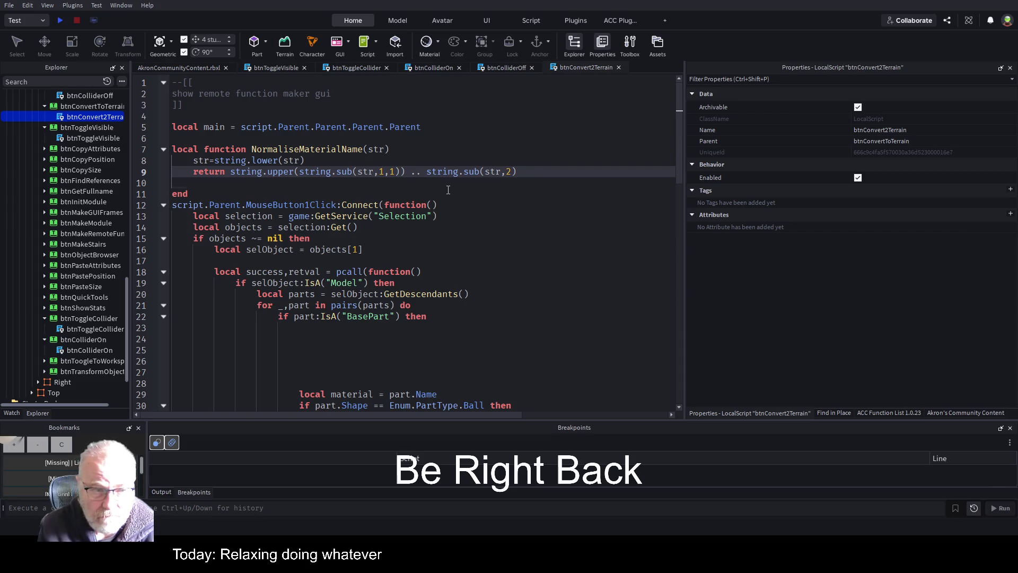
Add a blank line after the helper function and move to the part loop's empty line.
key("Down")
key("Down")
key("Return")
key("Down")
key("Down")
key("Down")
key("Up")
key("Up")
key("Up")
key("Down")
key("Down")
key("Down")
key("Down")
key("Down")
key("Down")
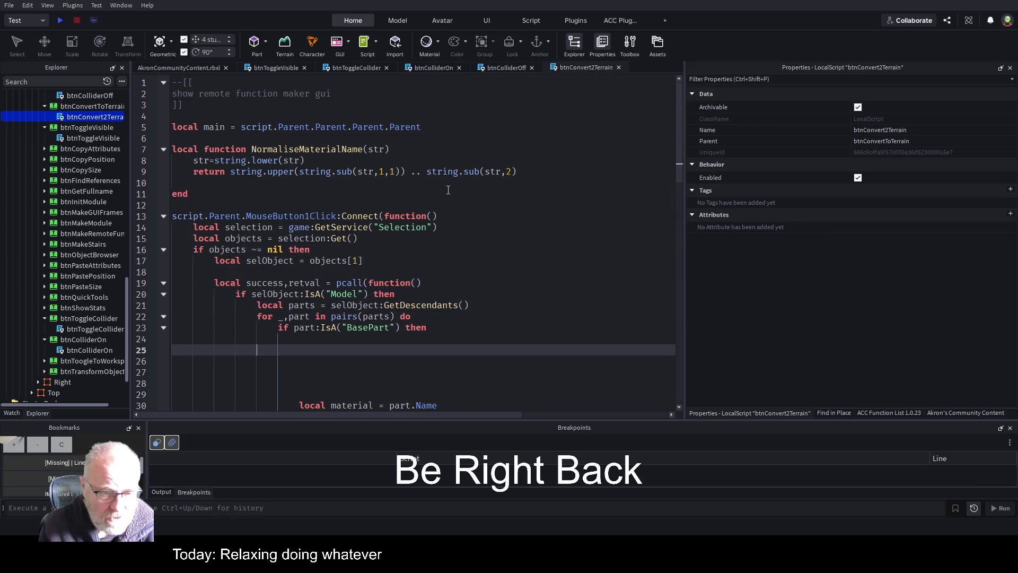
Add a matName line calling NormaliseMaterialName(part.Name) and save the script.
type("local")
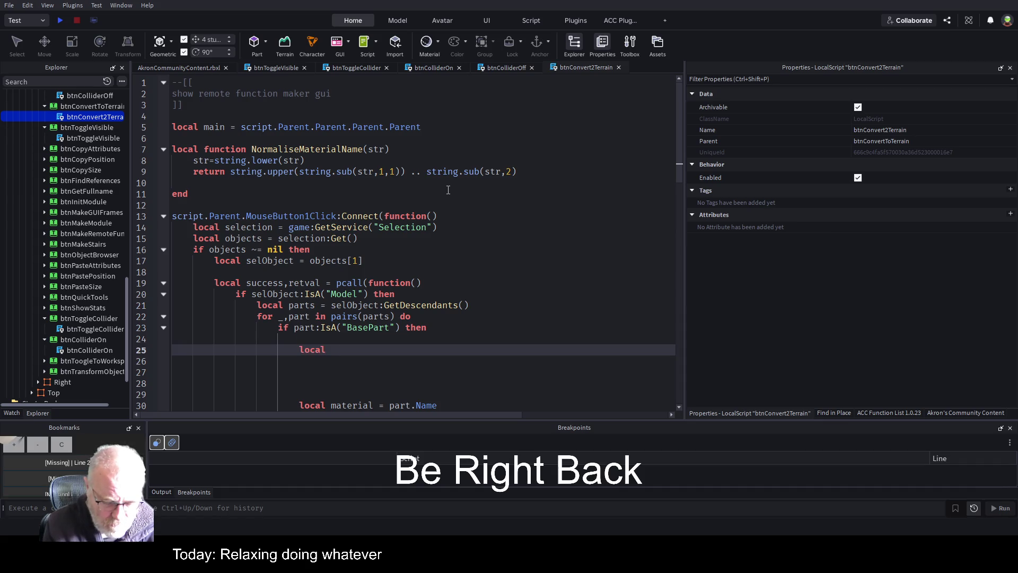
type(" matName=")
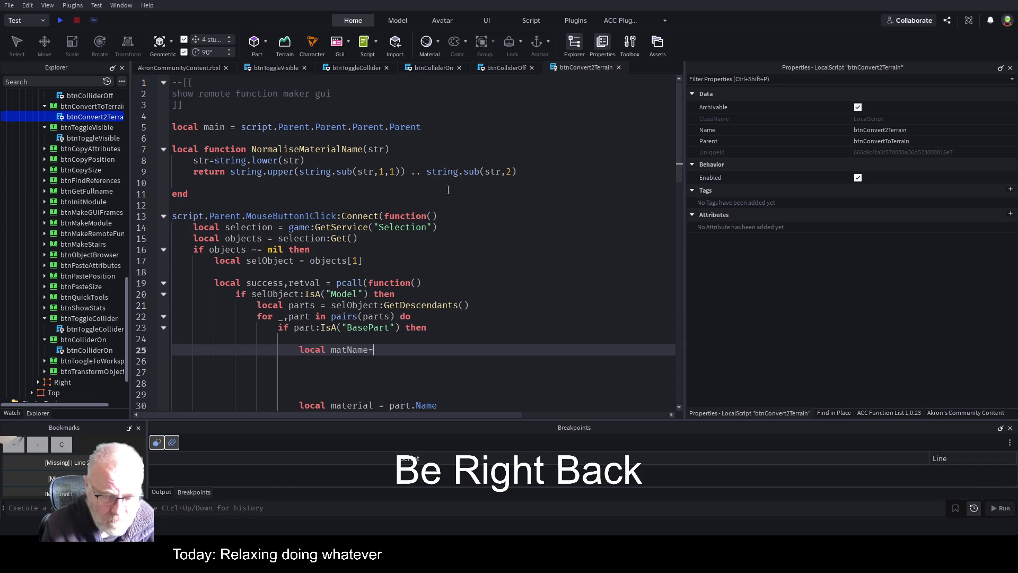
key("Tab")
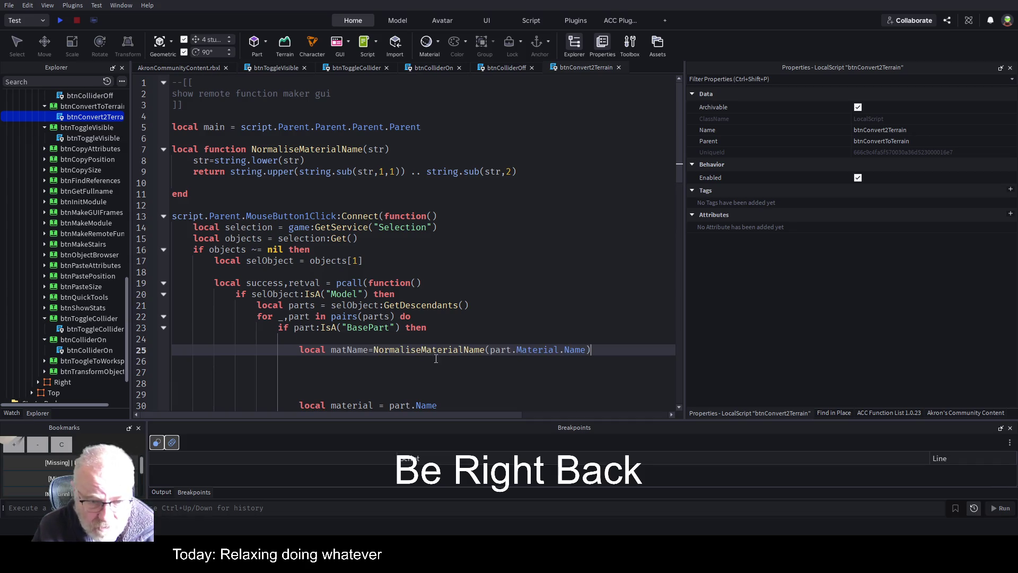
double_click(534, 350)
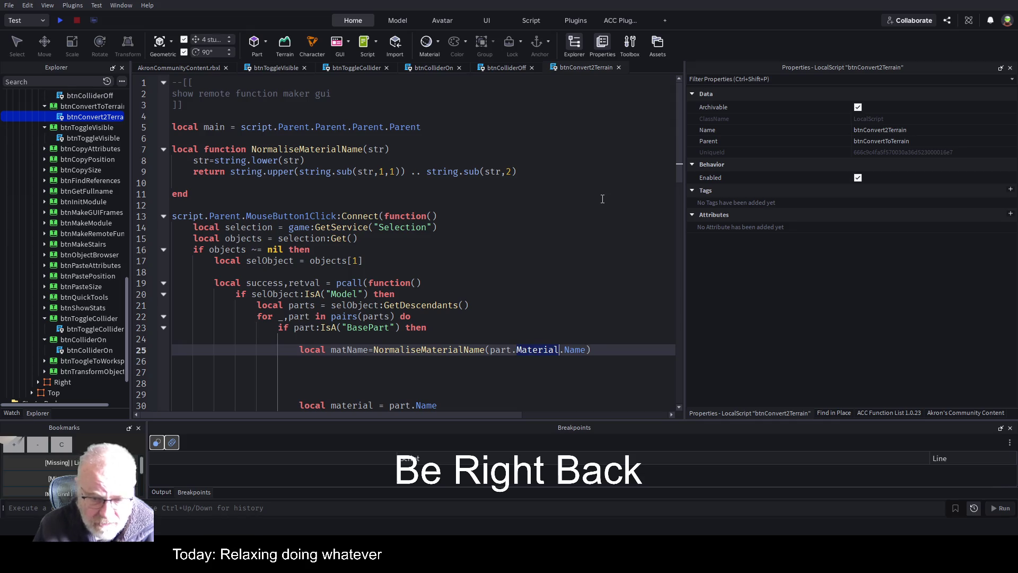
key("Delete")
key("Delete")
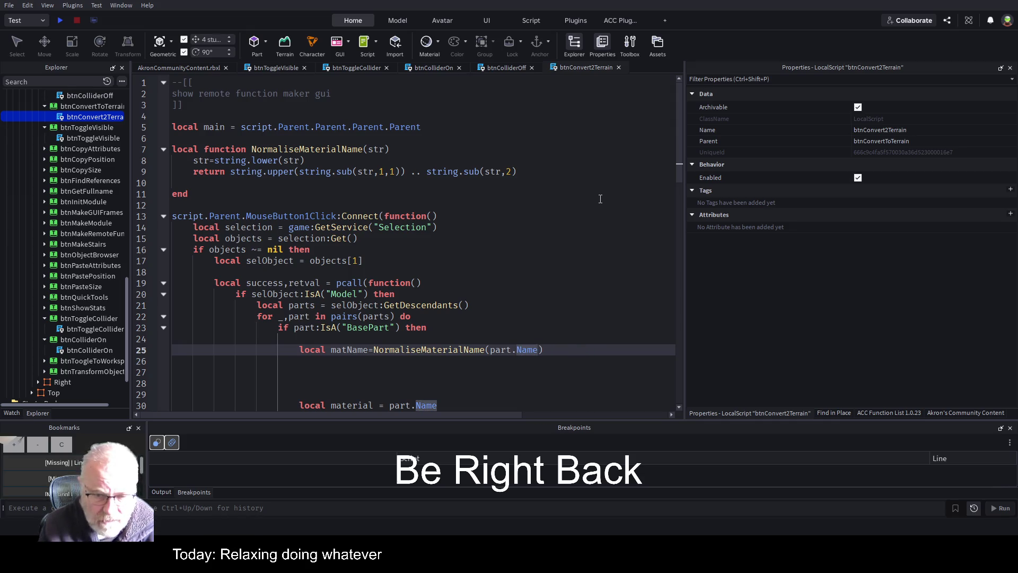
key("Up")
key("ctrl+s")
key("Down")
key("Down")
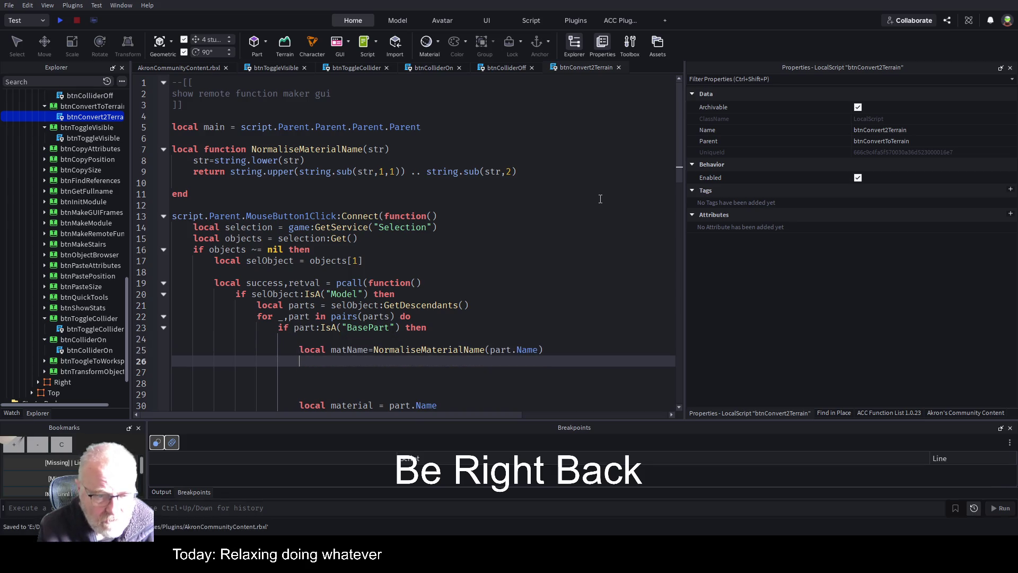
Move the NormaliseMaterialName(part.Name) call into the material line and remove the leftover matName line.
scroll(442, 278, "down", 3)
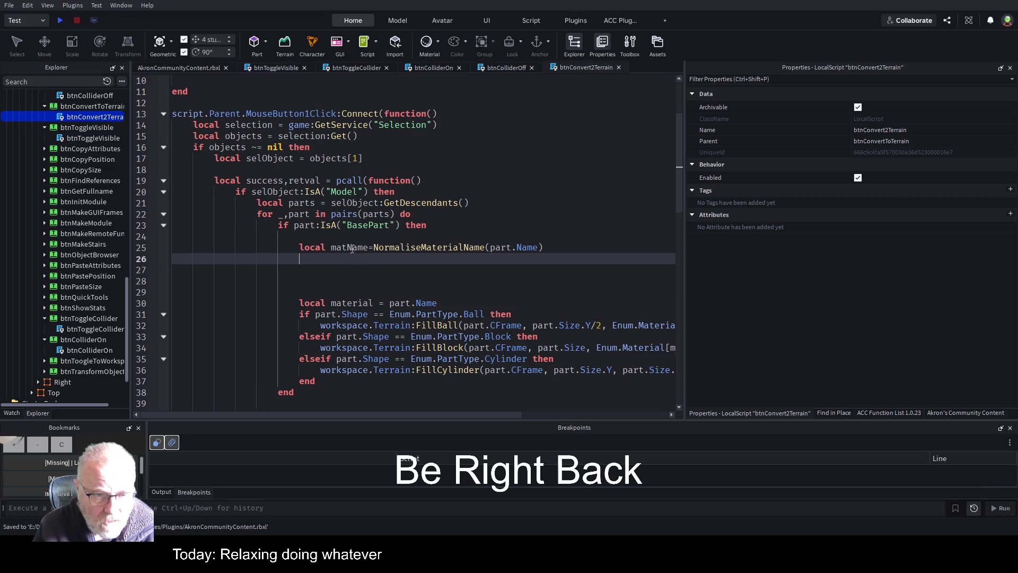
left_click(373, 247)
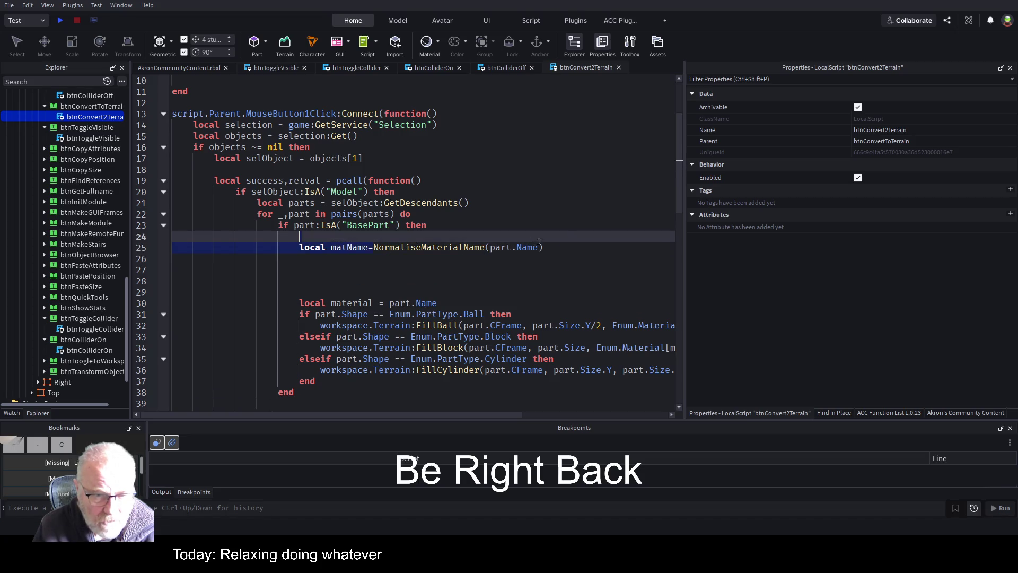
key("shift+End")
key("Delete")
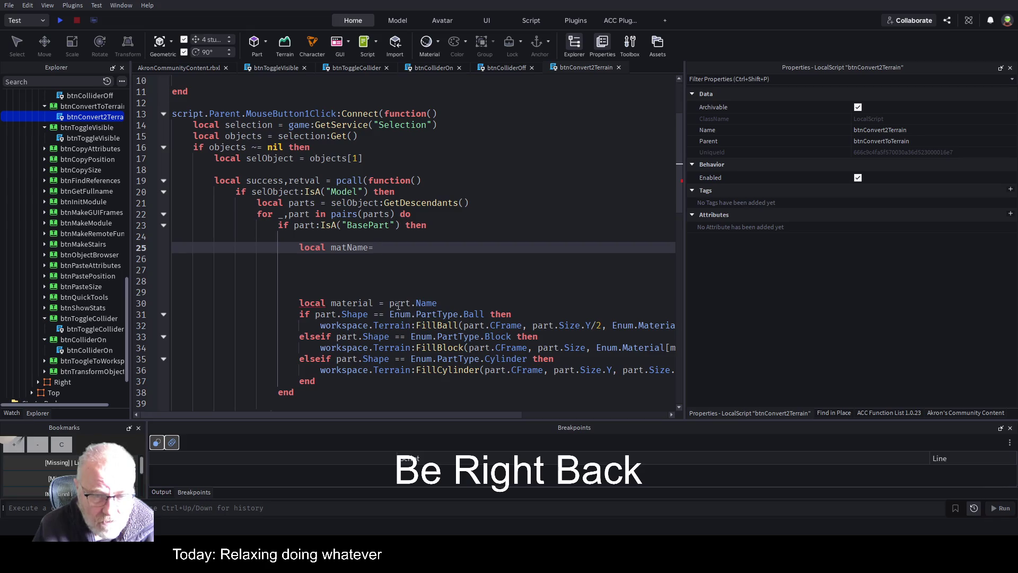
left_click_drag(390, 303, 437, 302)
type("NormaliseMaterialName(part.Name)")
left_click_drag(408, 247, 262, 236)
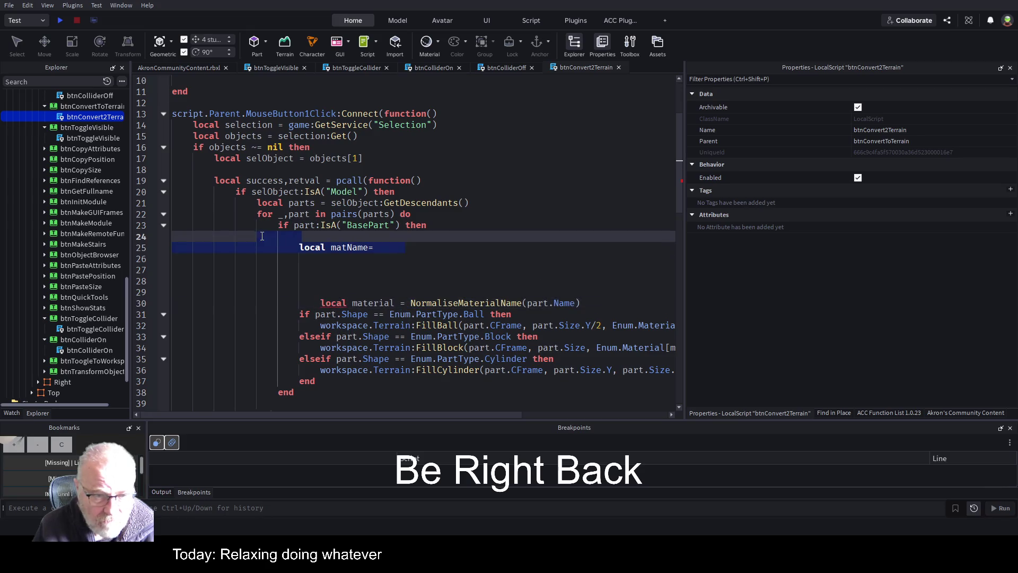
key("BackSpace")
key("shift+Down")
key("shift+Down")
key("shift+Down")
key("shift+Down")
key("BackSpace")
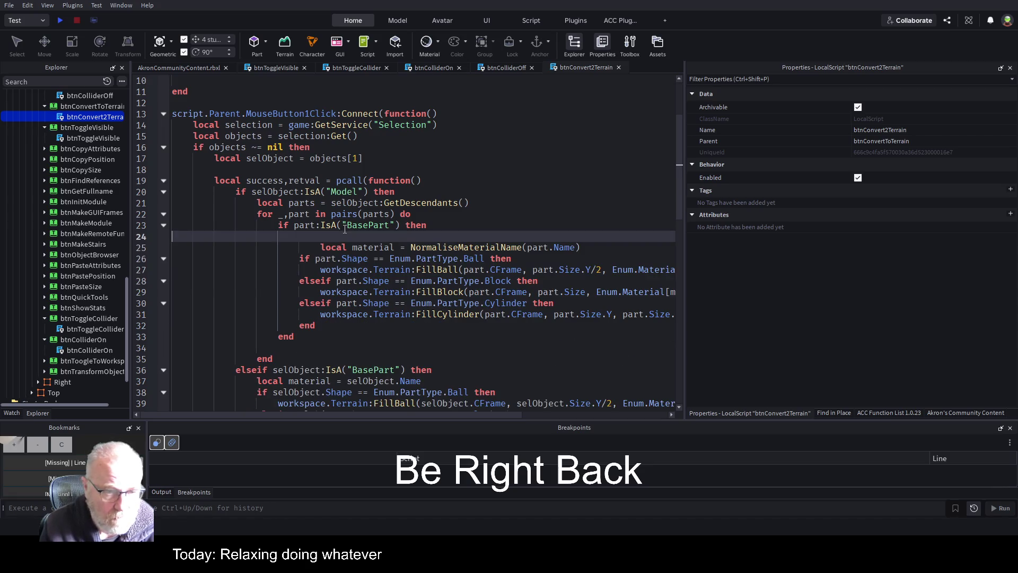
key("Down")
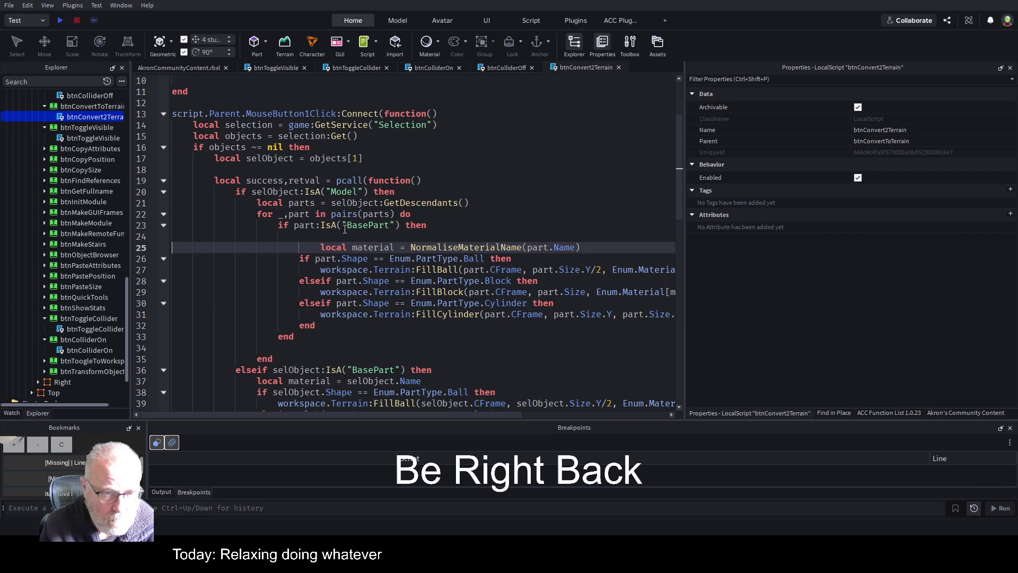
key("shift+Tab")
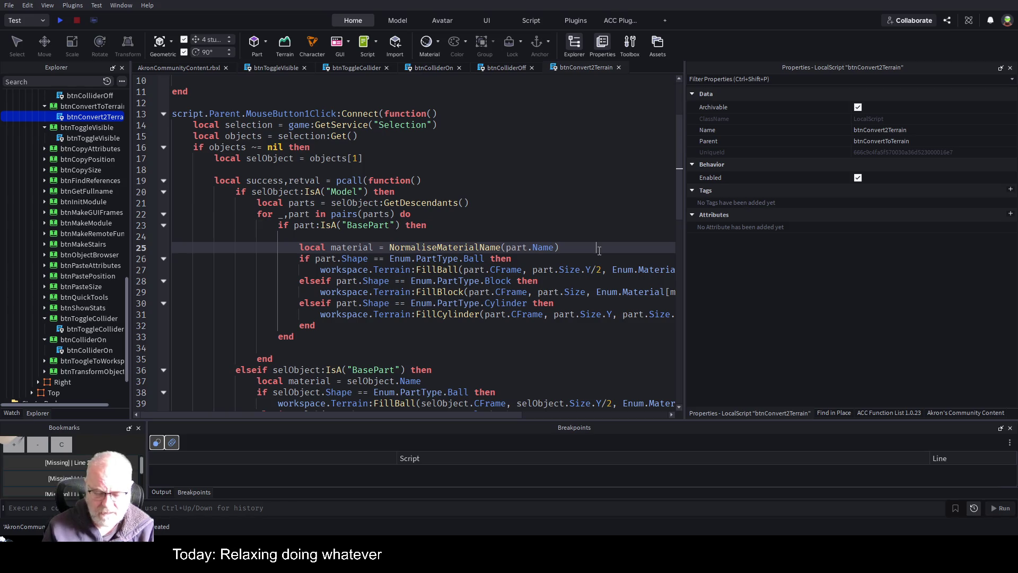
Paste the normalised material line into the selObject branch, using selObject.Name instead of part.Name.
key("shift+Home")
key("ctrl+c")
key("Down")
key("Down")
key("Down")
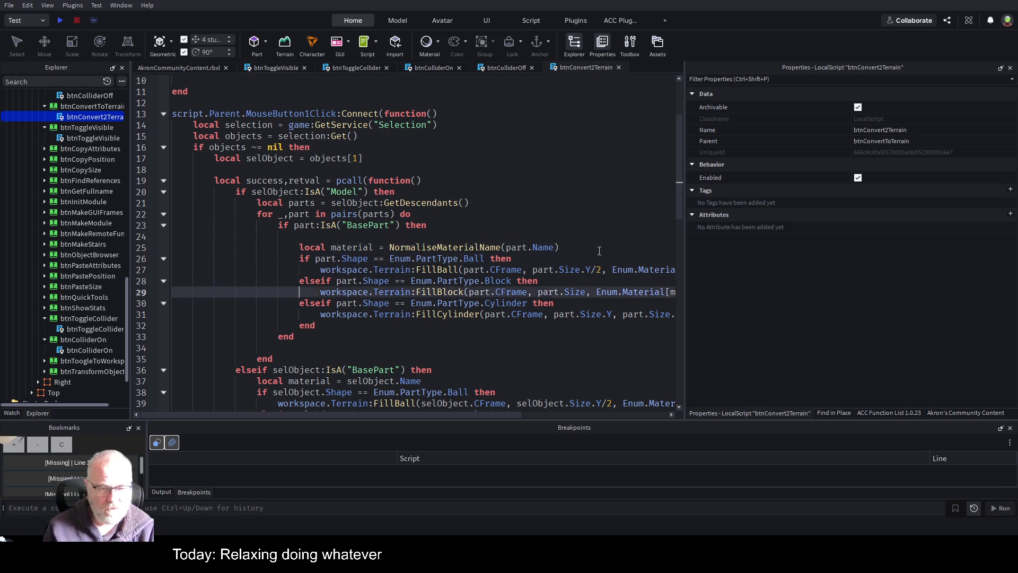
key("Down")
key("Down")
key("Down")
key("Up")
key("Up")
key("Up")
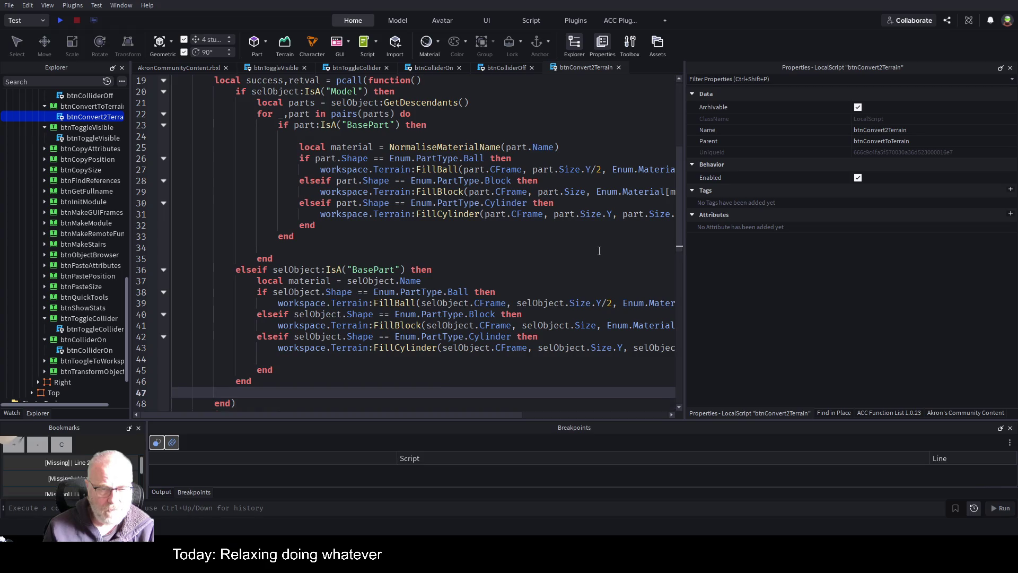
key("End")
key("Return")
key("ctrl+v")
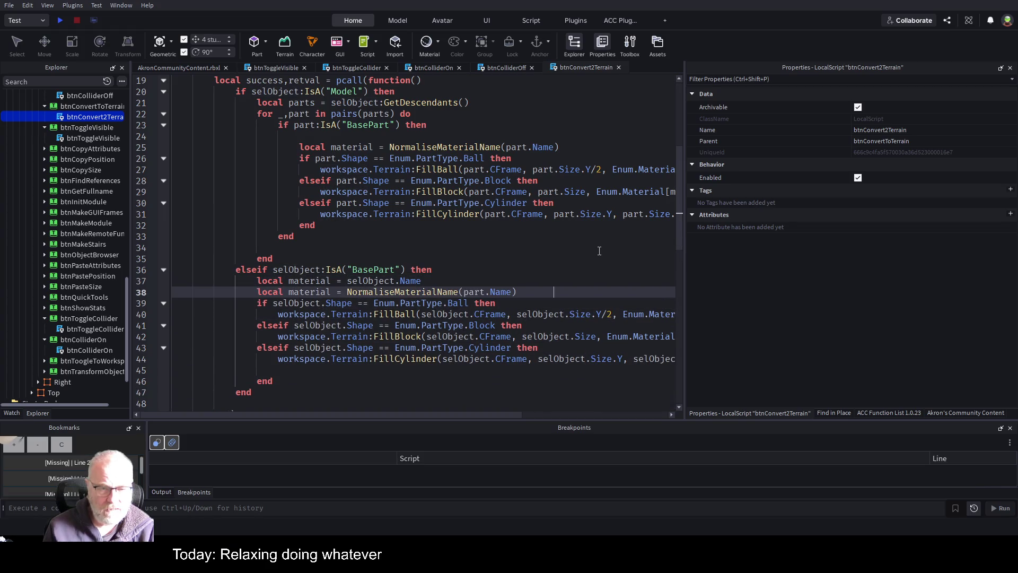
double_click(371, 281)
key("ctrl+c")
double_click(474, 292)
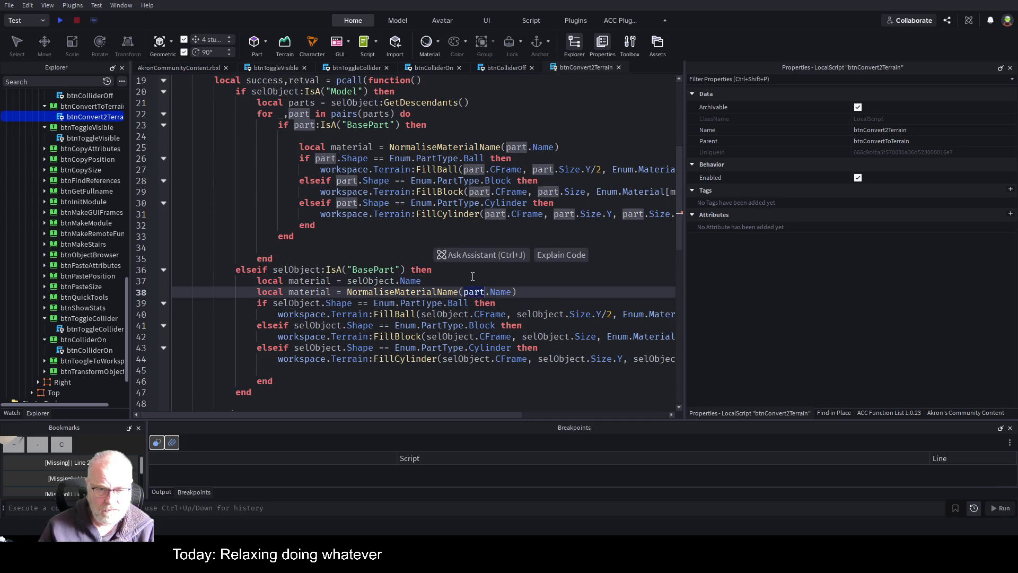
key("ctrl+v")
Delete the old raw-name material line, save, and select the AkronCommunityContent folder.
key("Up")
key("shift+Home")
key("BackSpace")
key("ctrl+s")
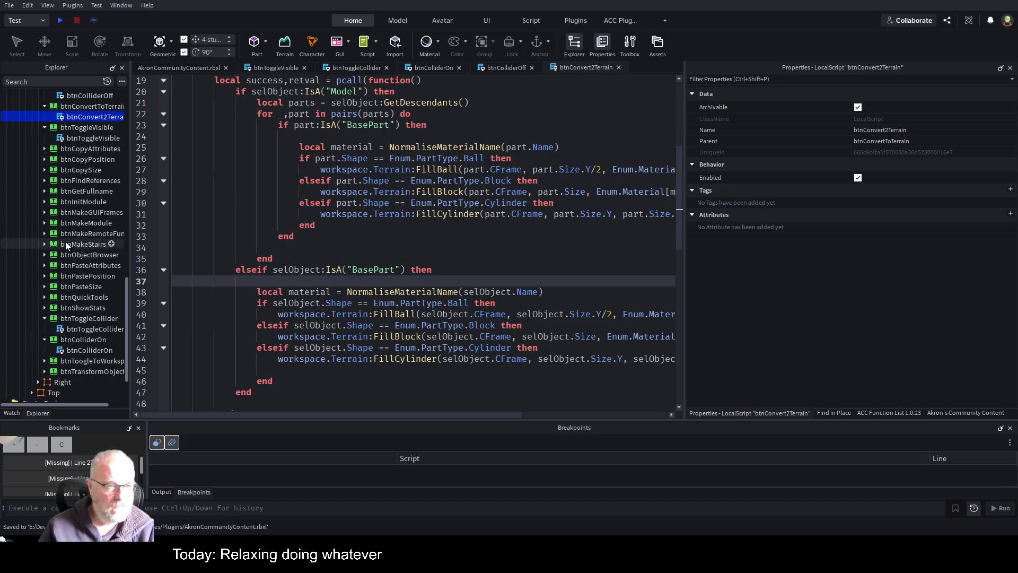
scroll(93, 224, "up", 15)
left_click(53, 157)
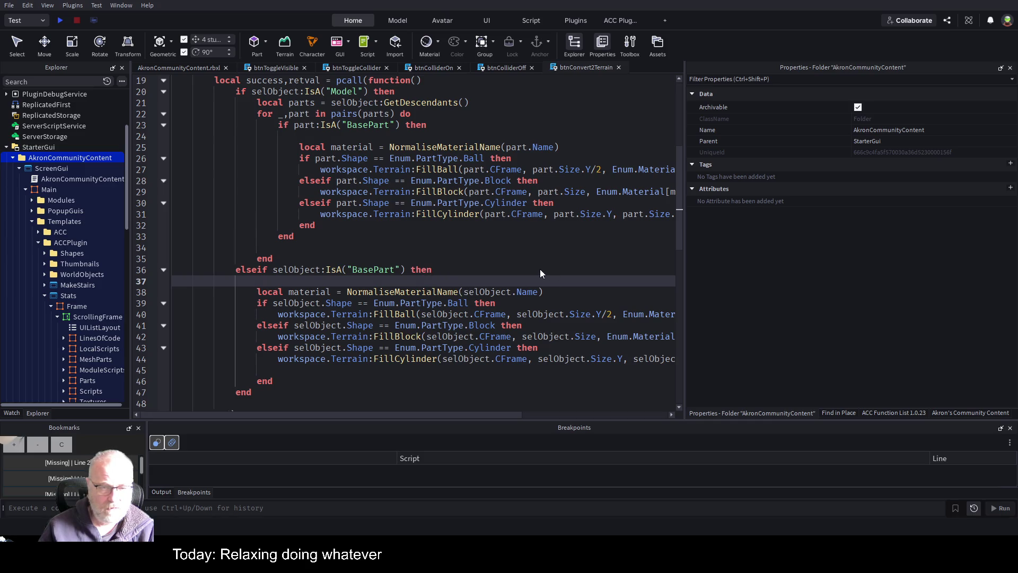
Back in TestingRoadBuilder.rbxl, clear the 'Air' Explorer search and select LongTunnerlRoad.
key("ctrl+Tab")
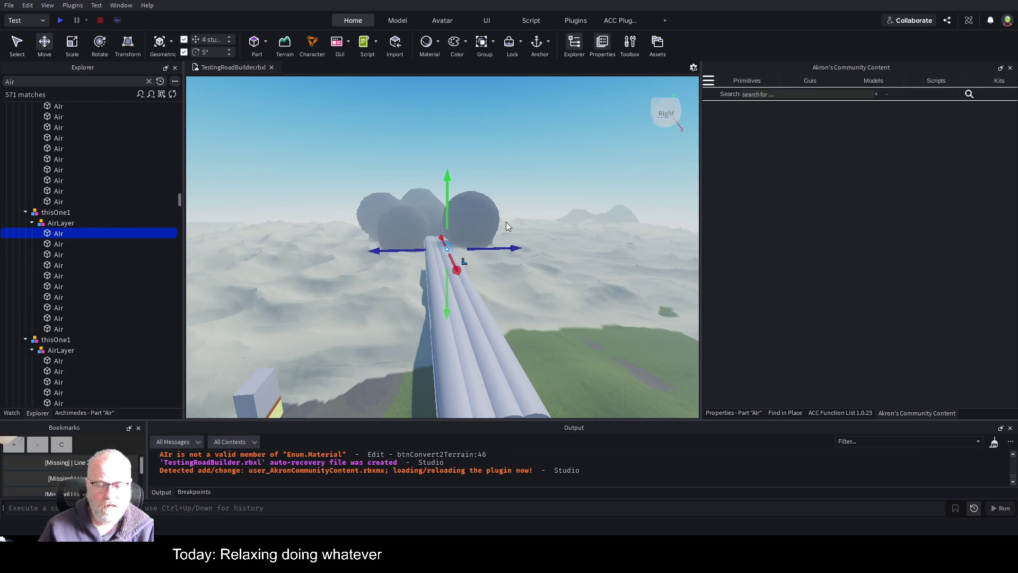
scroll(95, 208, "up", 5)
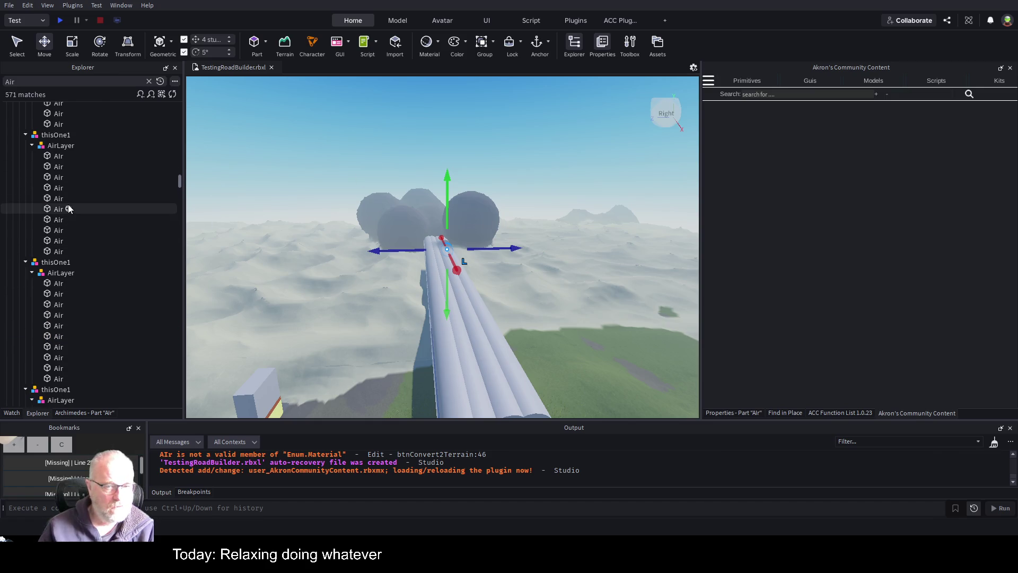
scroll(116, 212, "up", 4)
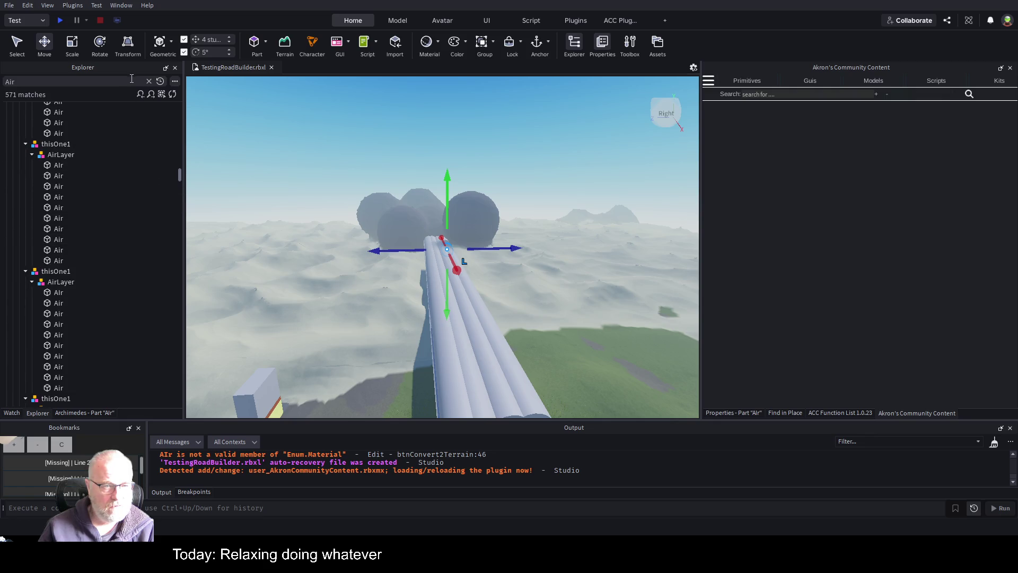
left_click(148, 81)
scroll(67, 165, "up", 3)
scroll(67, 167, "up", 3)
left_click(59, 180)
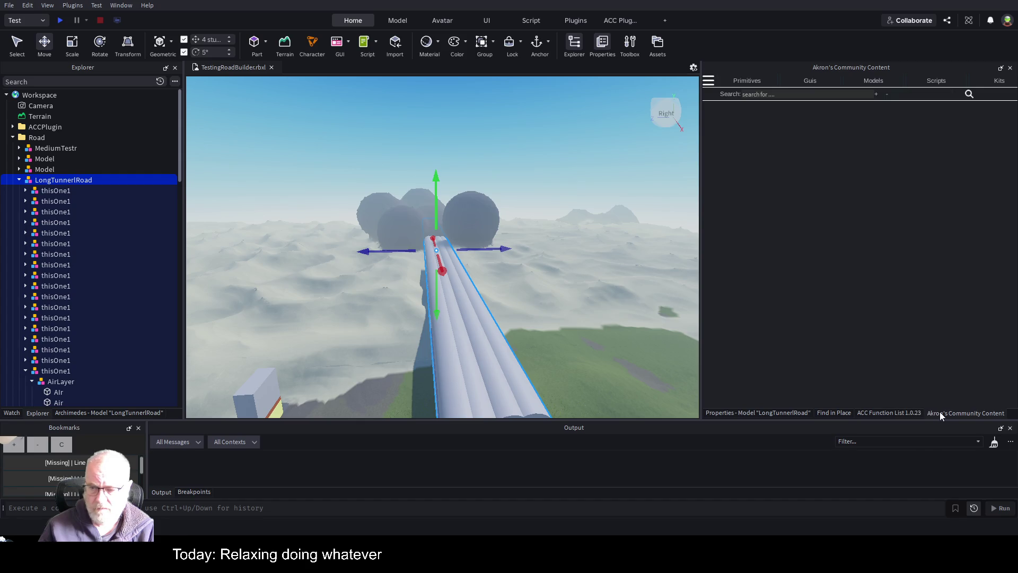
Open the plugin tools list and drag the road model aside to reveal the terrain.
left_click(711, 87)
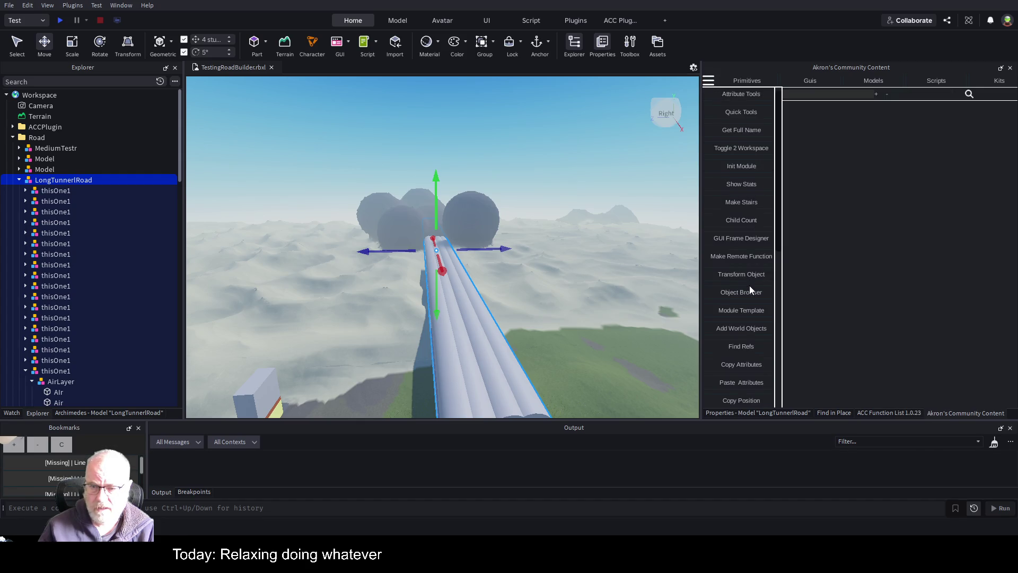
scroll(750, 289, "down", 5)
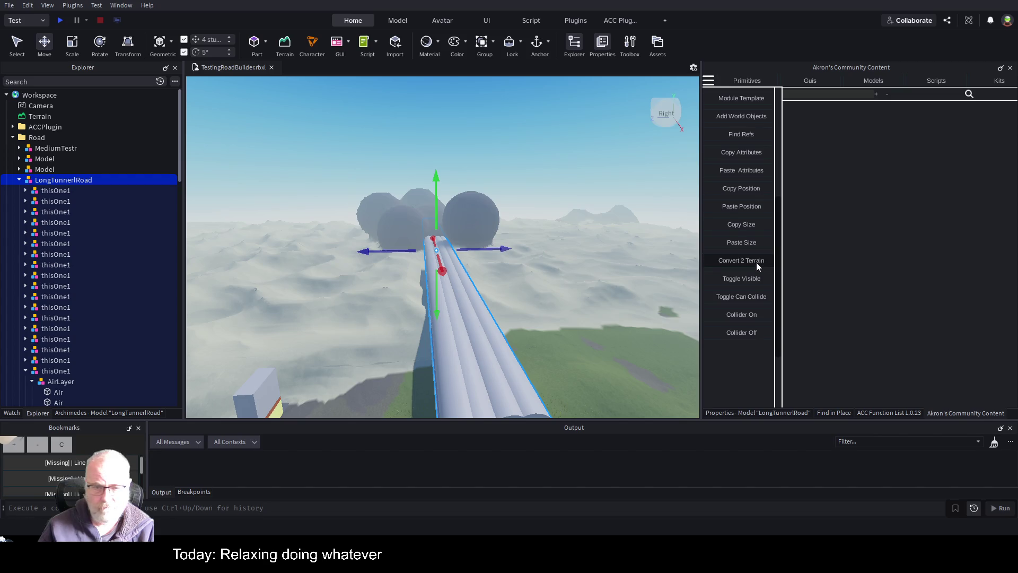
left_click_drag(445, 248, 572, 270)
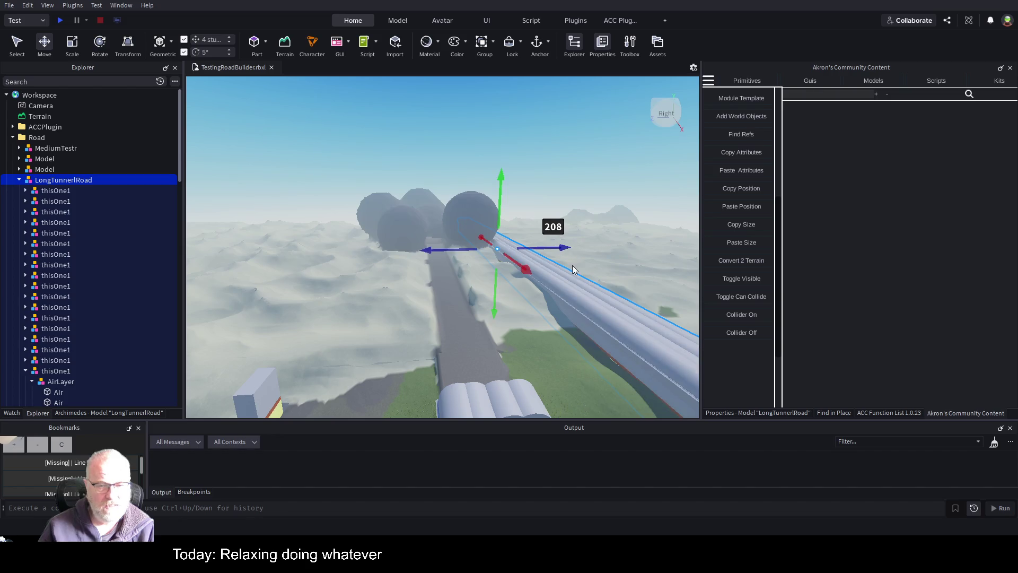
scroll(573, 266, "down", 5)
scroll(574, 266, "up", 10)
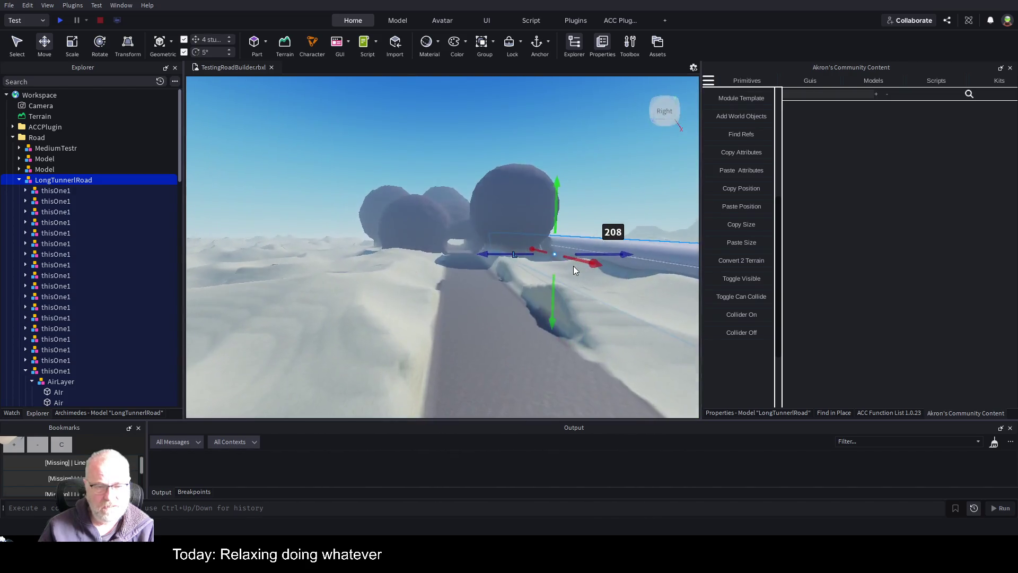
scroll(573, 266, "up", 10)
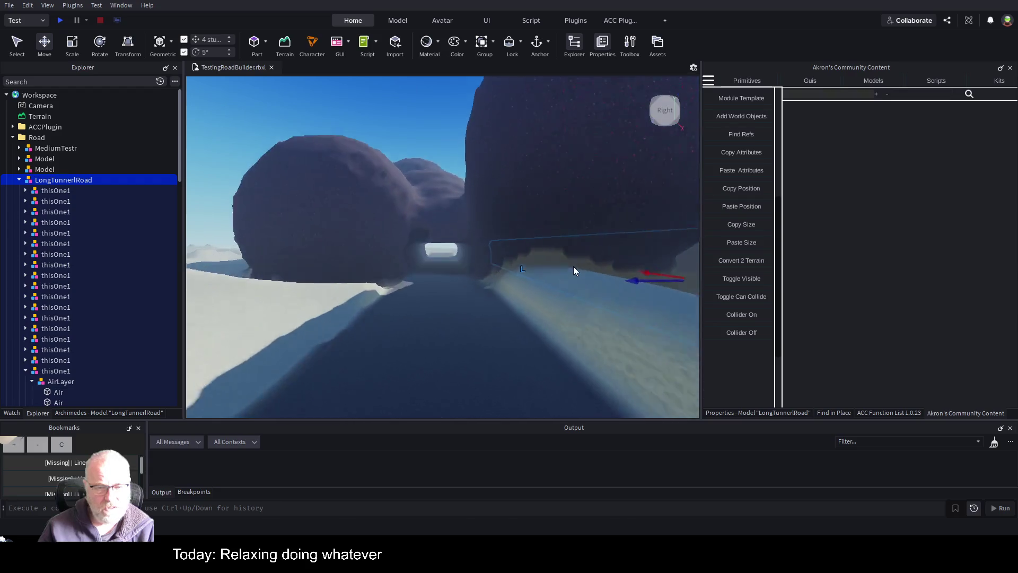
scroll(574, 266, "up", 10)
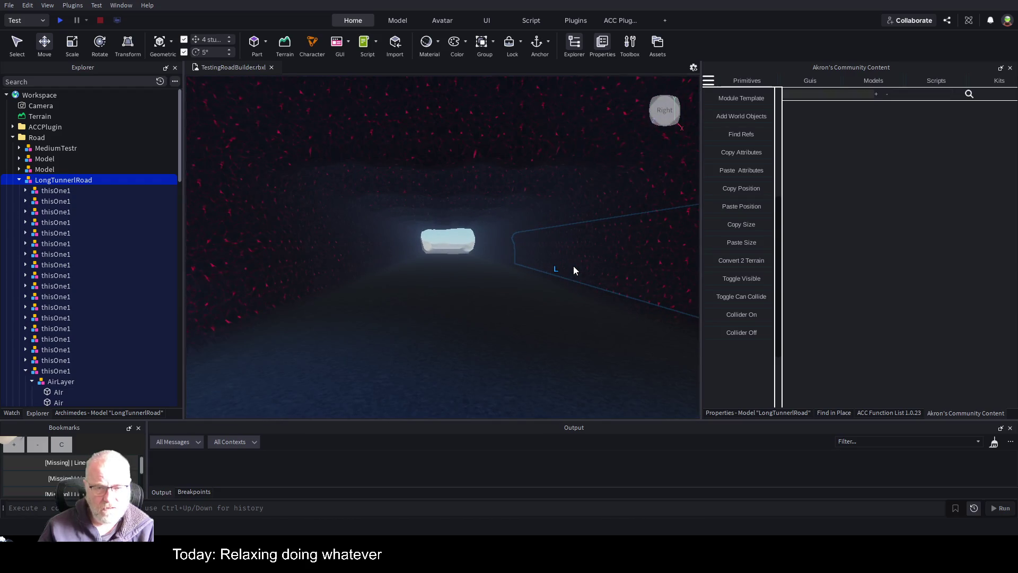
Fly the camera through and beside the tunnel, then undo the rename back to Model.
key("q")
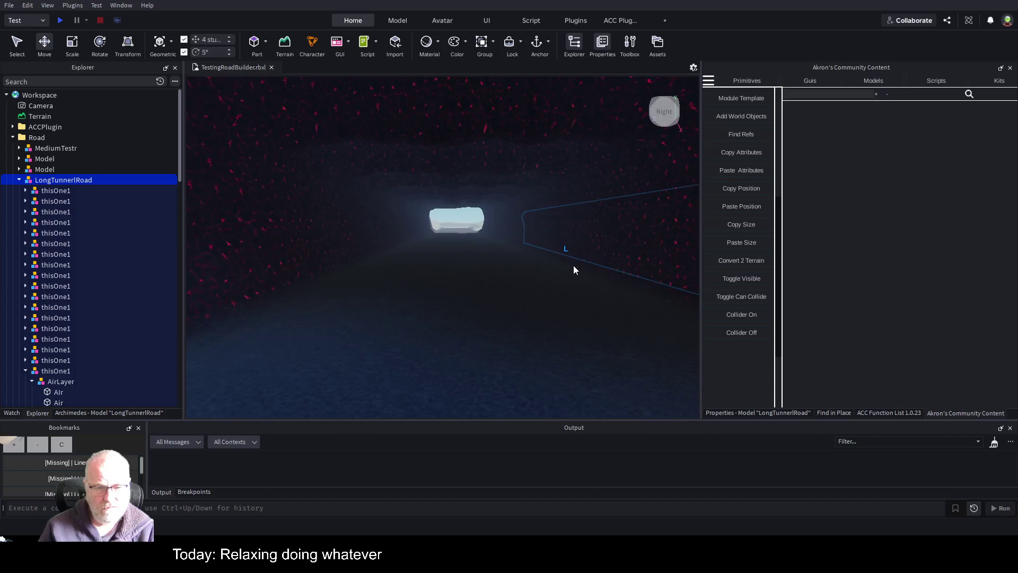
key("q")
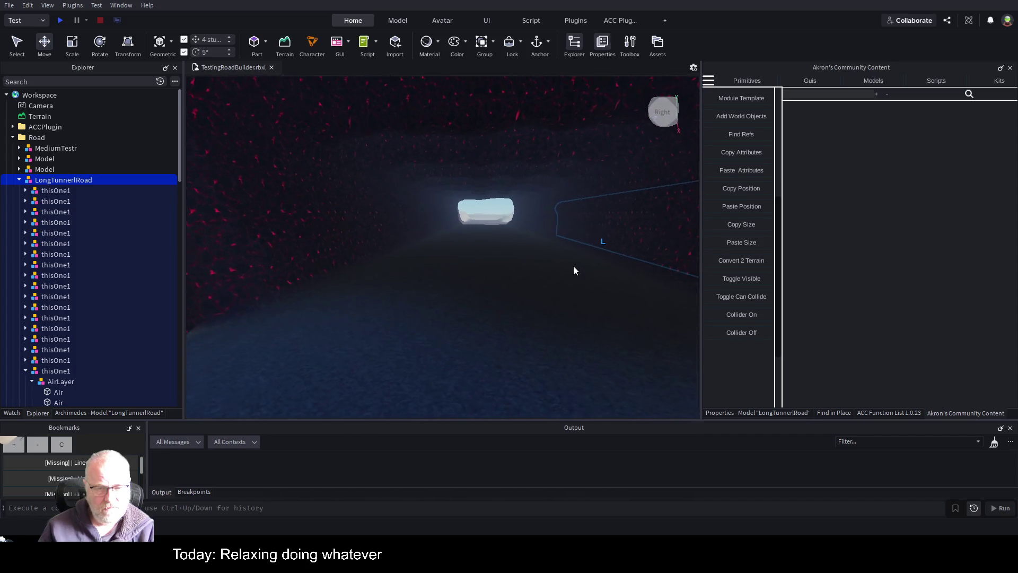
scroll(574, 266, "down", 10)
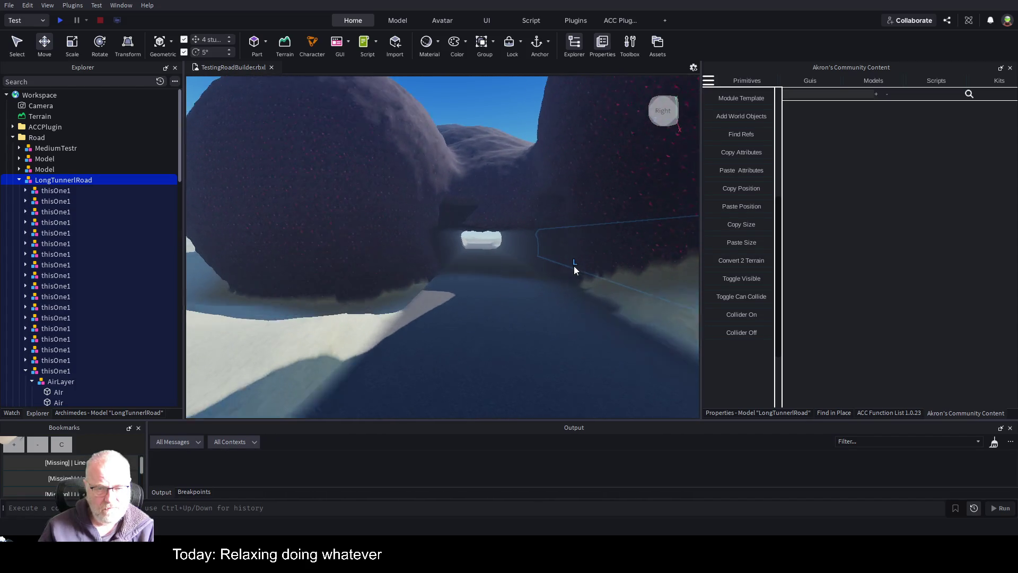
scroll(574, 266, "up", 10)
scroll(574, 265, "up", 10)
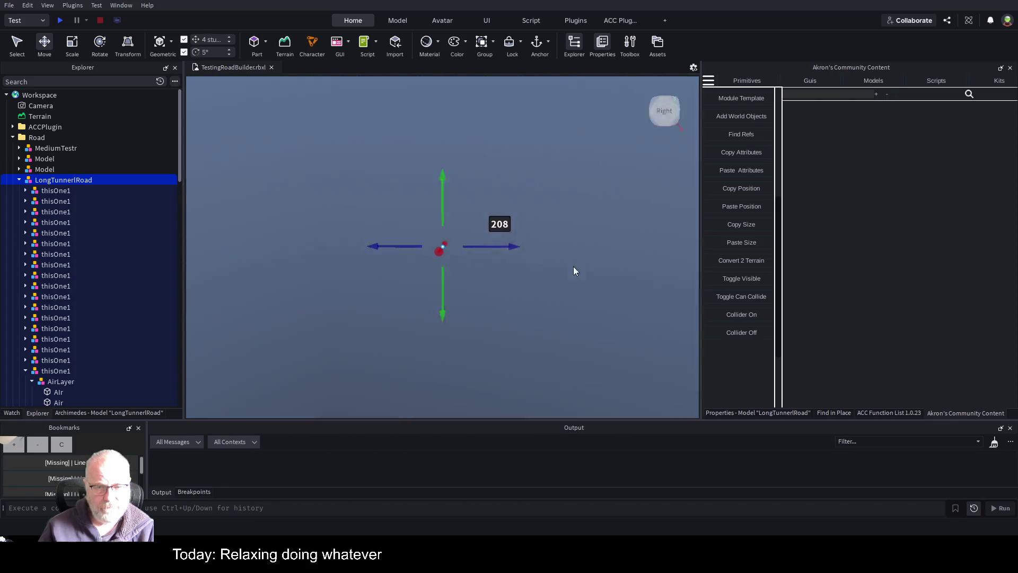
scroll(574, 268, "down", 10)
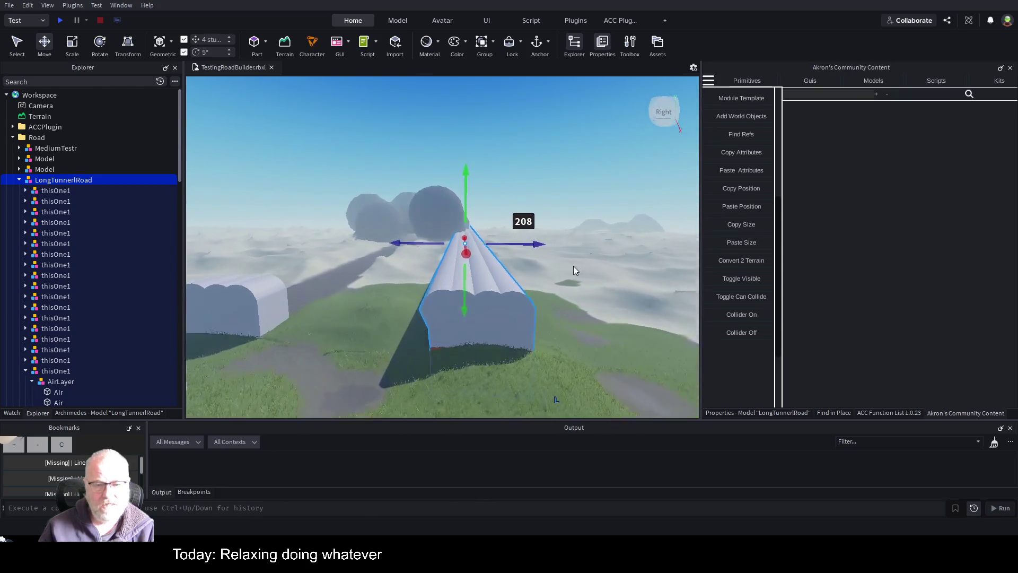
key("w")
key("a")
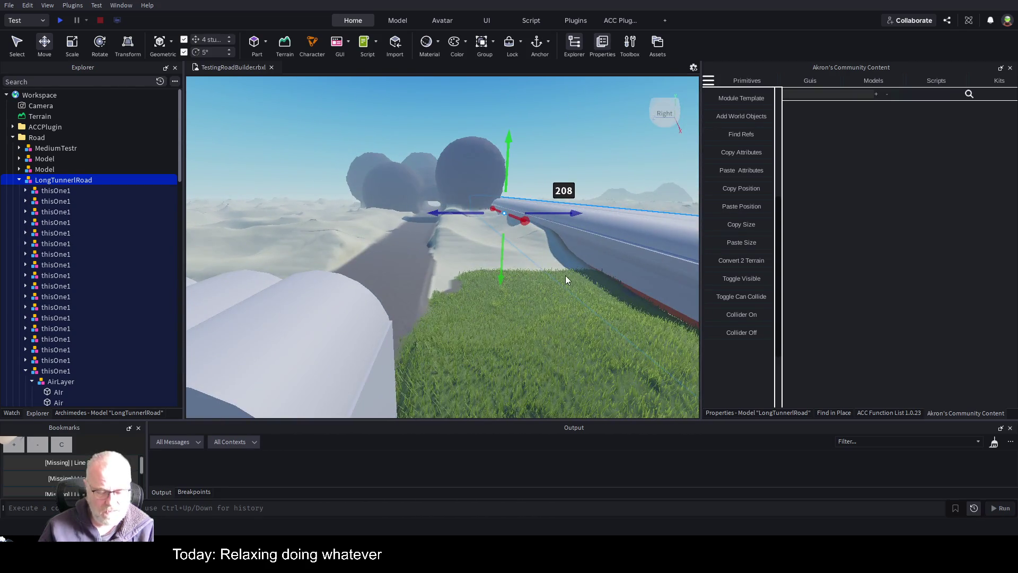
key("d")
key("ctrl+z")
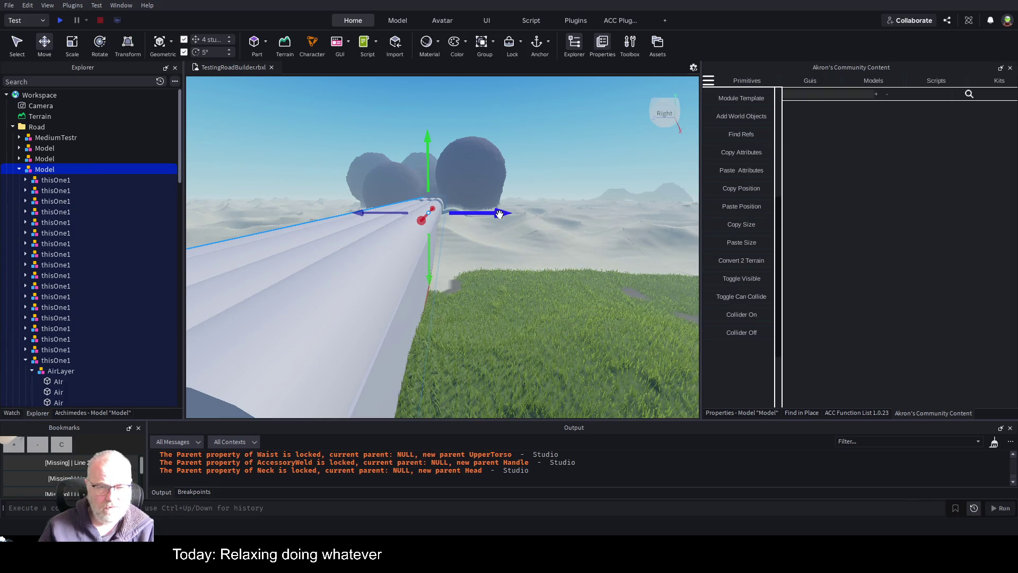
Undo an accidental tunnel move, then select and delete the last thisOne1 segment.
left_click_drag(499, 213, 596, 210)
key("ctrl+z")
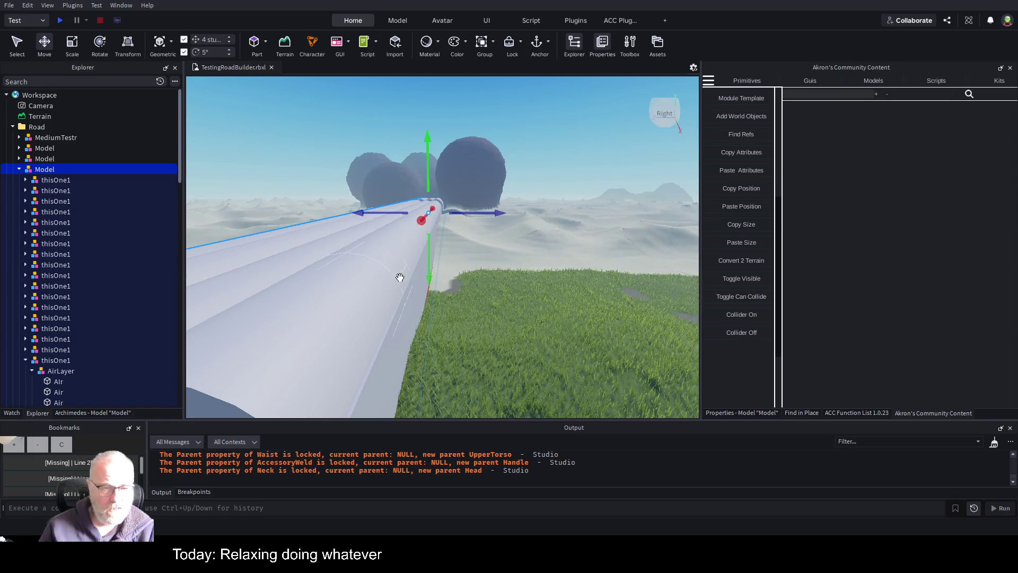
left_click(101, 190)
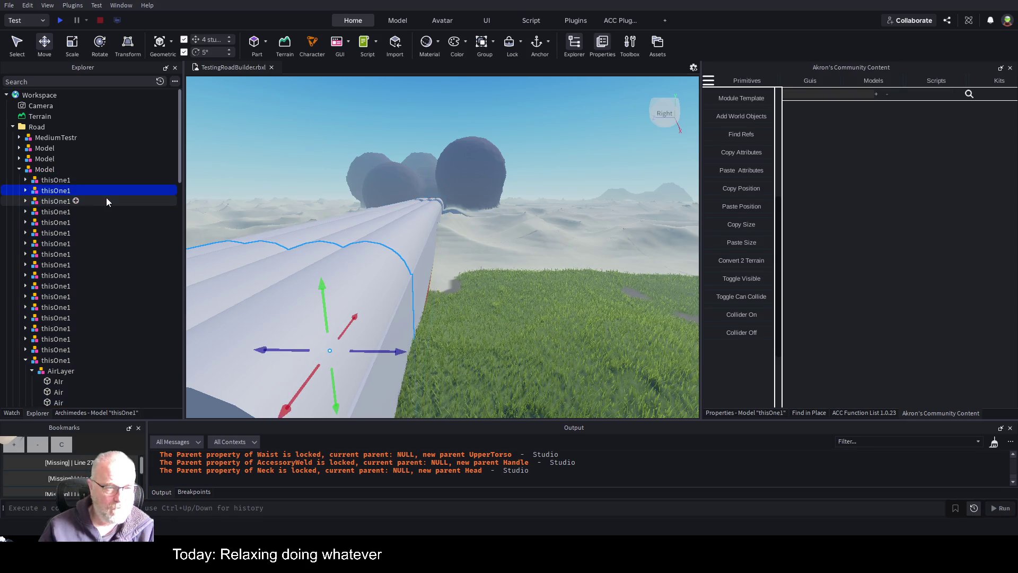
scroll(107, 197, "down", 3)
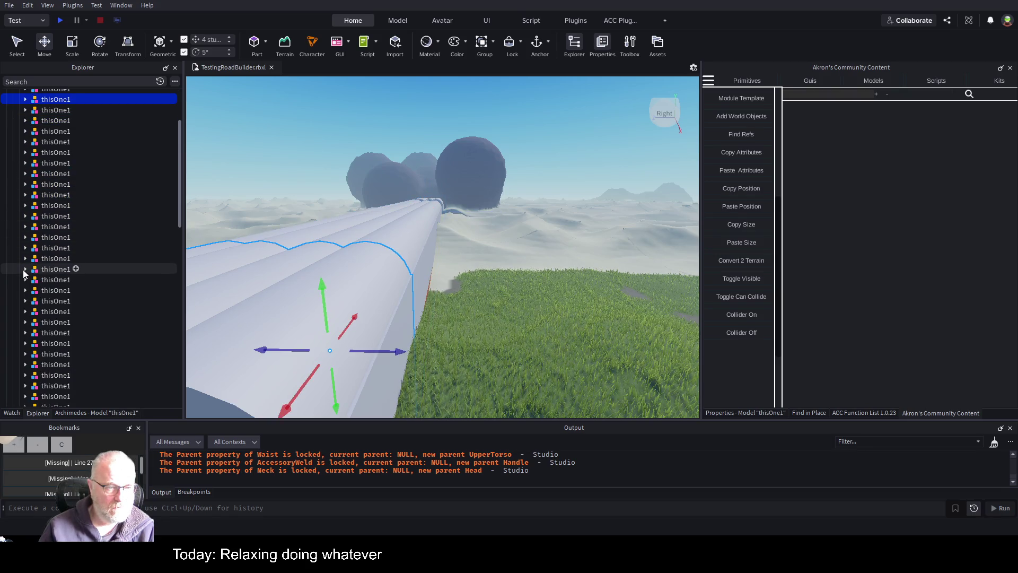
scroll(37, 196, "up", 2)
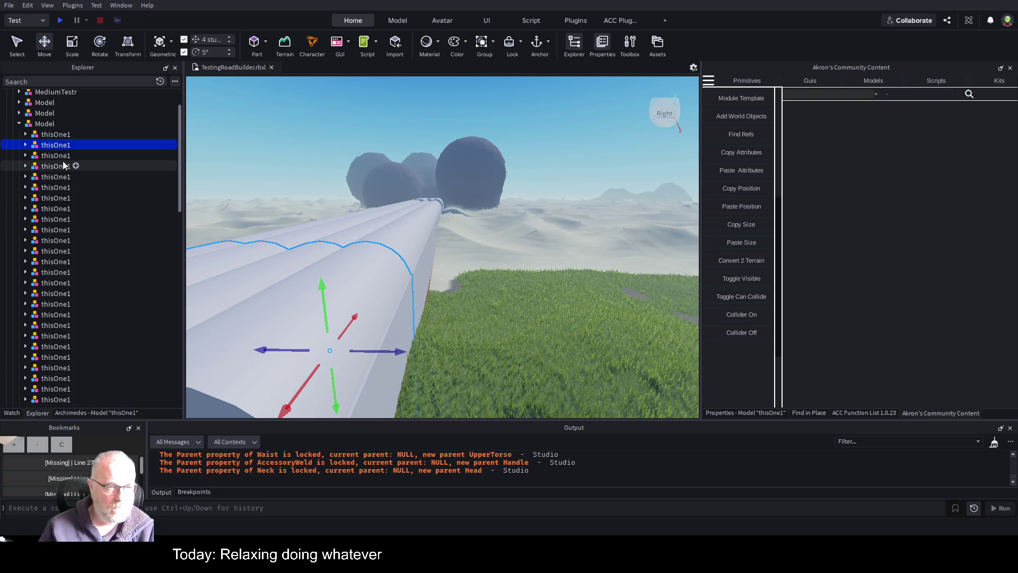
key("w")
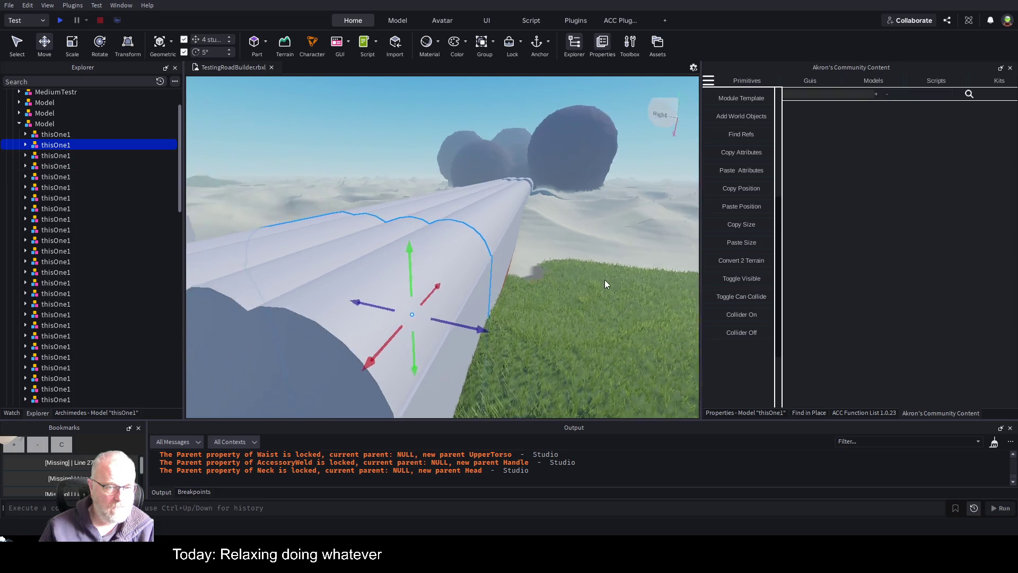
left_click(66, 134)
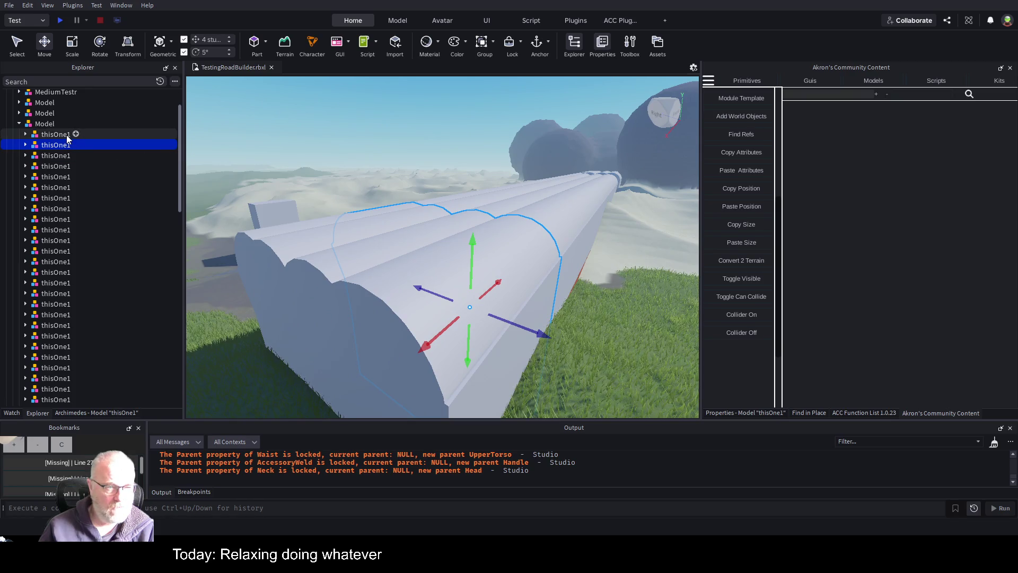
left_click(59, 142)
scroll(62, 150, "down", 10)
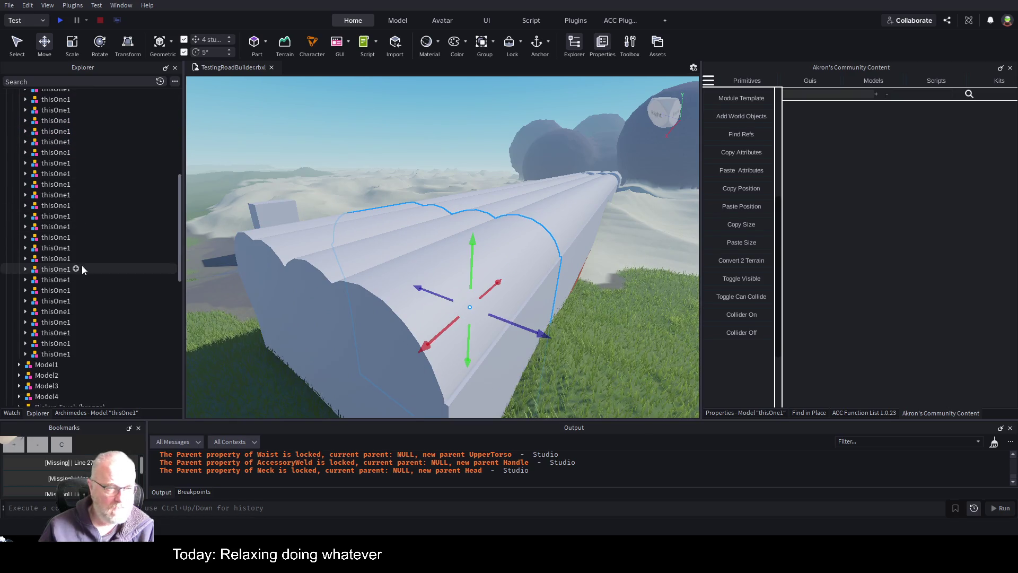
left_click(49, 264)
key("Delete")
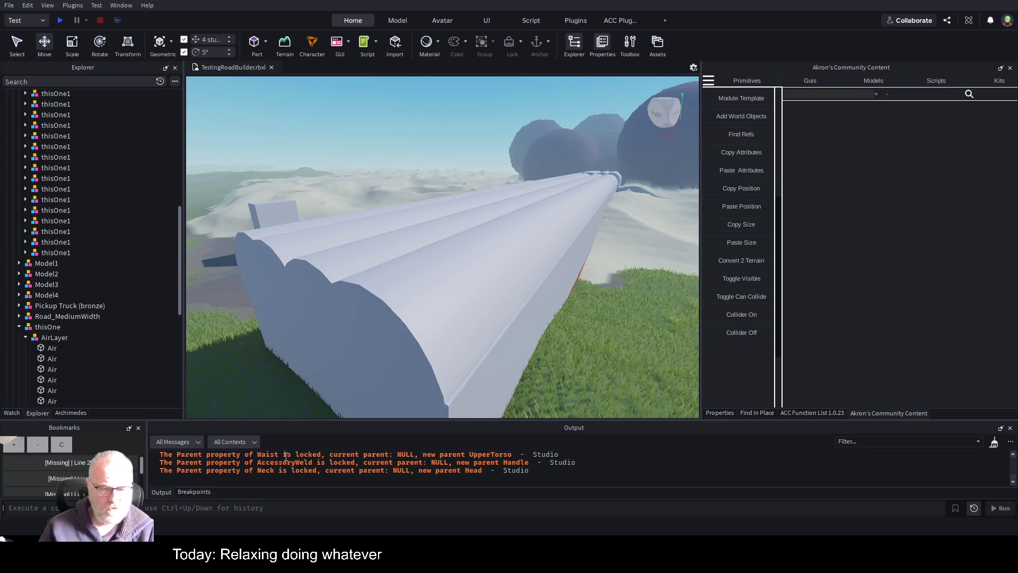
Select all remaining thisOne1 segments, delete them, and save TestingRoadBuilder.rbxl.
left_click(41, 253)
left_click(60, 191, "shift")
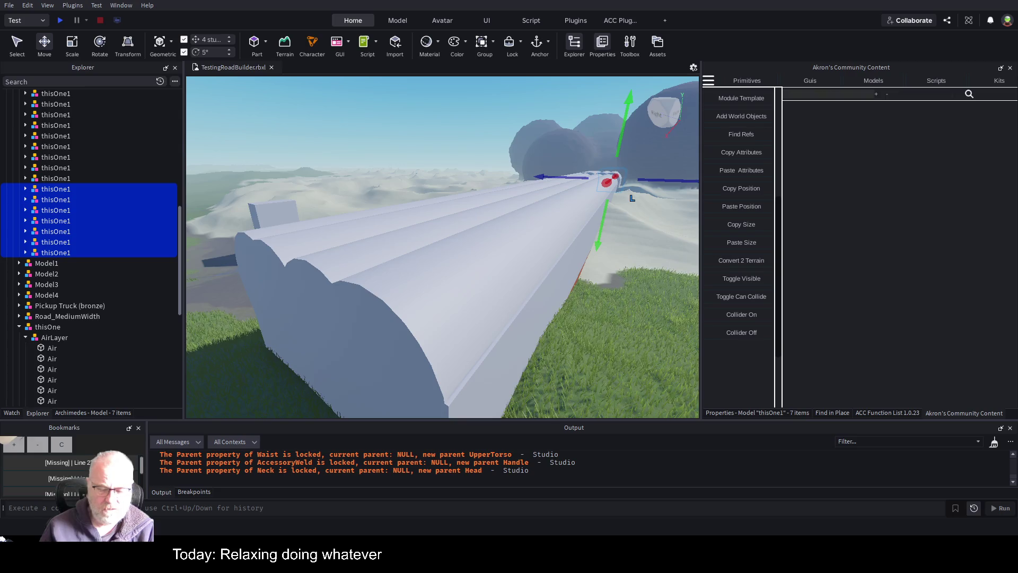
scroll(97, 204, "up", 3)
left_click(63, 192)
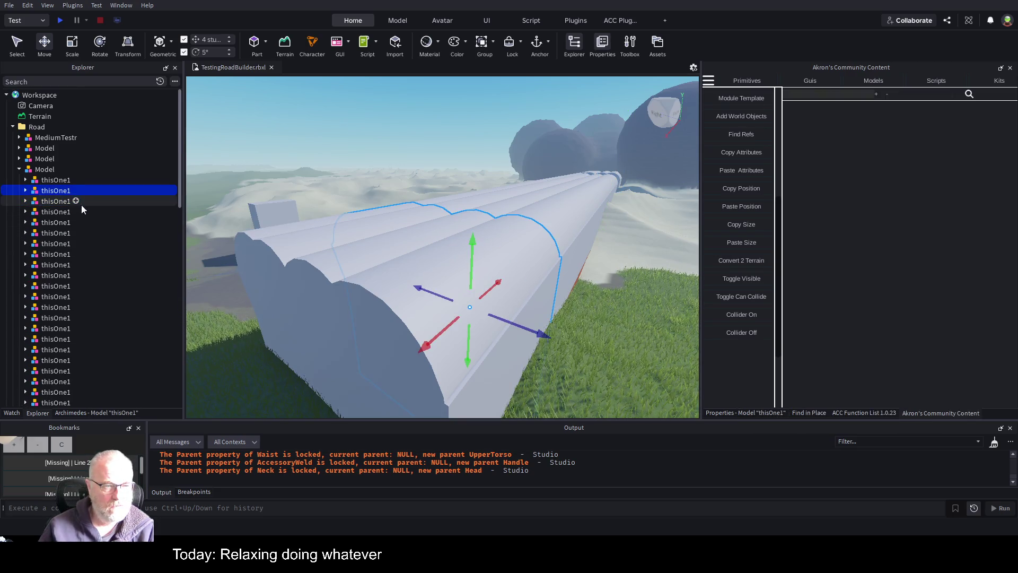
scroll(103, 262, "down", 5)
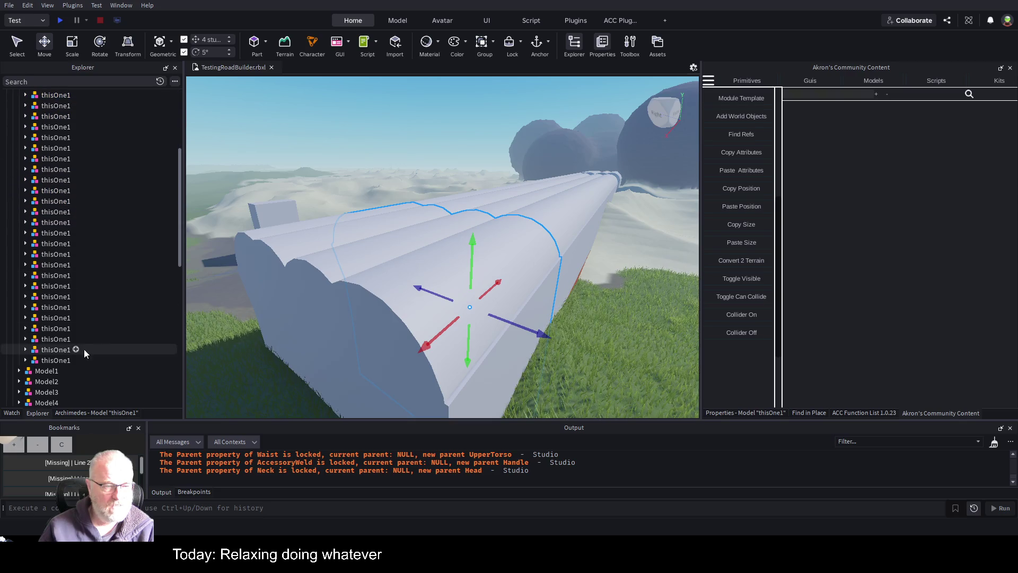
left_click(62, 361, "shift")
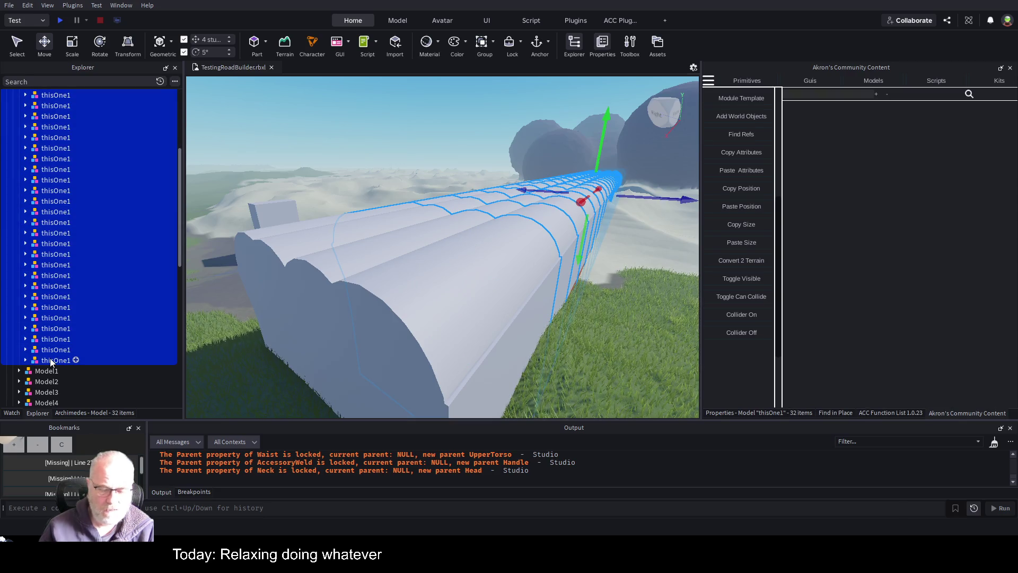
key("Delete")
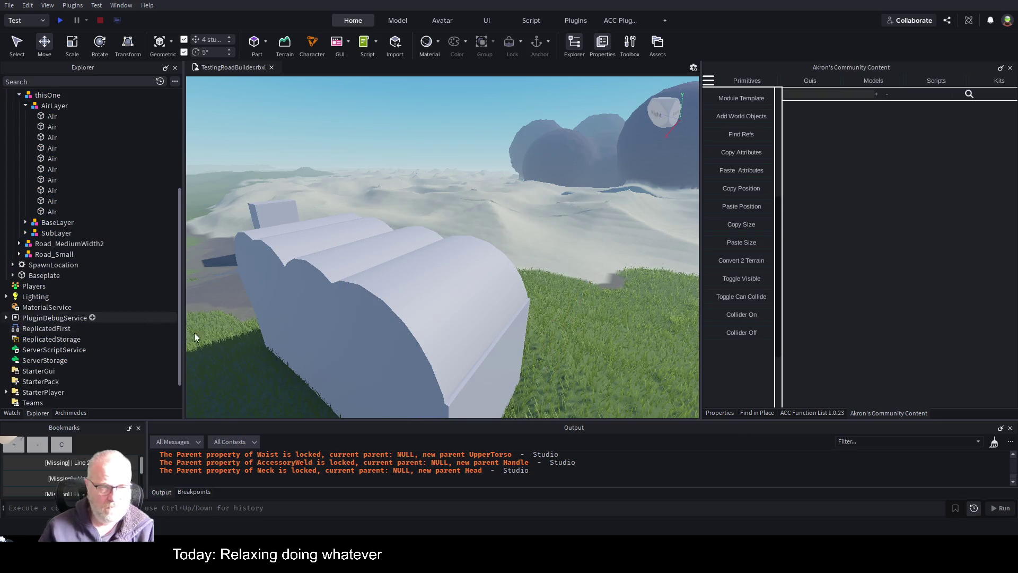
key("ctrl+s")
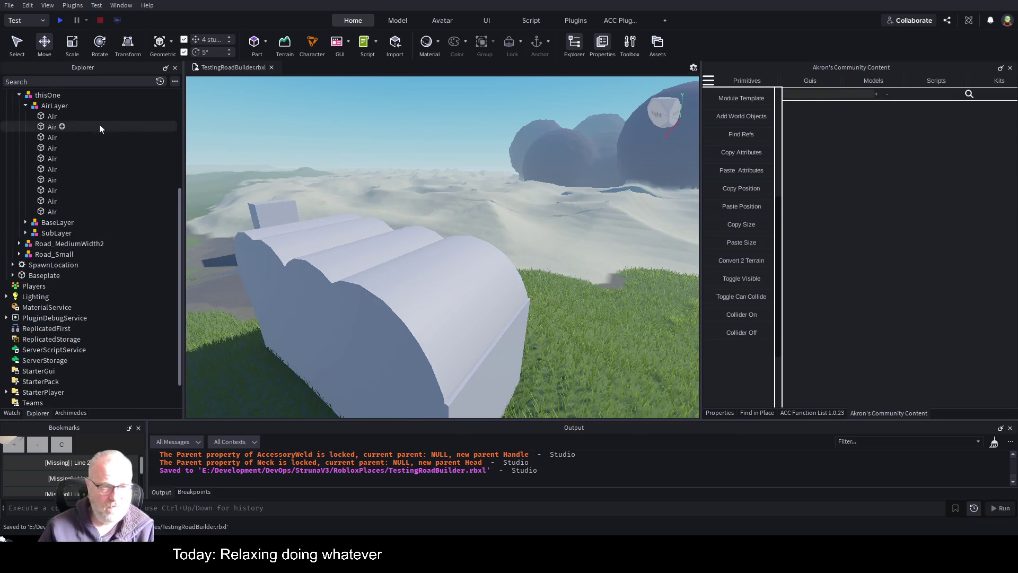
Duplicate an Air sphere in the AirLayer into Air1, raised about 5 studs.
scroll(60, 137, "up", 1)
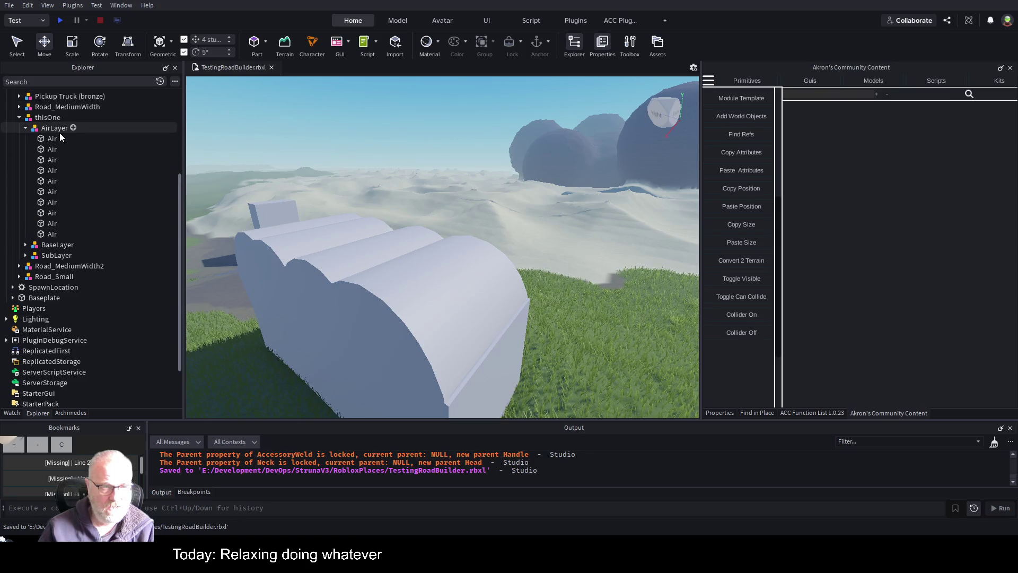
left_click(51, 130)
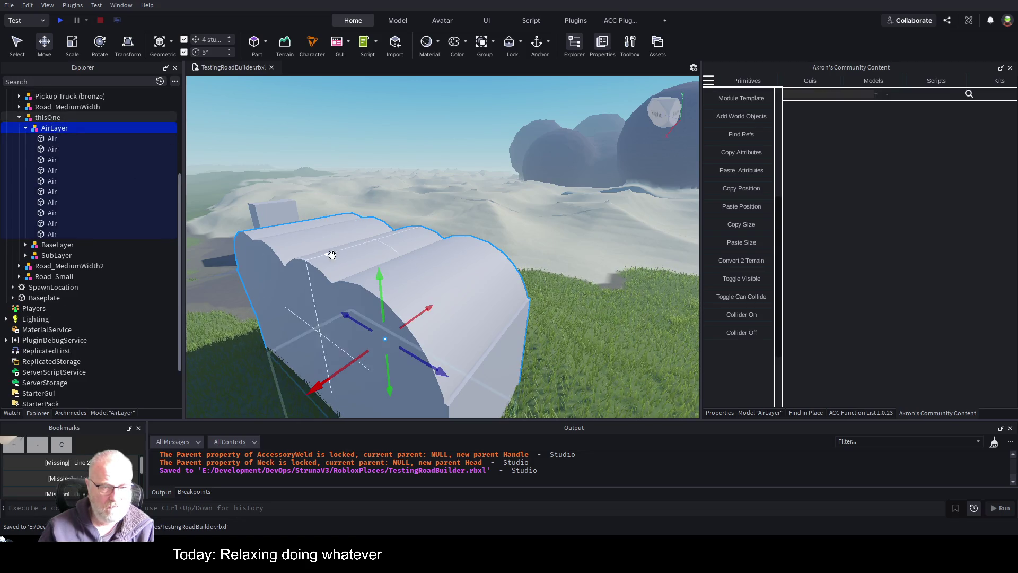
key("f")
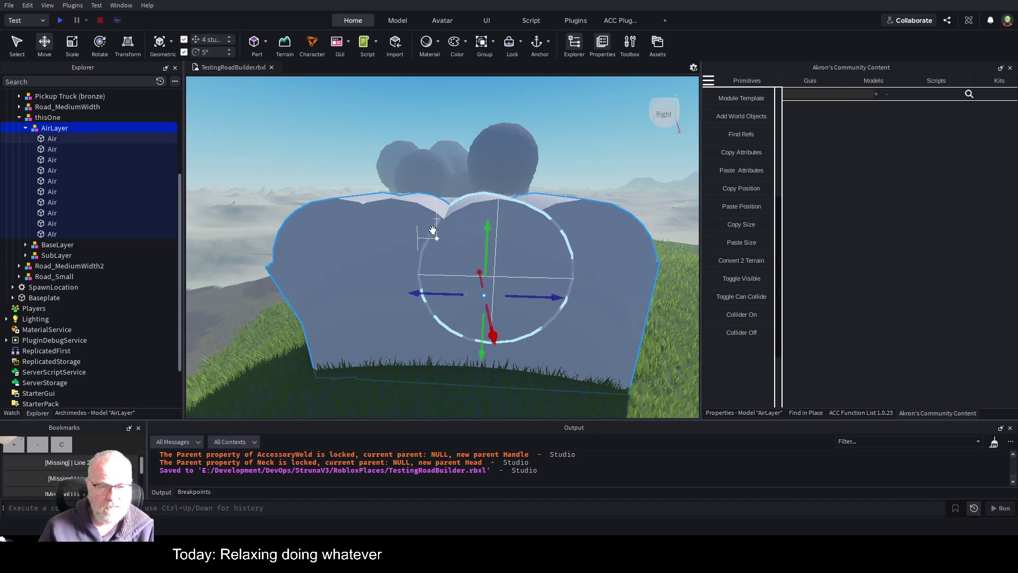
left_click(415, 215)
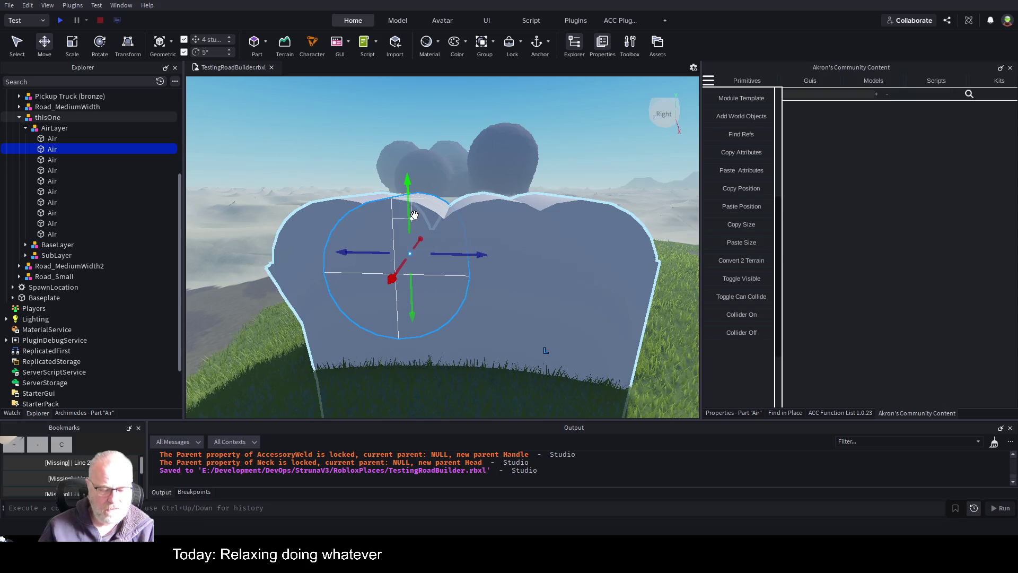
key("ctrl+d")
left_click_drag(415, 215, 414, 147)
Add Air2 shifted about 24 studs sideways and Air3 raised on the opposite side.
key("ctrl+d")
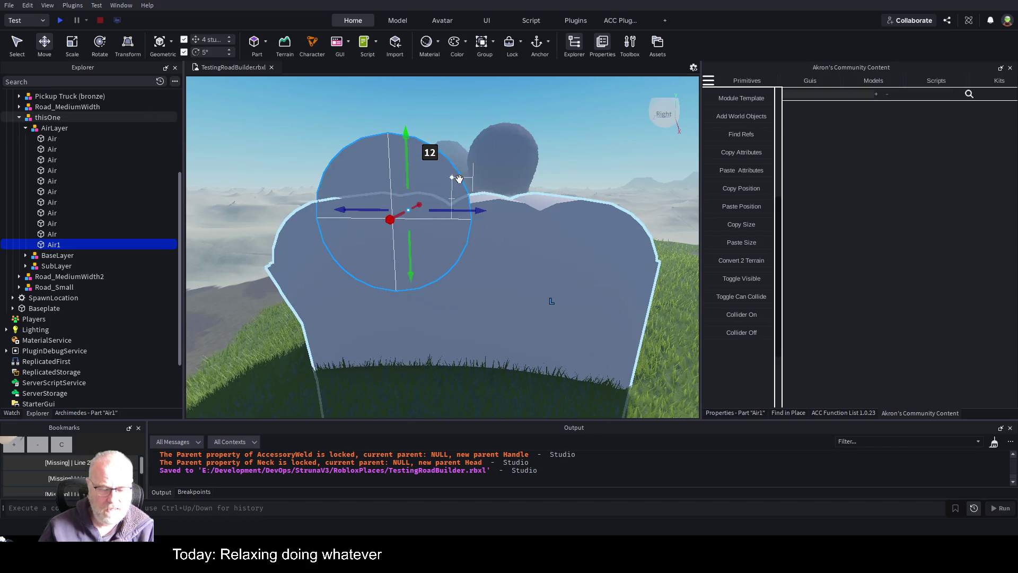
left_click_drag(480, 210, 578, 212)
key("ctrl+d")
left_click_drag(461, 212, 399, 211)
mouse_move(455, 183)
left_mouse_down()
mouse_move(464, 129)
mouse_move(454, 141)
left_mouse_up()
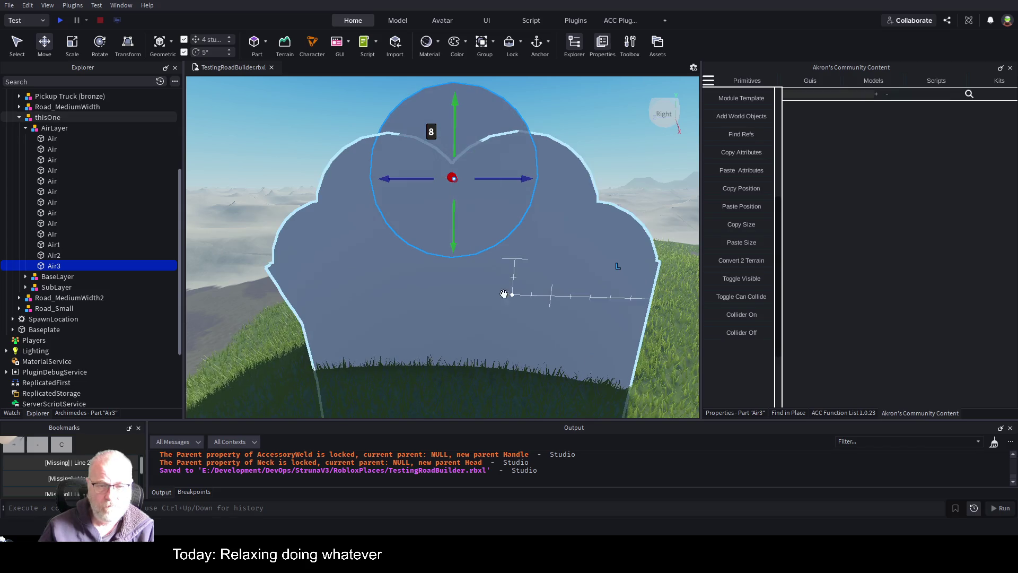
left_click(46, 119)
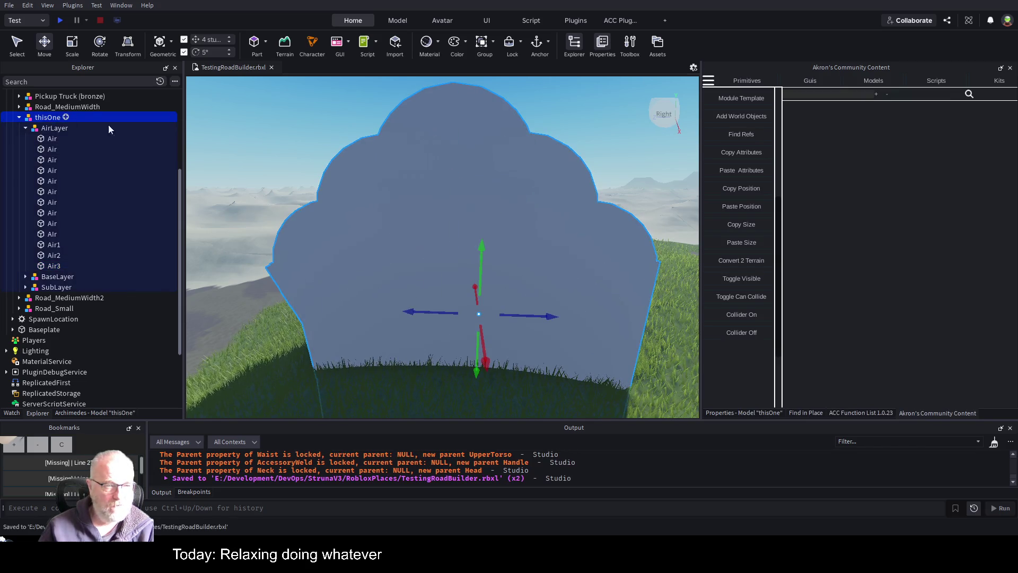
key("f")
scroll(565, 226, "down", 3)
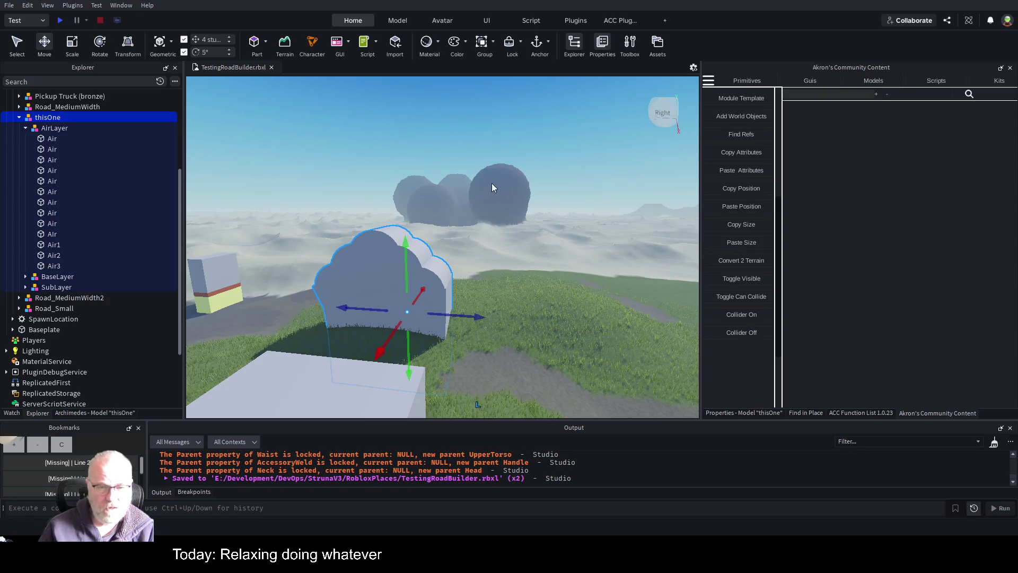
Enable Archimedes on the thisOne arch and render 40 copies in a row.
left_click(26, 128)
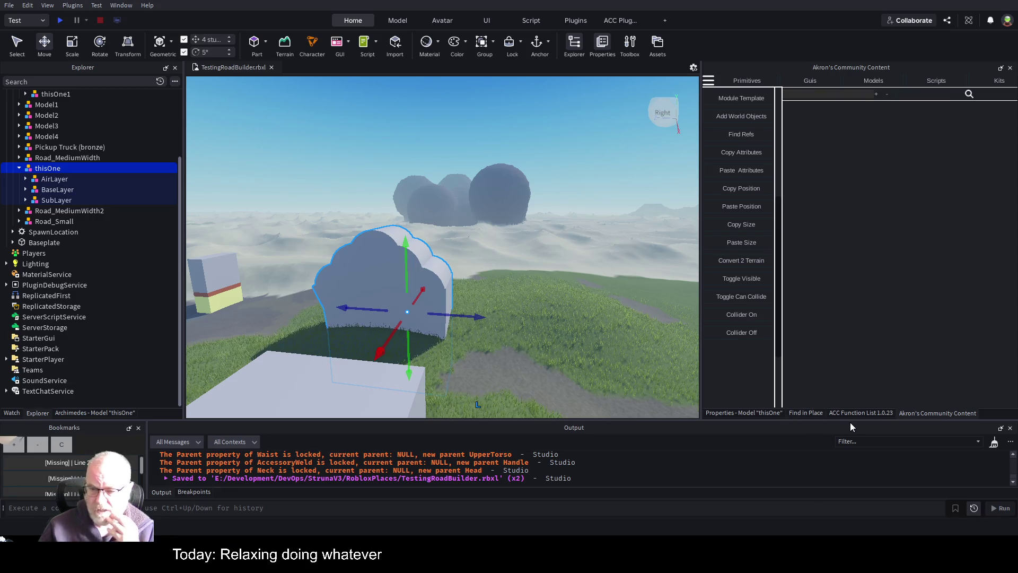
left_click(93, 413)
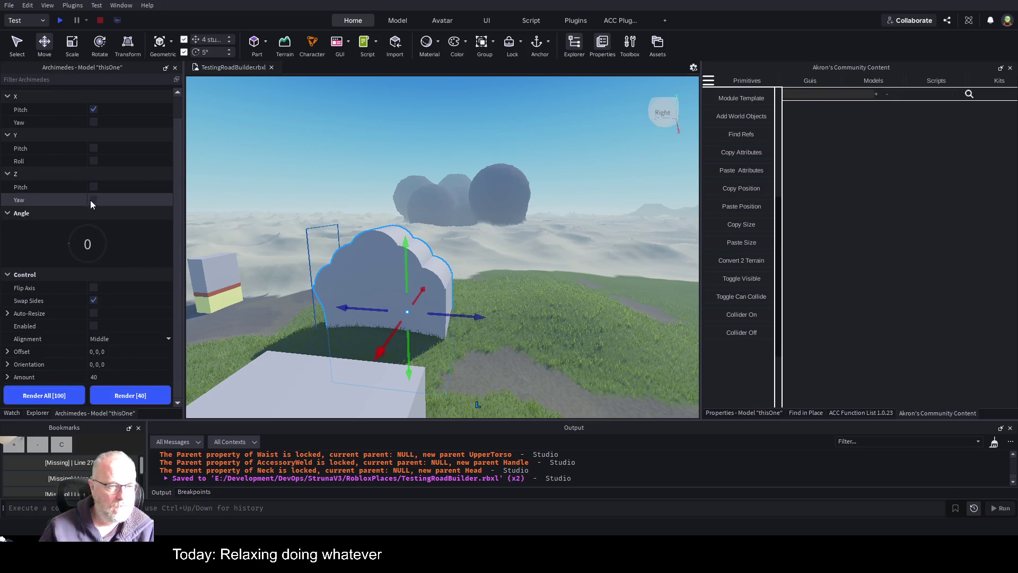
left_click(95, 326)
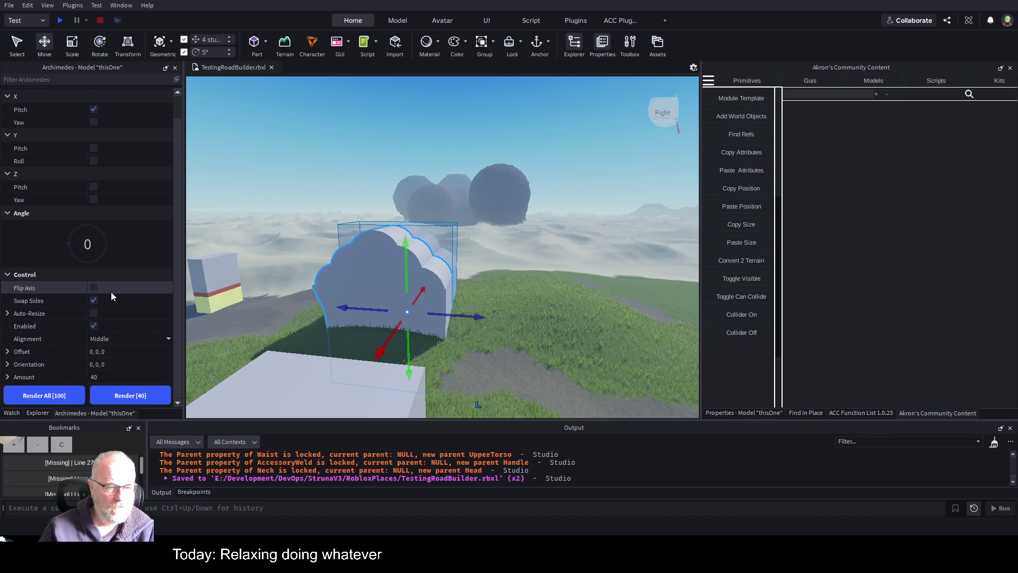
left_click_drag(403, 297, 464, 303)
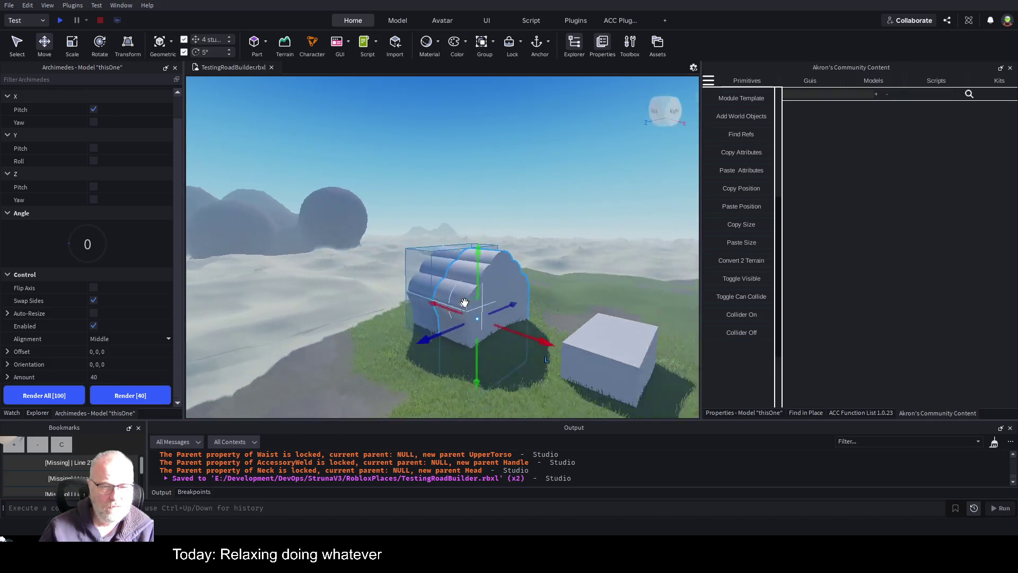
left_click(149, 399)
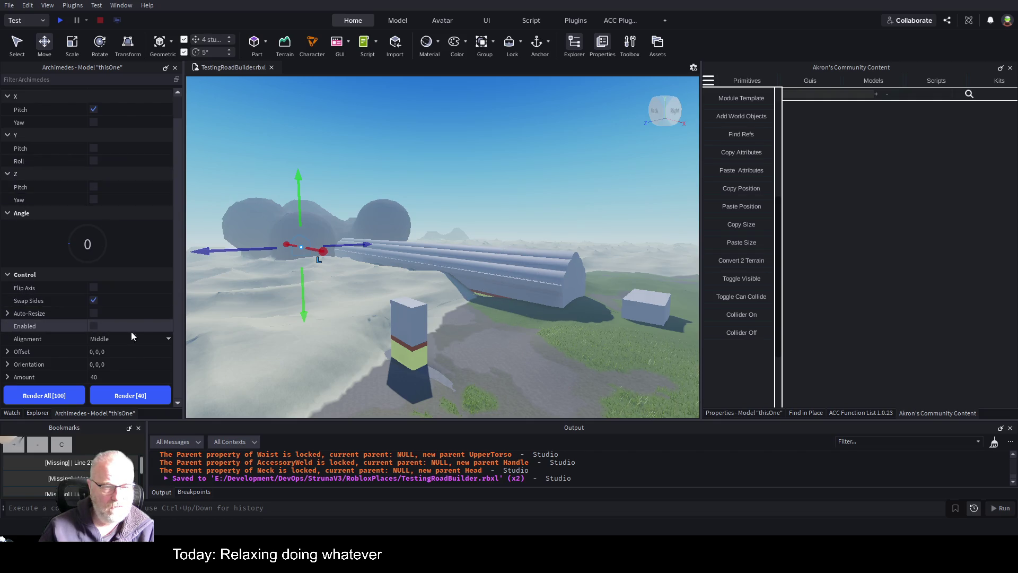
left_click(38, 412)
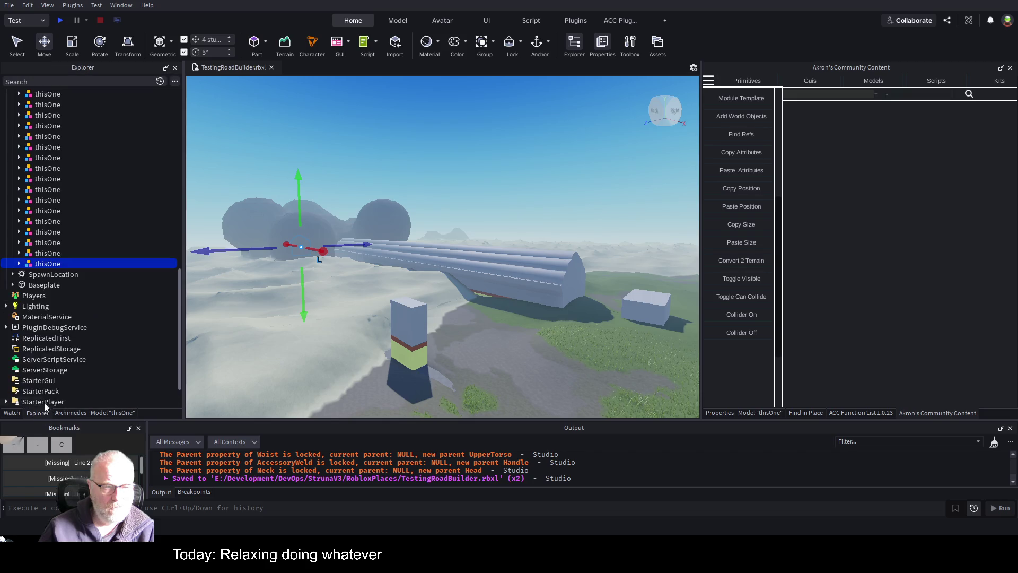
Select the 40 rendered thisOne arch copies, first through last, and group them into one new Model.
left_click_drag(181, 301, 202, 169)
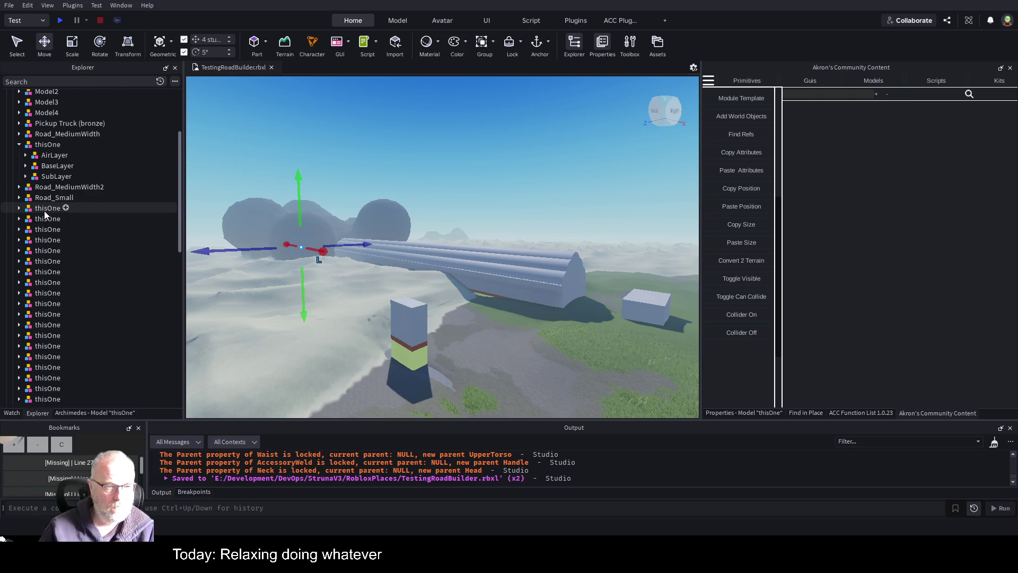
left_click(19, 144)
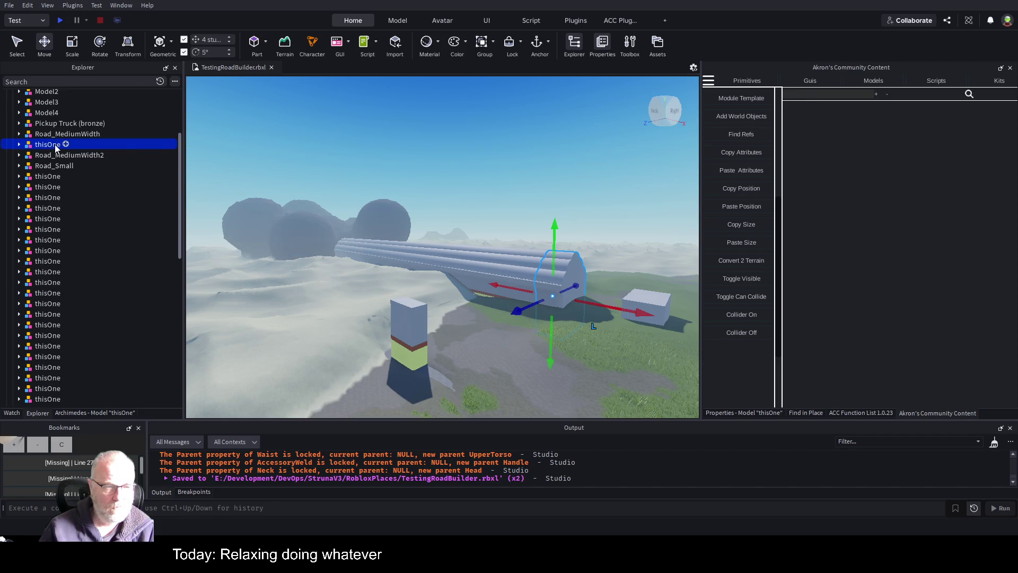
left_click(47, 178)
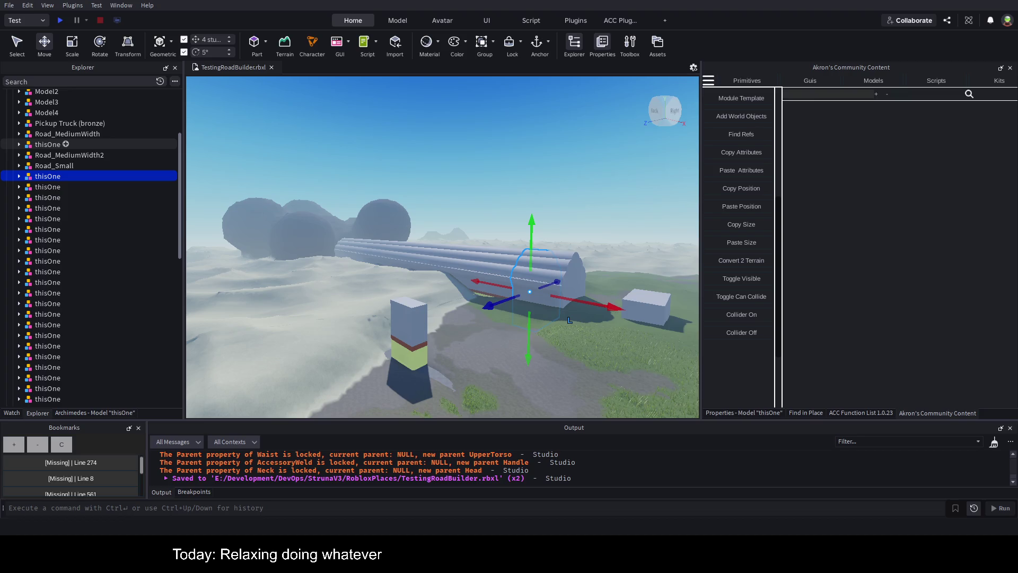
left_click(56, 146)
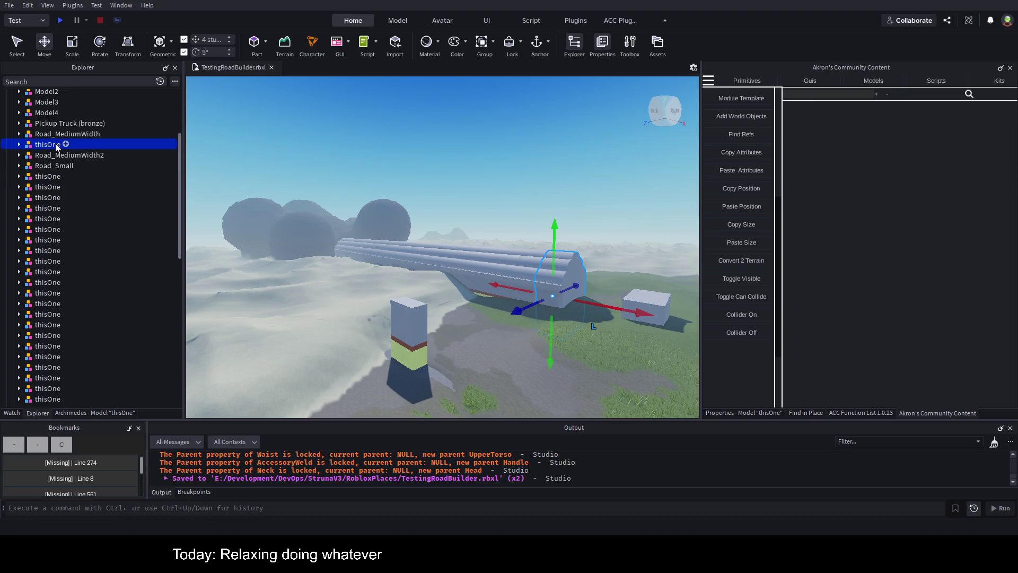
left_click(52, 177)
scroll(98, 271, "down", 6)
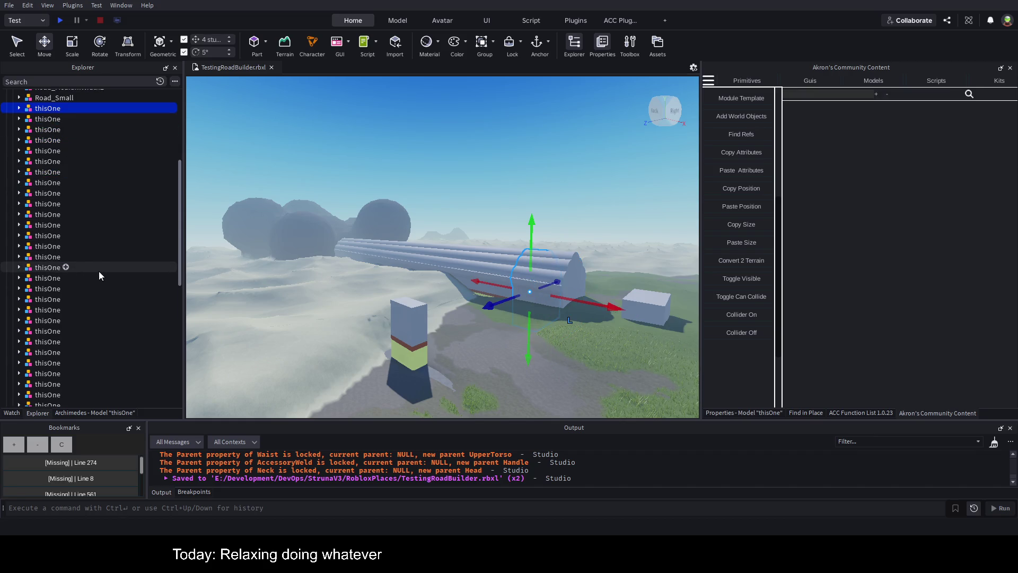
left_click(55, 359, "shift")
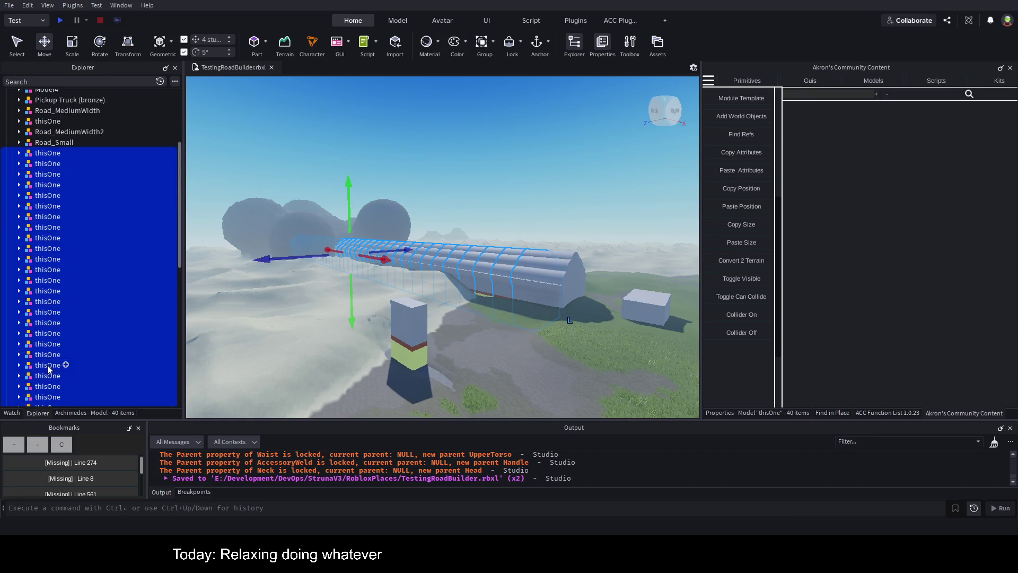
key("ctrl+g")
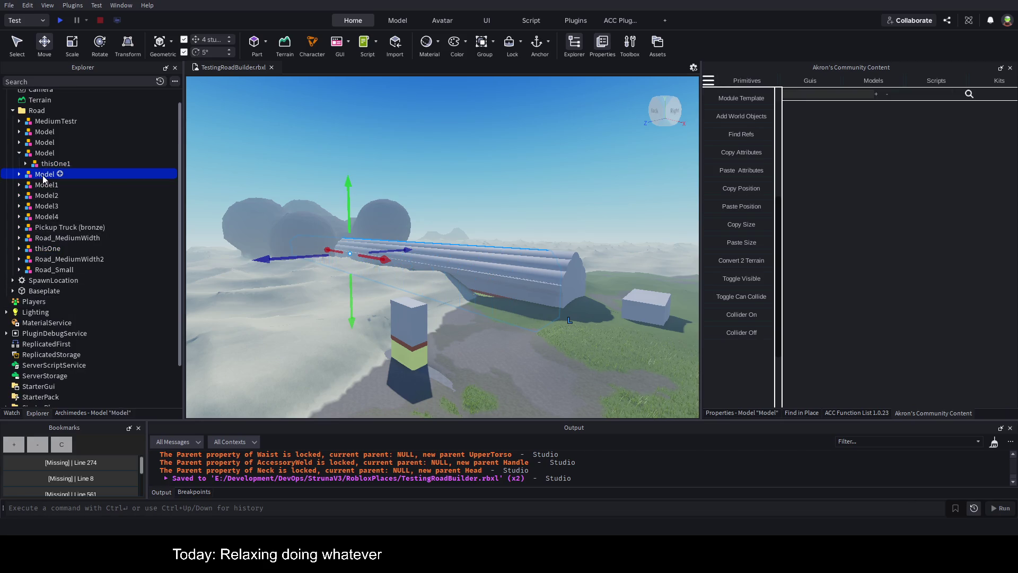
Rename the new grouped model to tUNNEL.
key("F2")
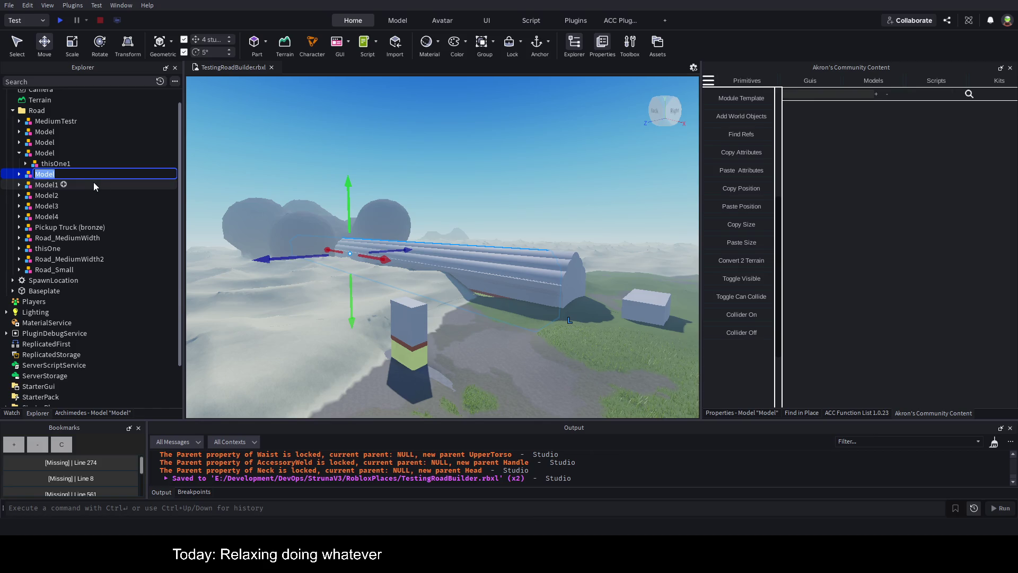
type("tUNNEL")
key("Return")
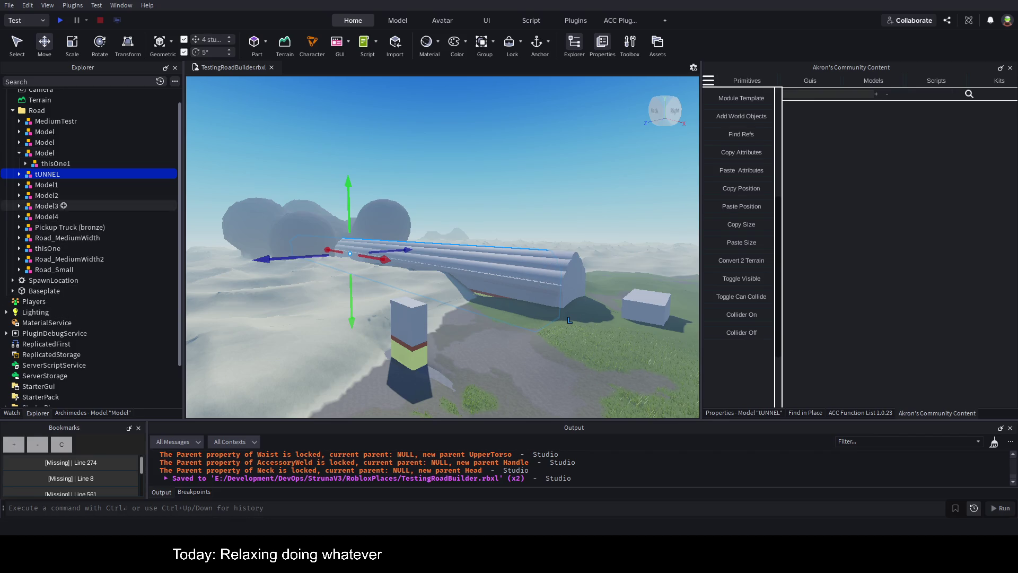
Inspect the thisOne1 end piece and tUNNEL's segments, then collapse tUNNEL.
left_click(58, 165)
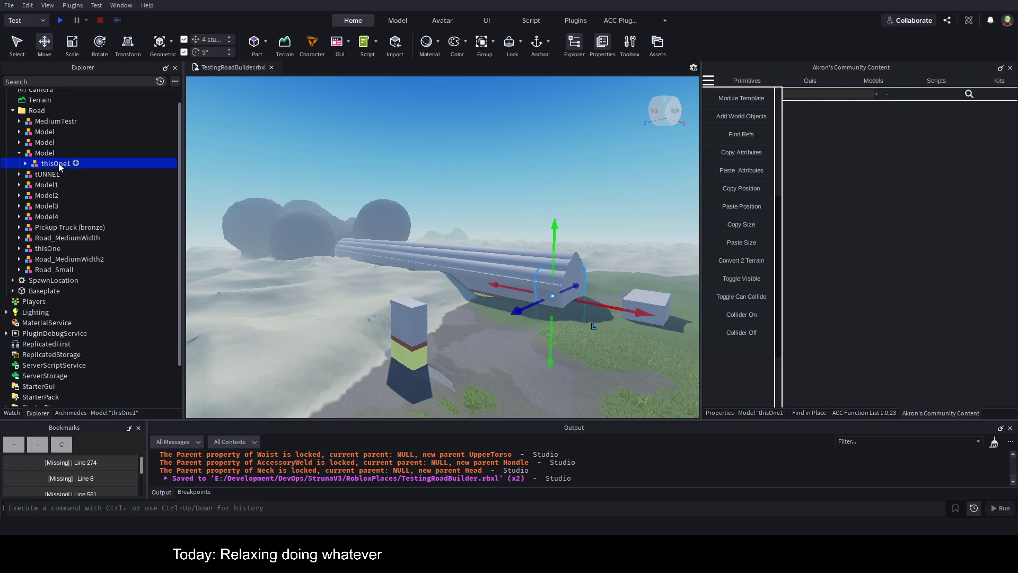
left_click(42, 174)
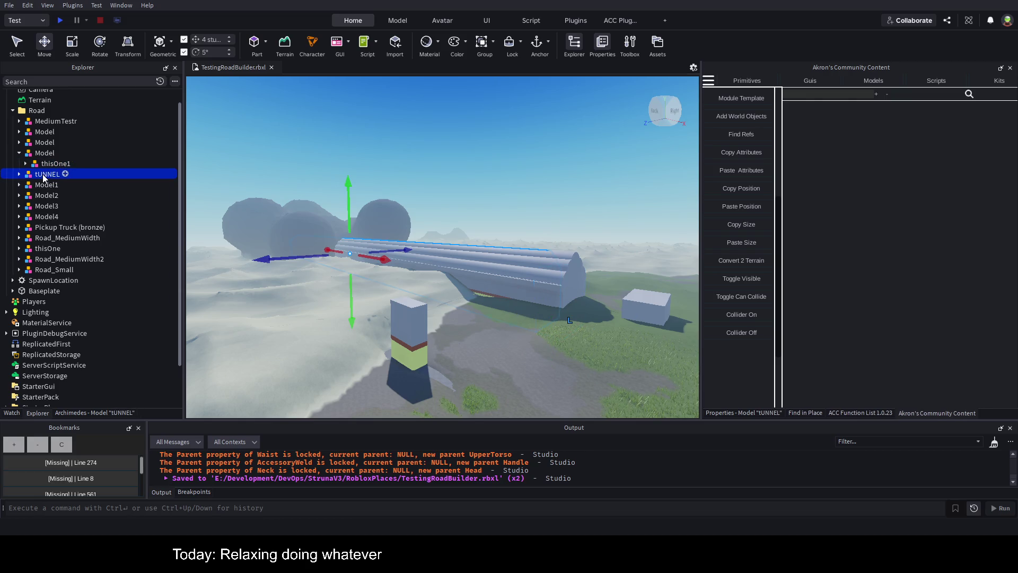
key("Up")
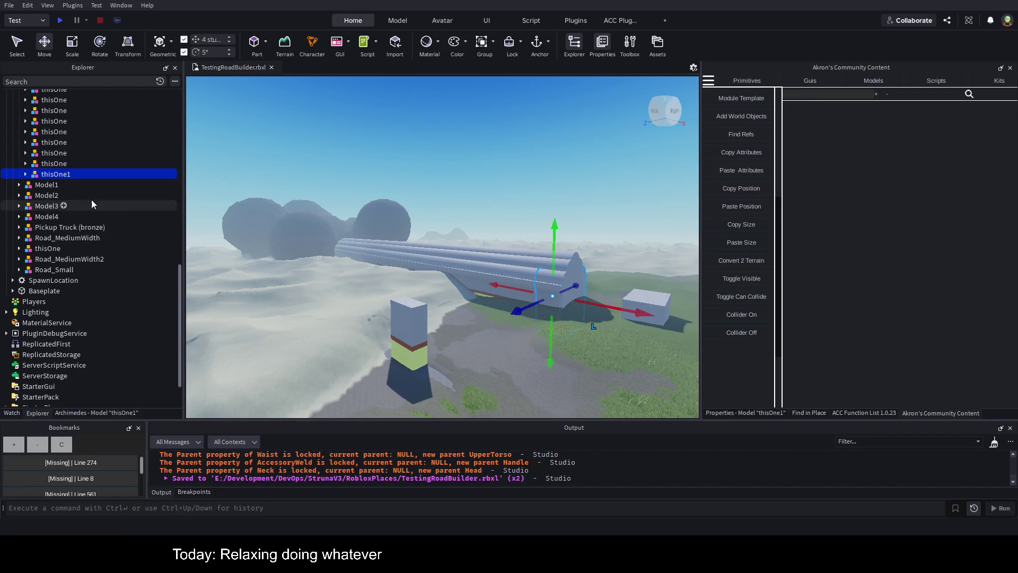
scroll(143, 207, "up", 3)
scroll(94, 202, "up", 10)
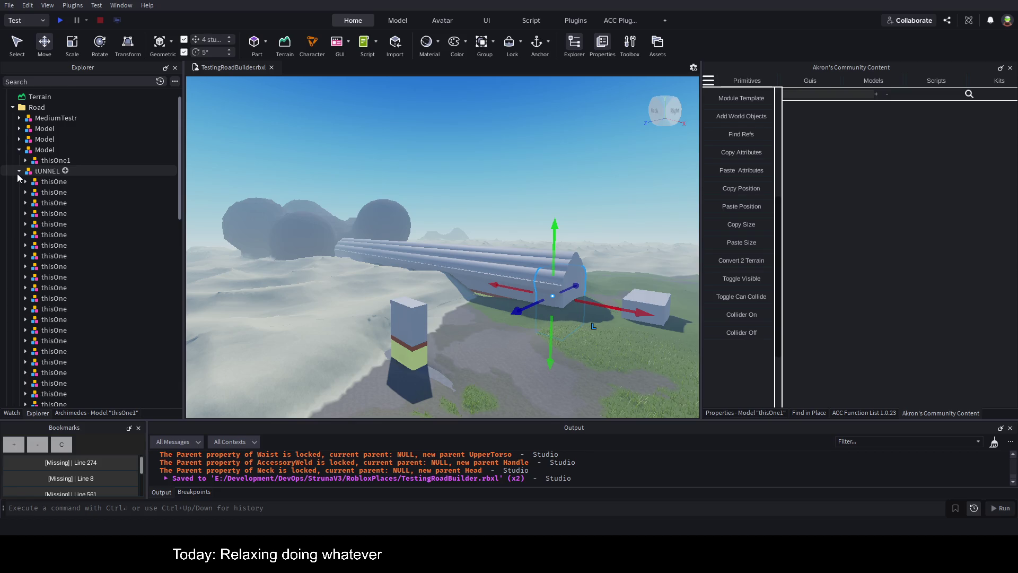
left_click(18, 172)
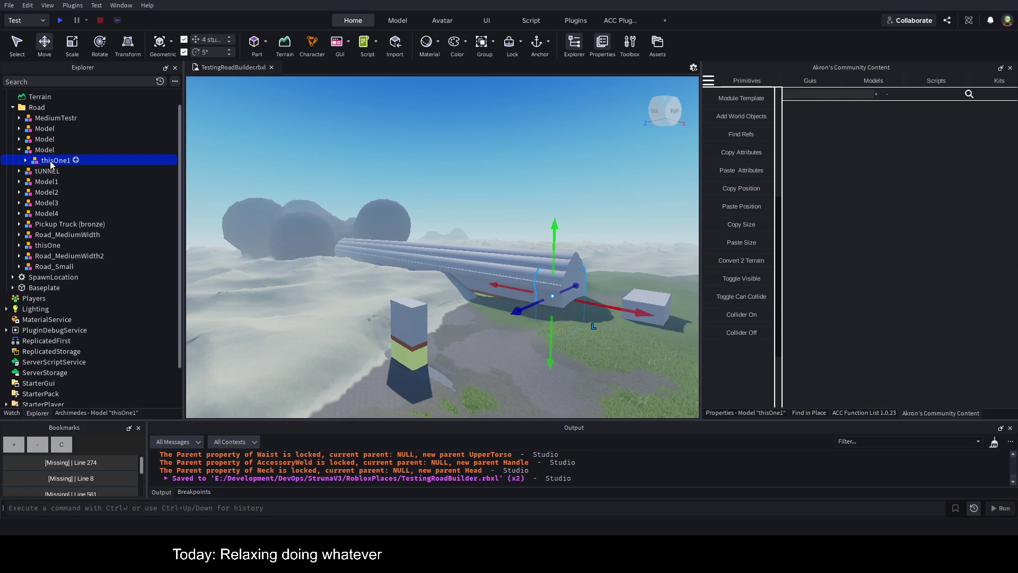
Run Convert 2 Terrain on tUNNEL, which errors on invalid material Air1, then search the hierarchy for air.
left_click(49, 172)
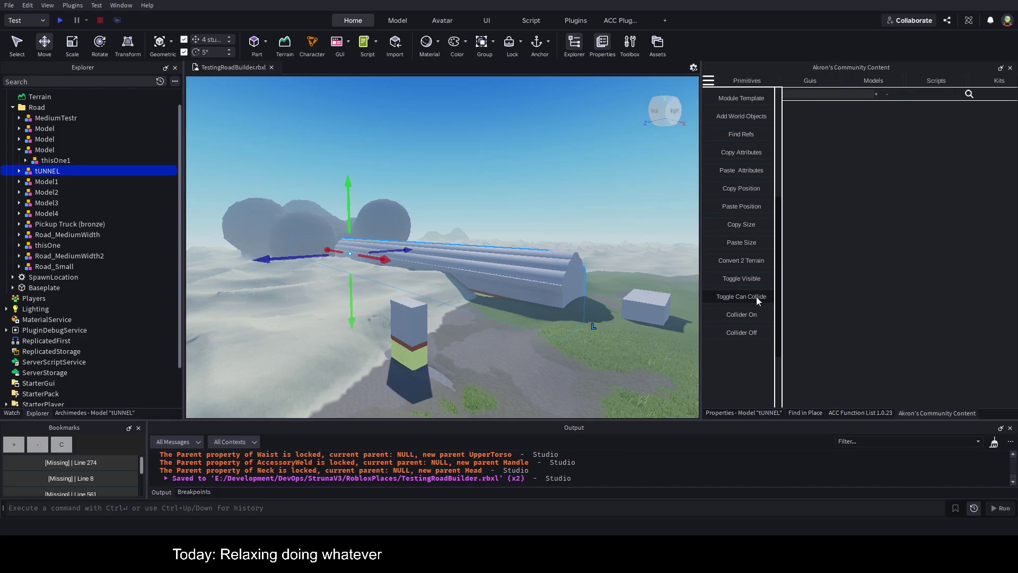
left_click(757, 263)
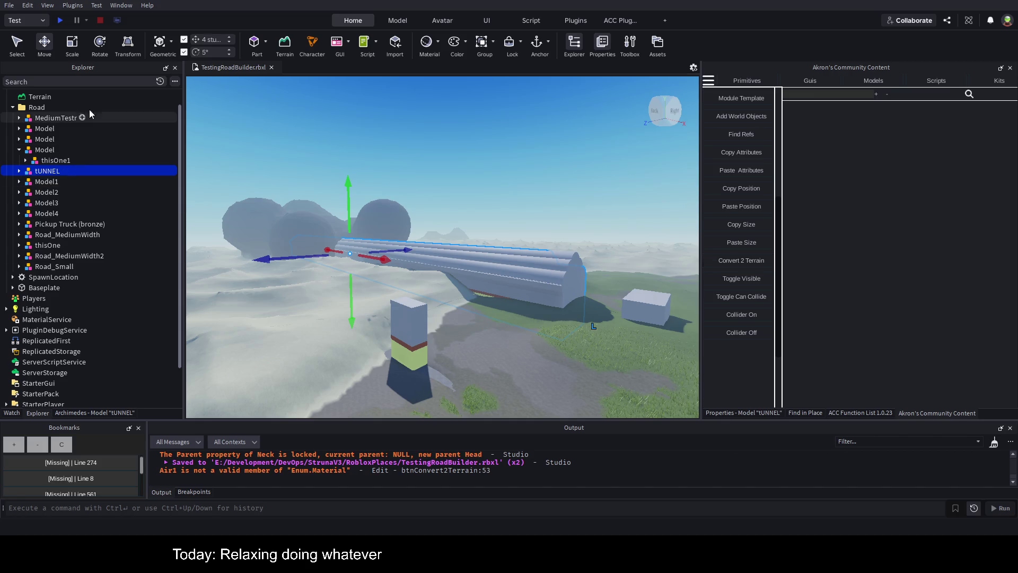
left_click(101, 81)
type("aIR")
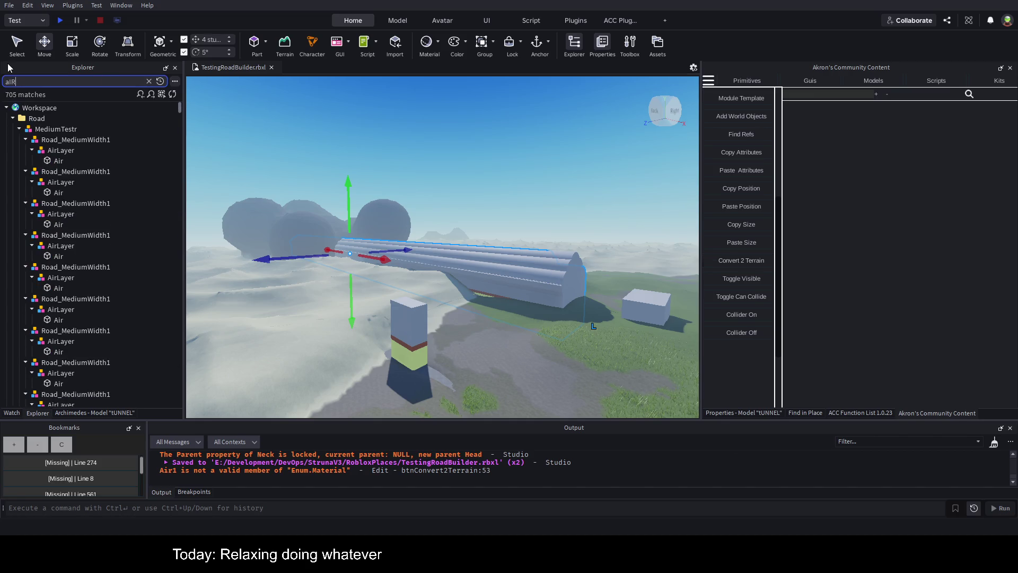
type("1")
key("Return")
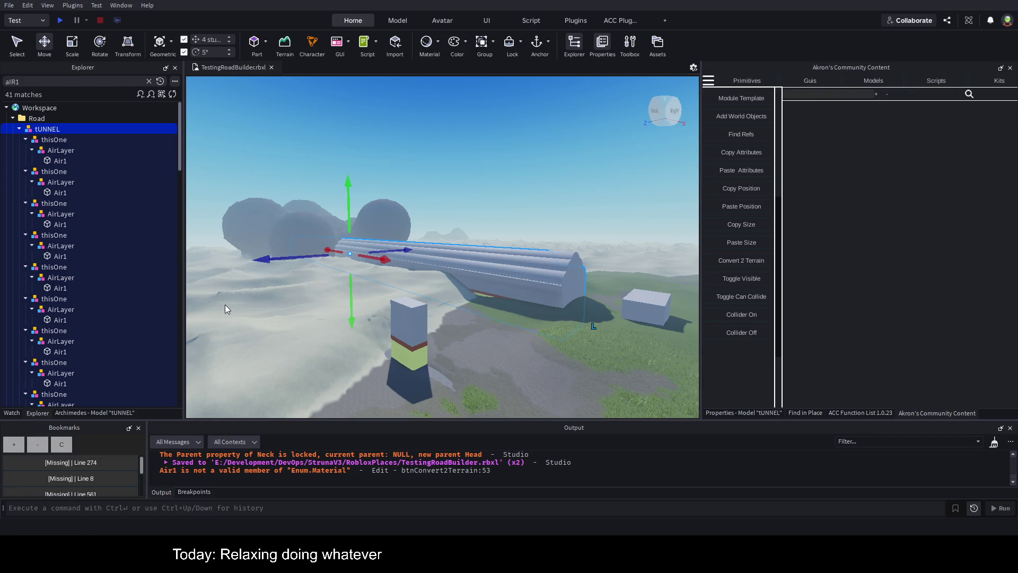
left_click(60, 163)
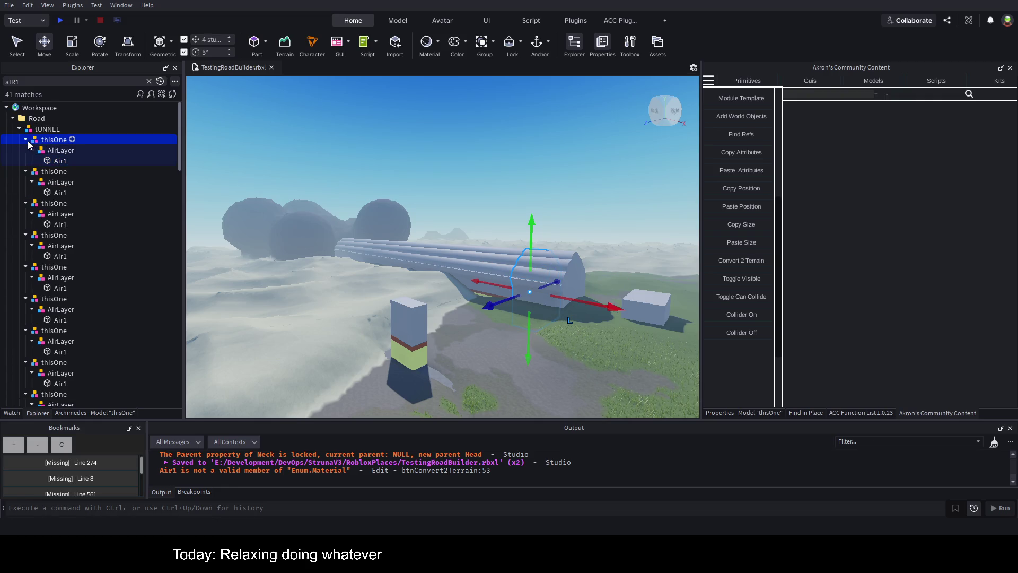
left_click(48, 129)
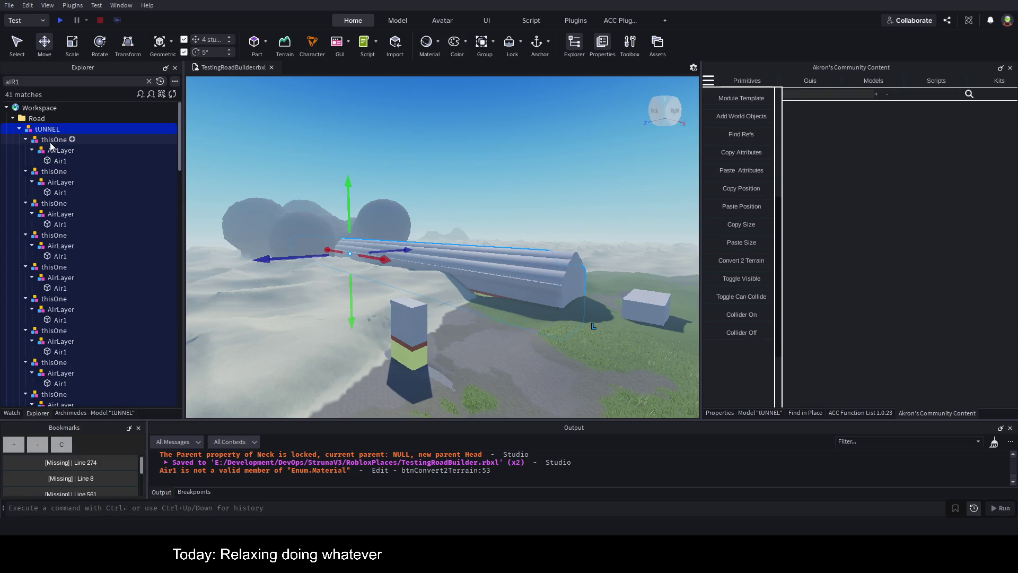
left_click(53, 140)
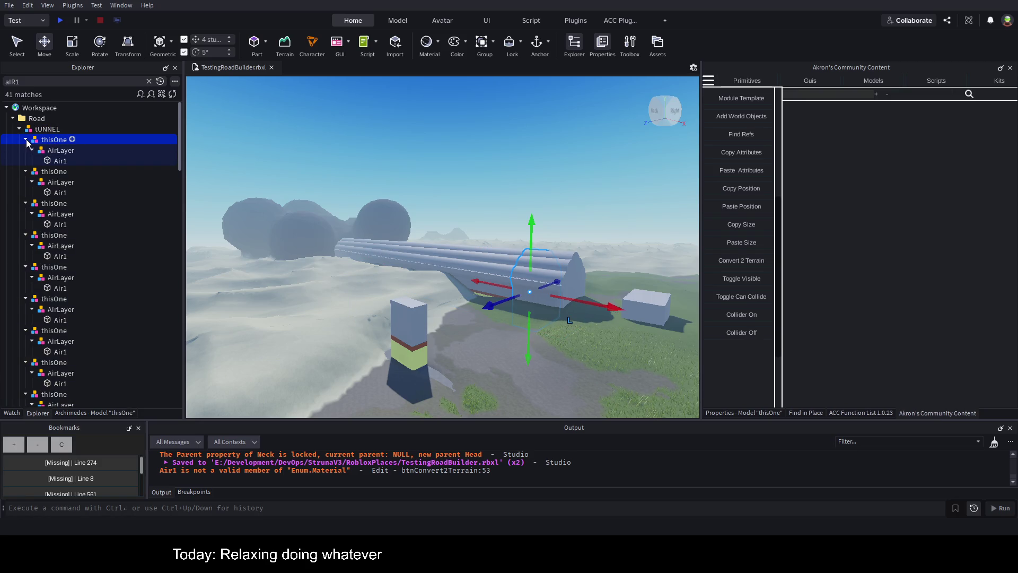
left_click(26, 140)
left_click(149, 82)
scroll(79, 248, "down", 5)
scroll(87, 263, "down", 5)
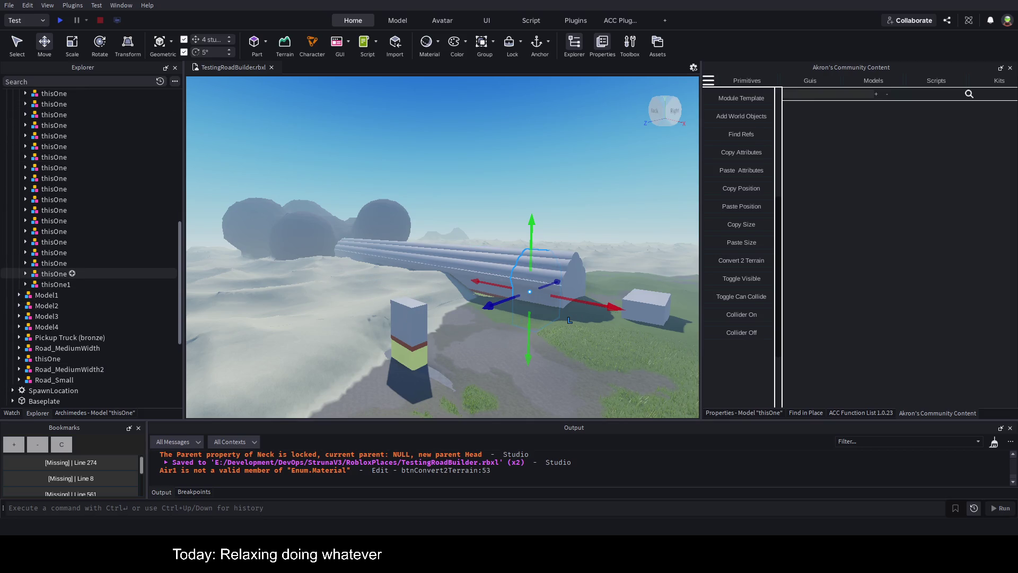
Delete the 40 arrayed thisOne copies under tUNNEL, leaving only thisOne1 selected.
left_click(55, 287)
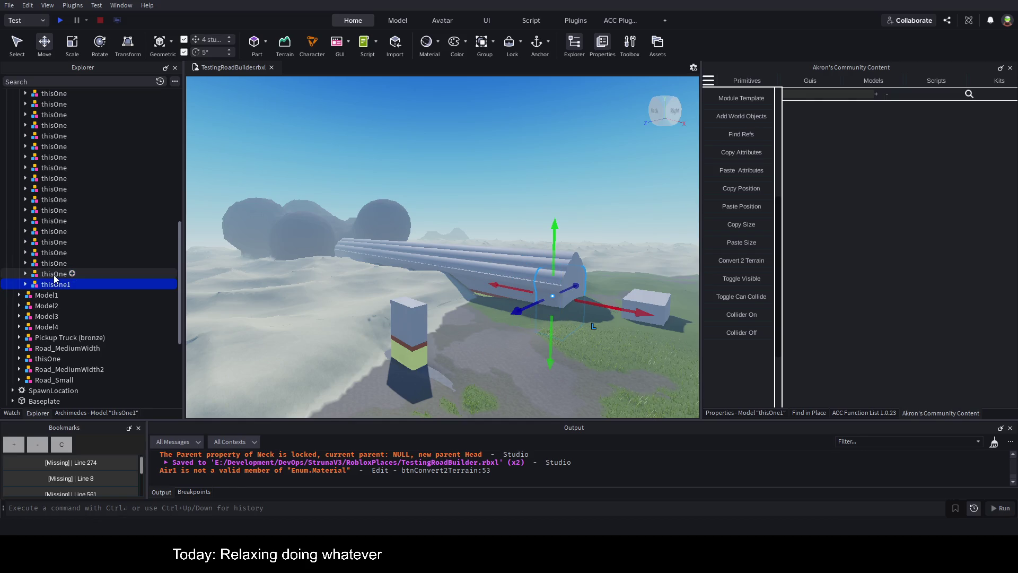
left_click(61, 274)
scroll(114, 273, "up", 5)
scroll(110, 267, "up", 5)
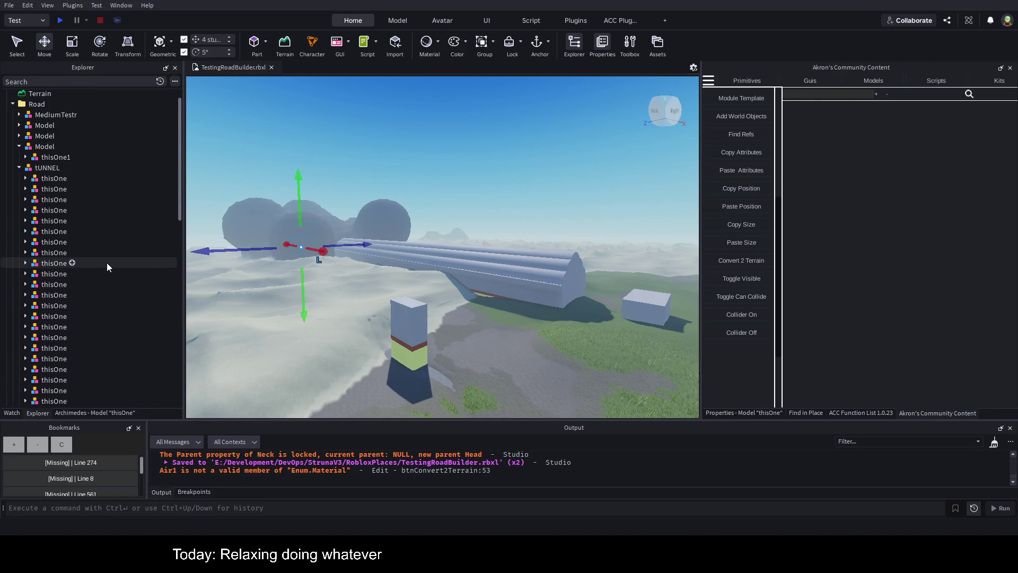
left_click(52, 181, "shift")
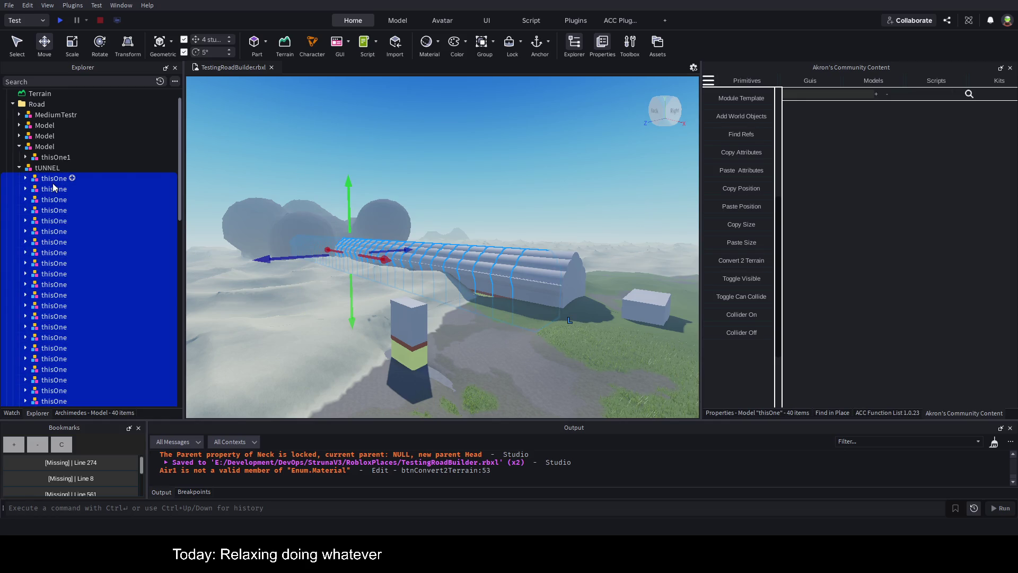
key("Delete")
left_click(53, 178)
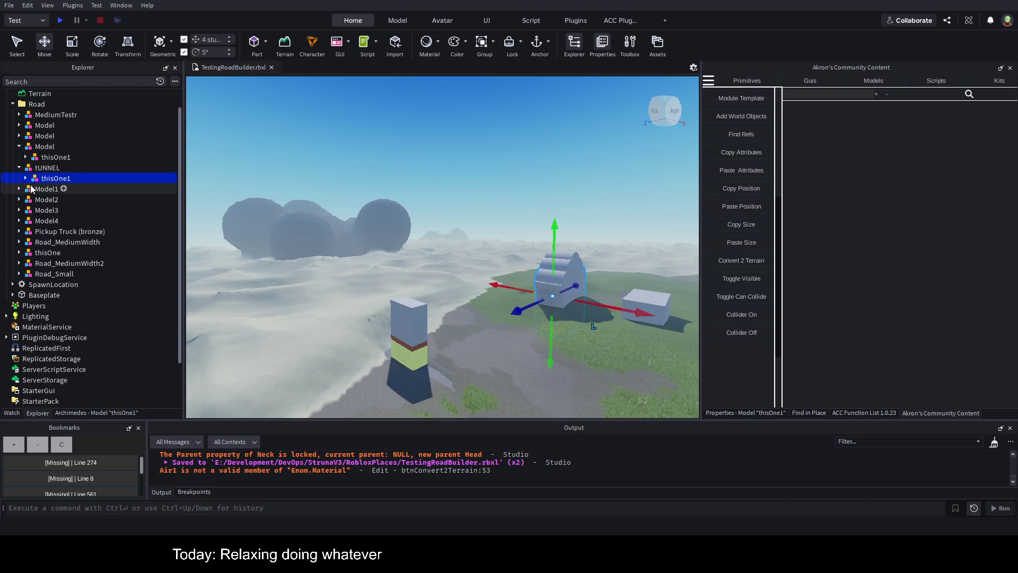
Expand thisOne1 and its AirLayer, inspecting the first Air part's name without changing it.
left_click(25, 178)
left_click(31, 190)
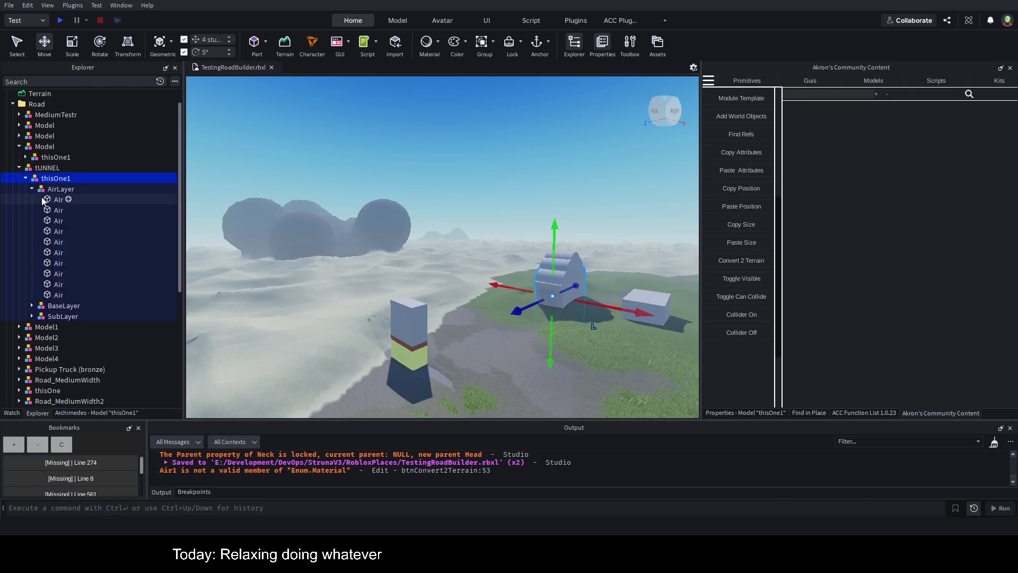
left_click(50, 200)
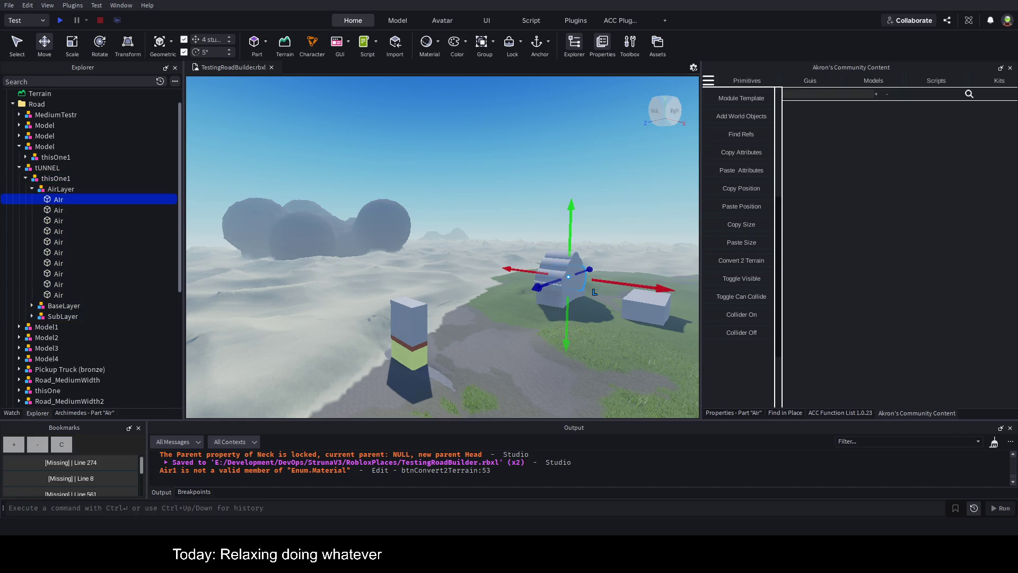
key("F2")
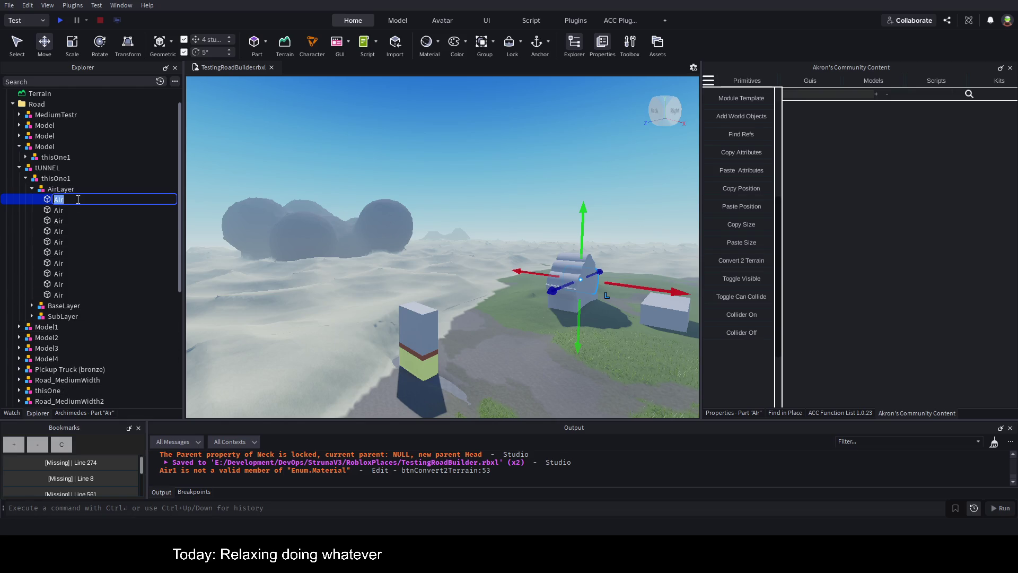
key("Escape")
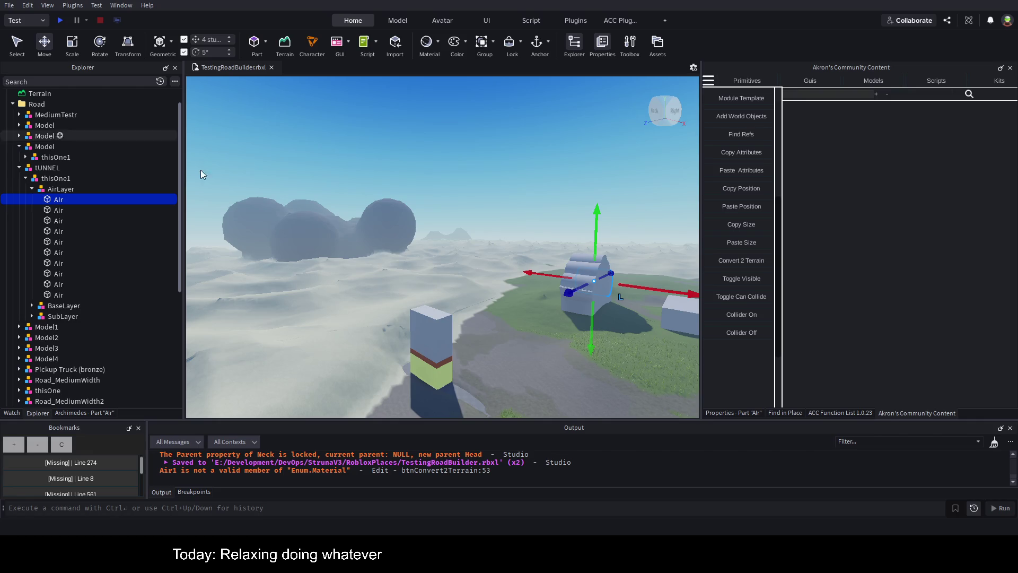
left_click(60, 204)
key("Escape")
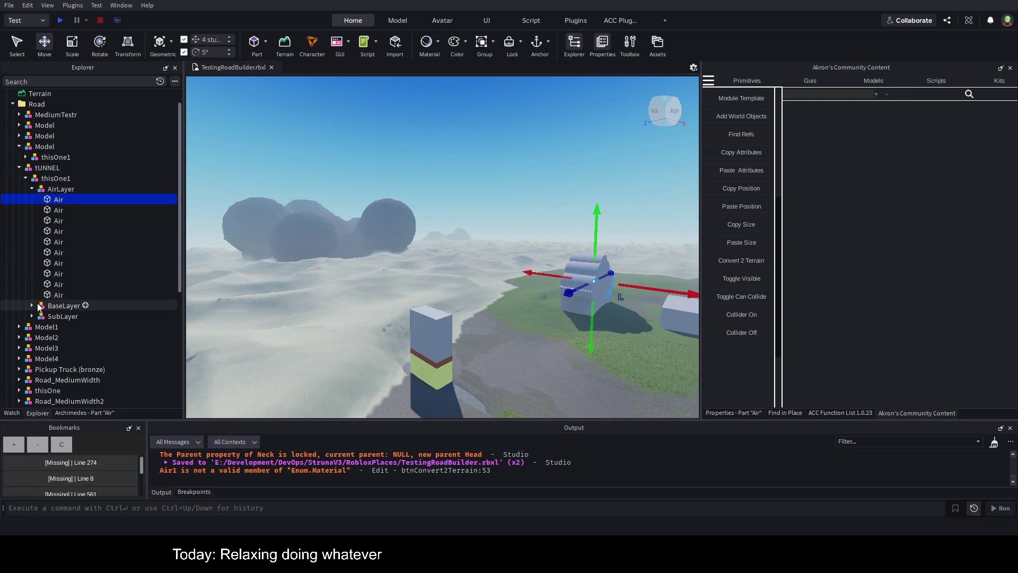
Reveal the Mud and Sand parts, then show thisOne1's Archimedes settings (Amount 40).
left_click(34, 307)
left_click(32, 327)
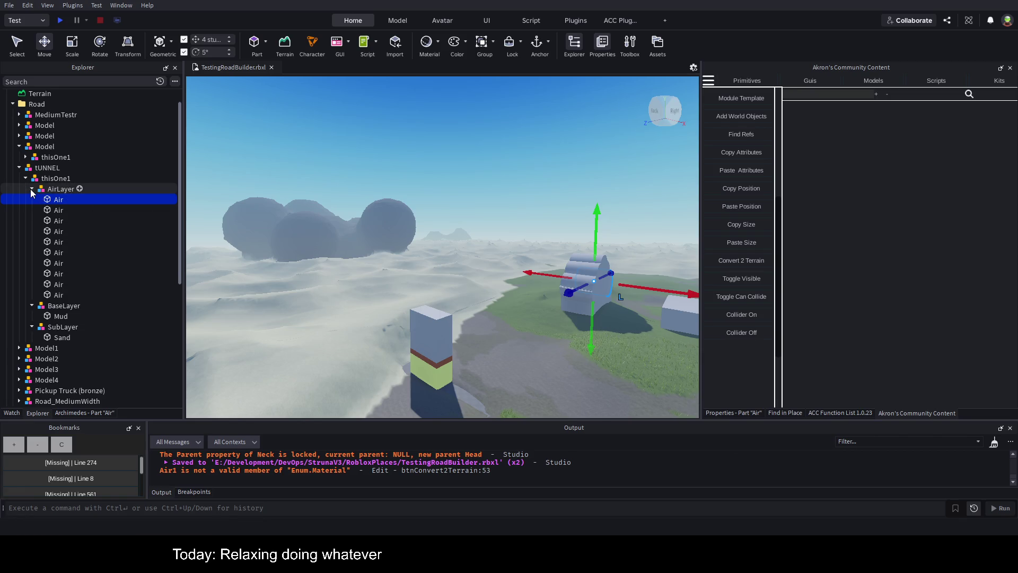
left_click(60, 190)
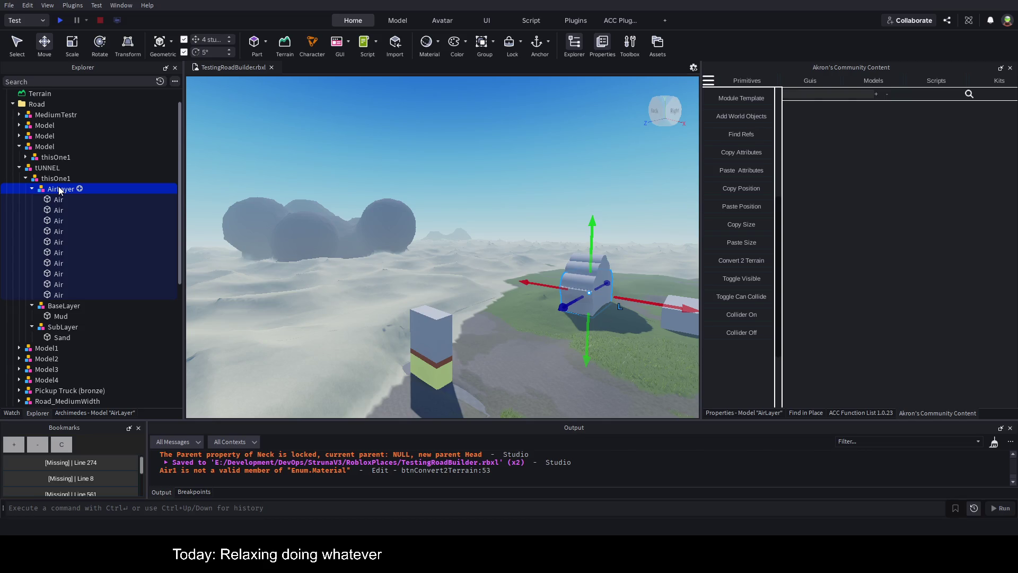
left_click(62, 179)
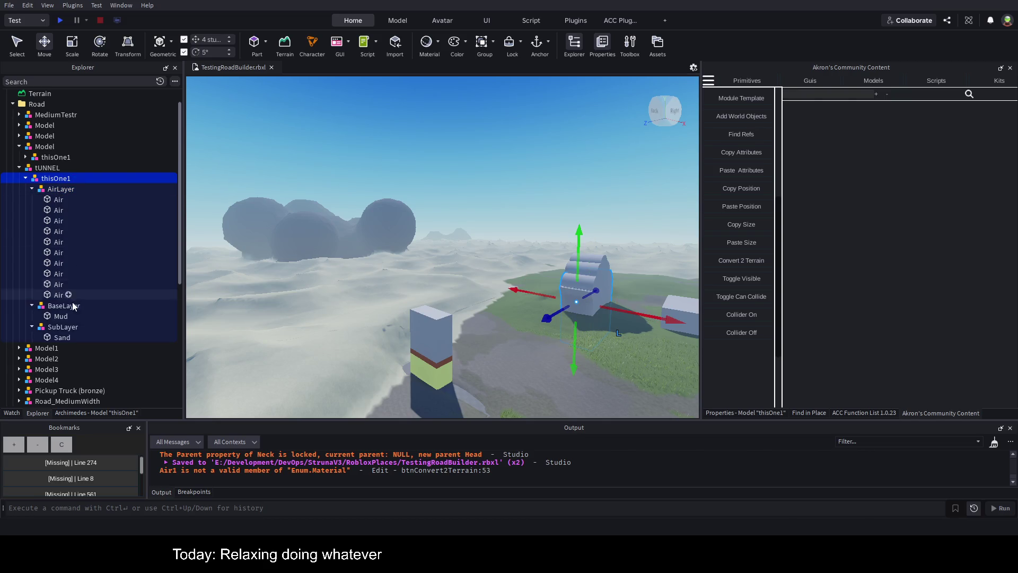
left_click(85, 411)
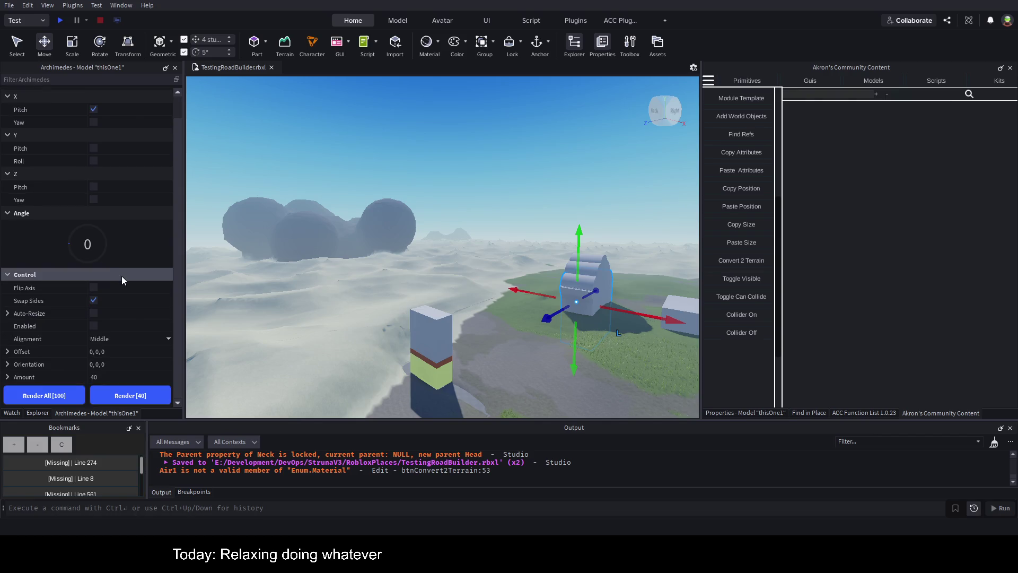
Enable the Archimedes preview on thisOne1, clear the Output log, and select the Air1 part.
left_click(95, 326)
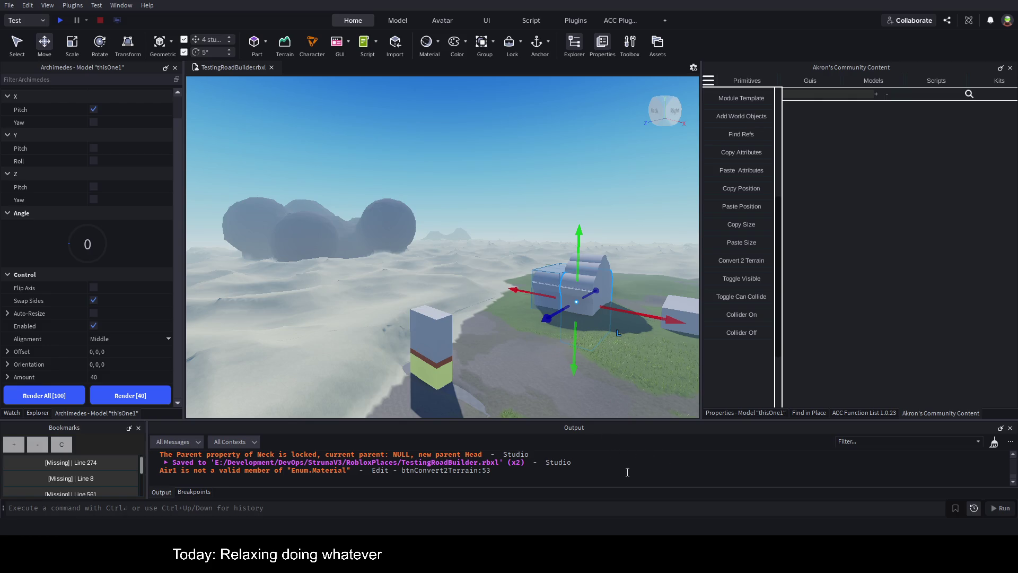
key("ctrl+k")
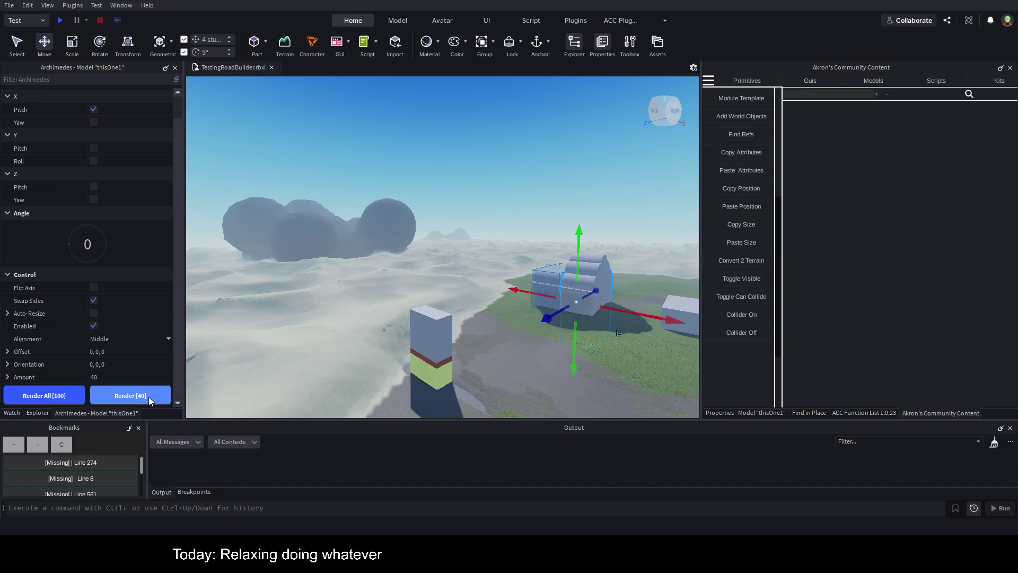
scroll(571, 278, "up", 8)
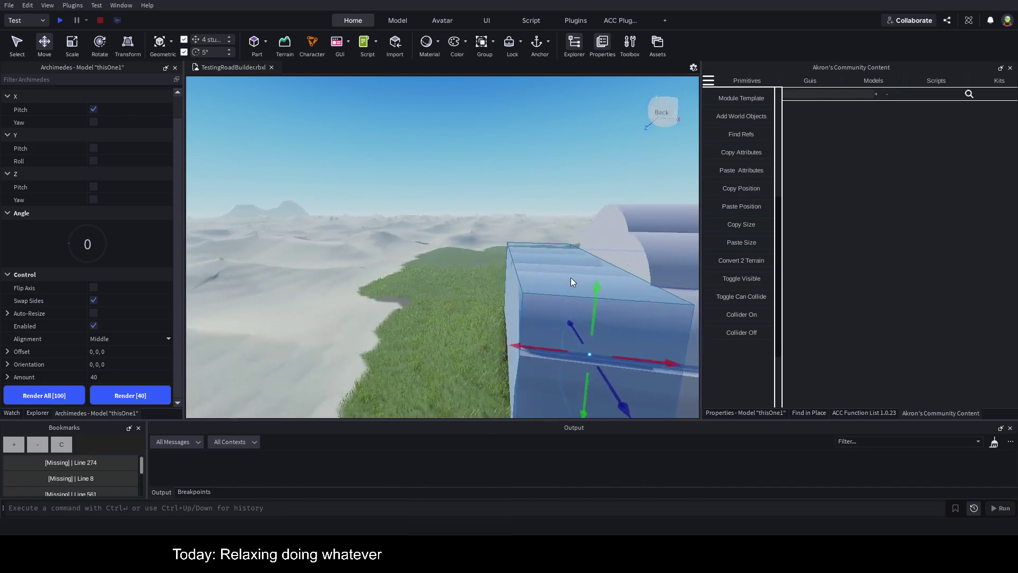
scroll(571, 278, "down", 5)
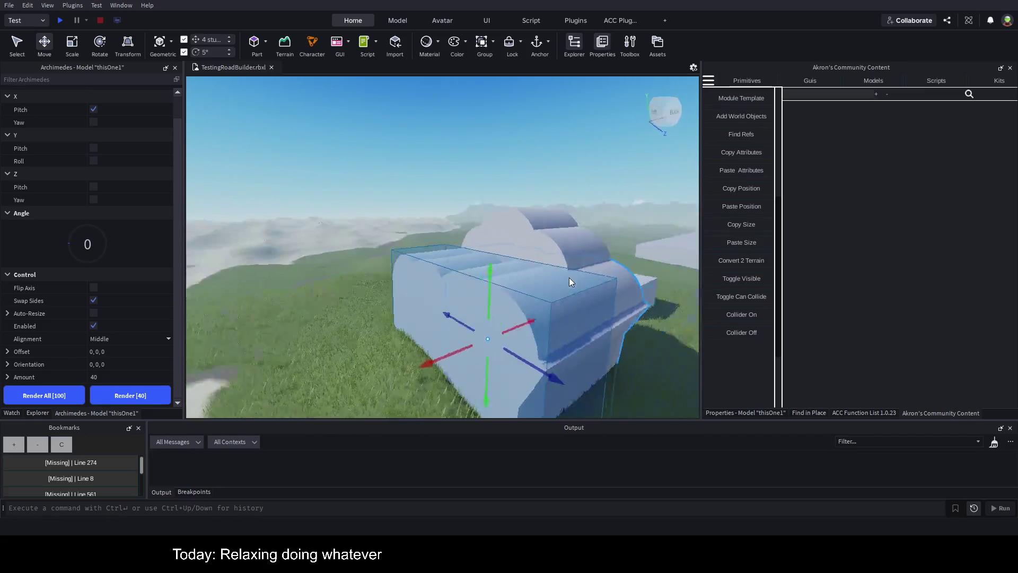
scroll(568, 278, "up", 5)
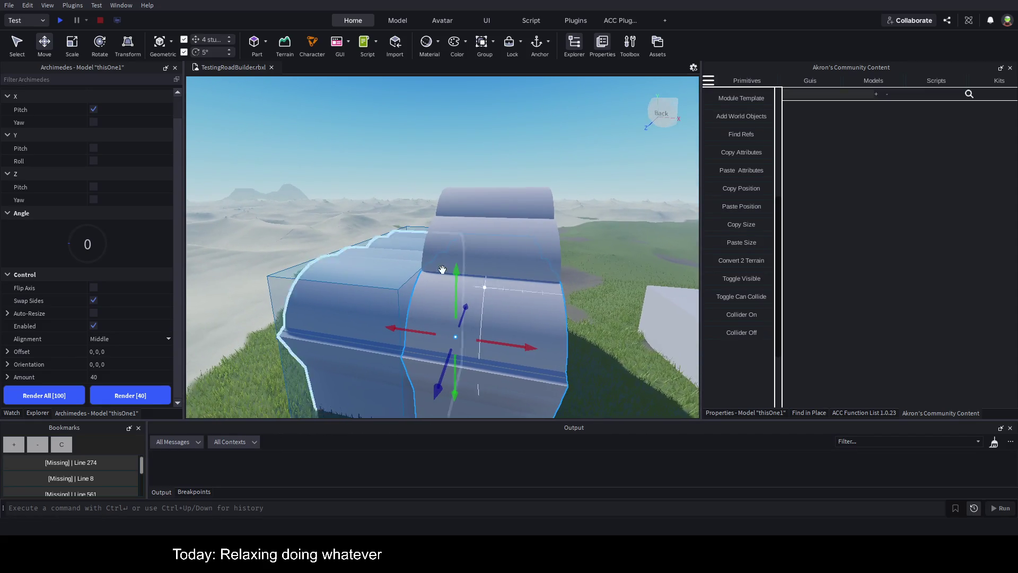
left_click(487, 250)
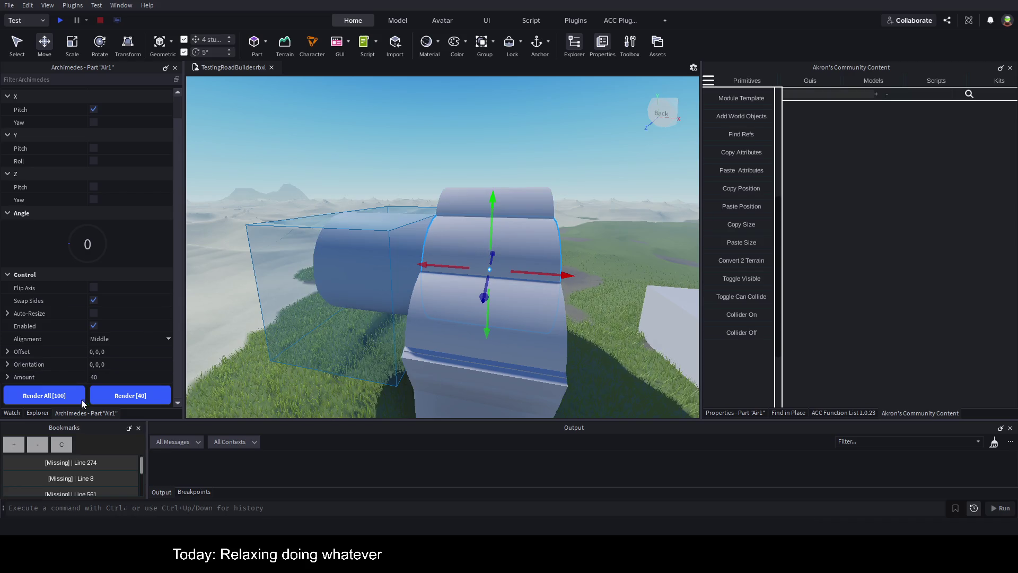
left_click(38, 412)
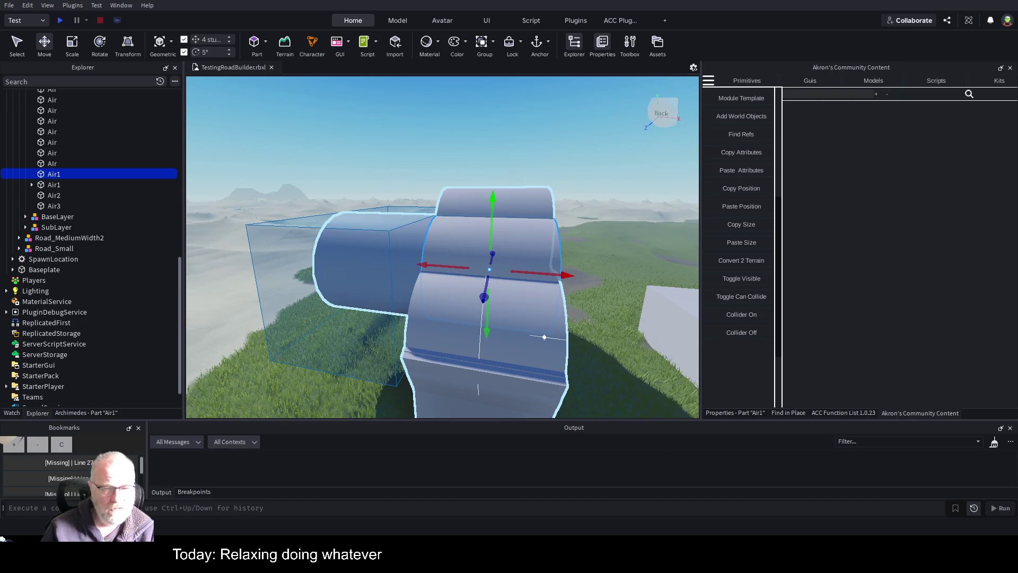
Delete the stray Air1 part and rename Air1, Air2 and Air3 in AirLayer to Air.
scroll(85, 146, "up", 2)
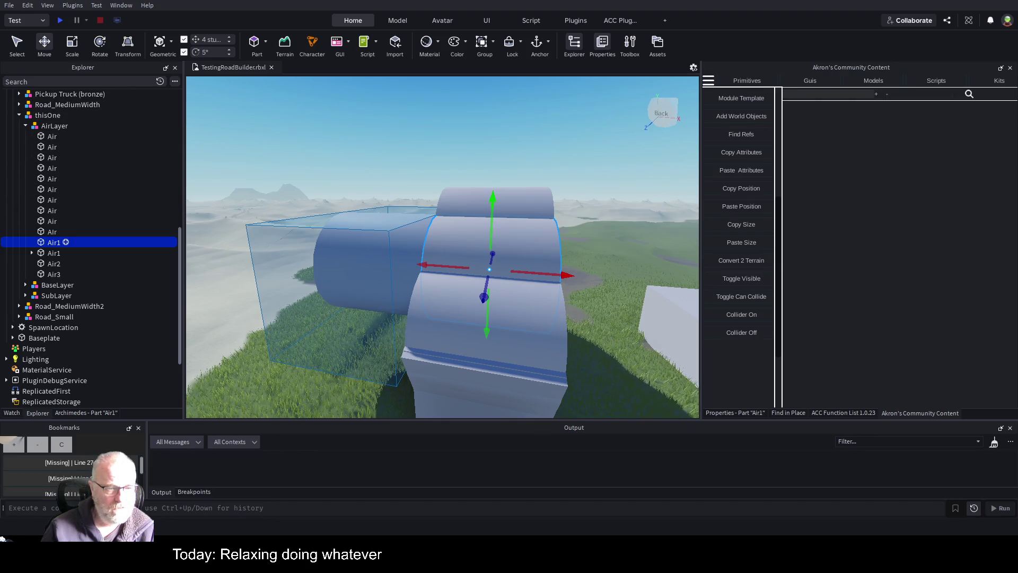
key("Delete")
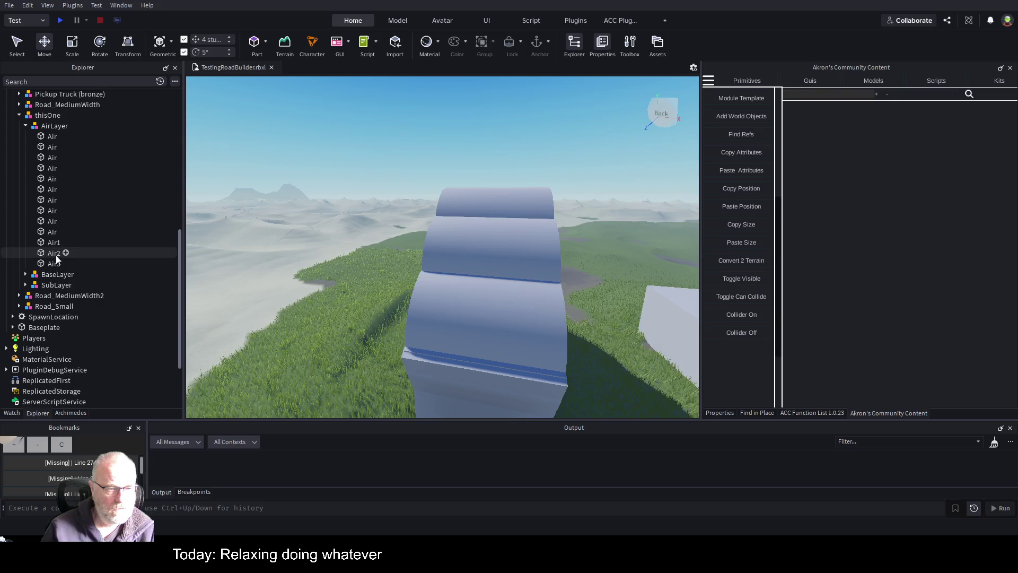
left_click(66, 412)
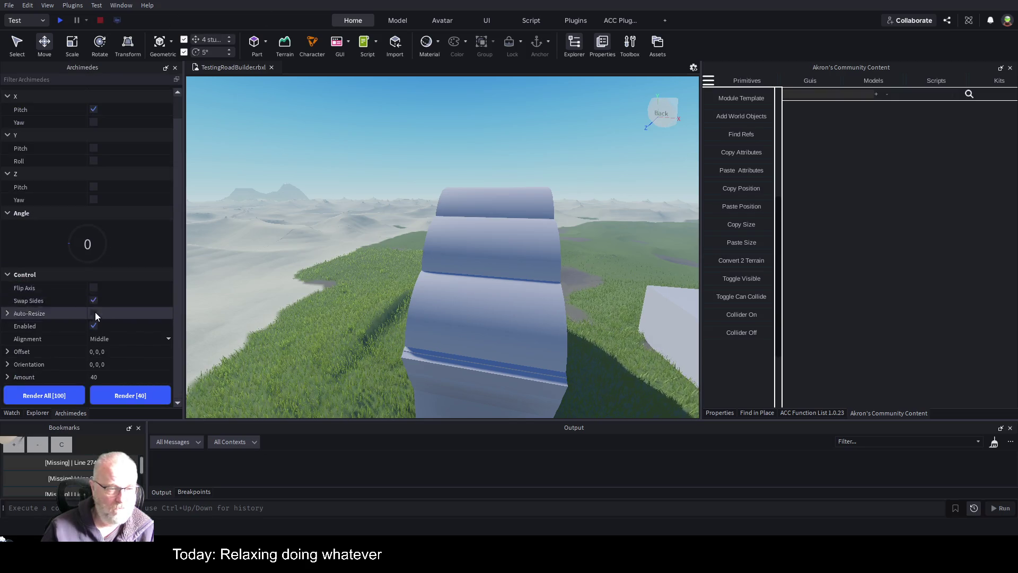
left_click(31, 412)
double_click(53, 242)
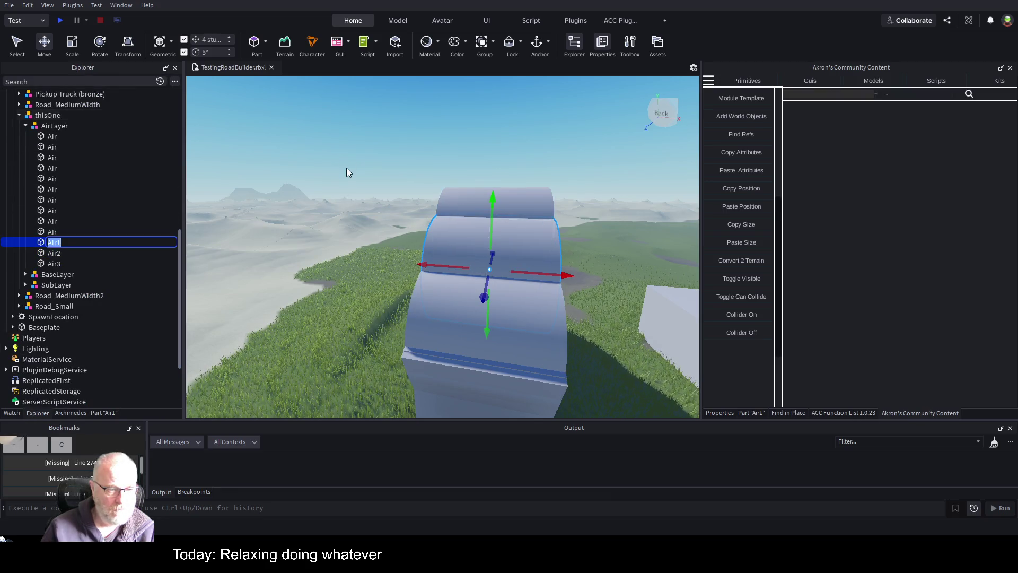
key("Down")
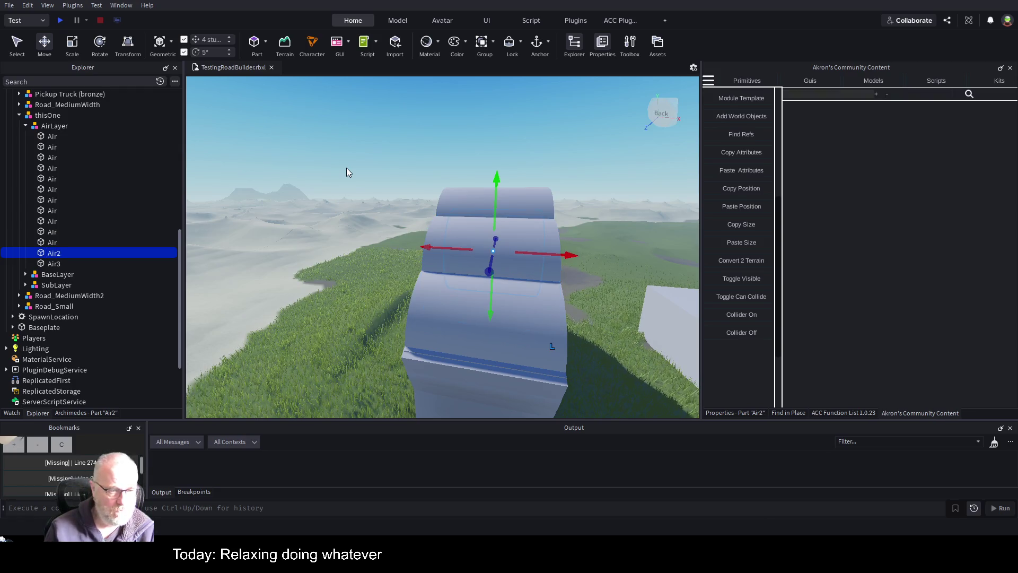
key("Down")
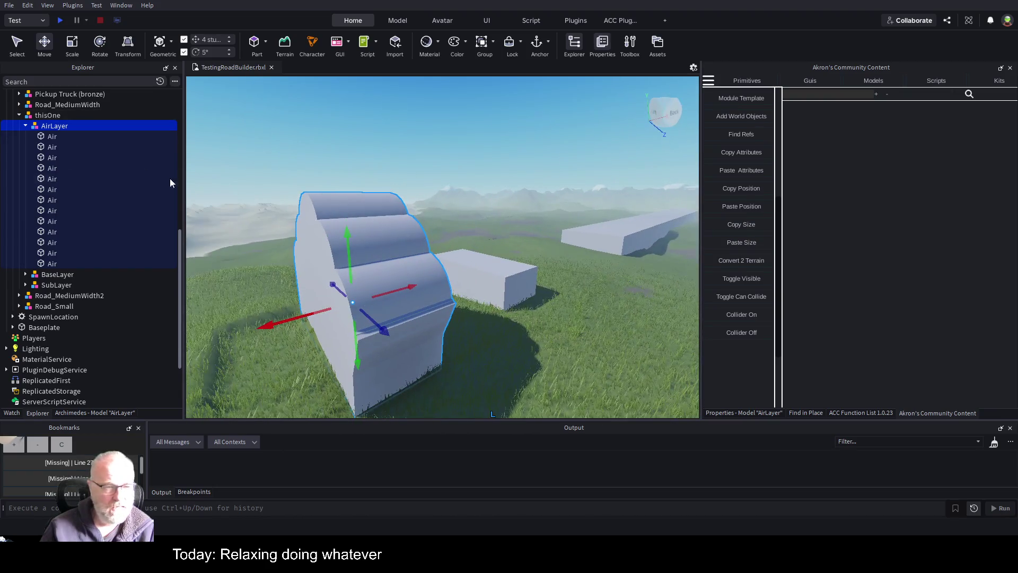
left_click(53, 115)
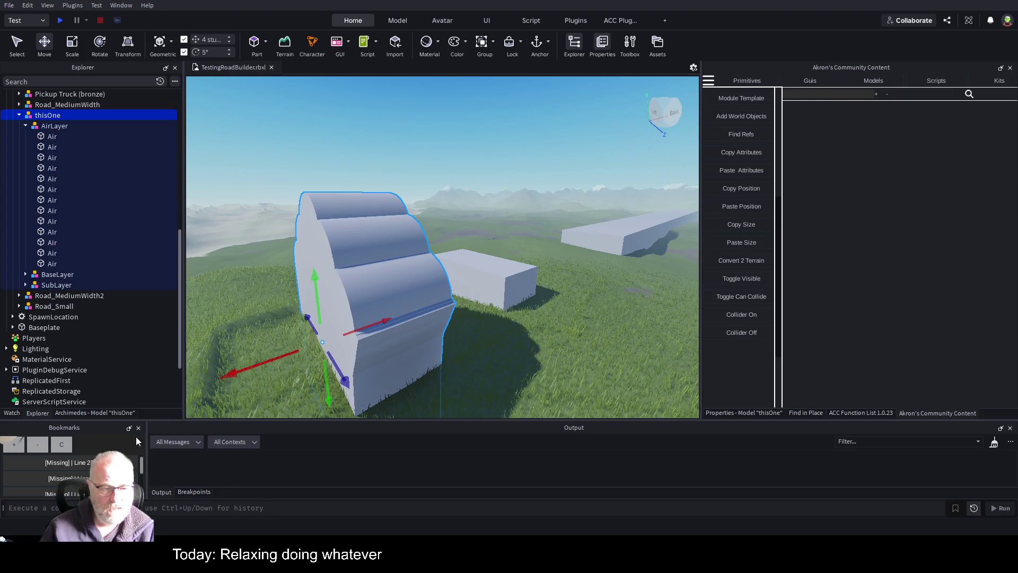
Enable Archimedes on thisOne, render 40 copies into a long tunnel, then disable the preview.
left_click(106, 411)
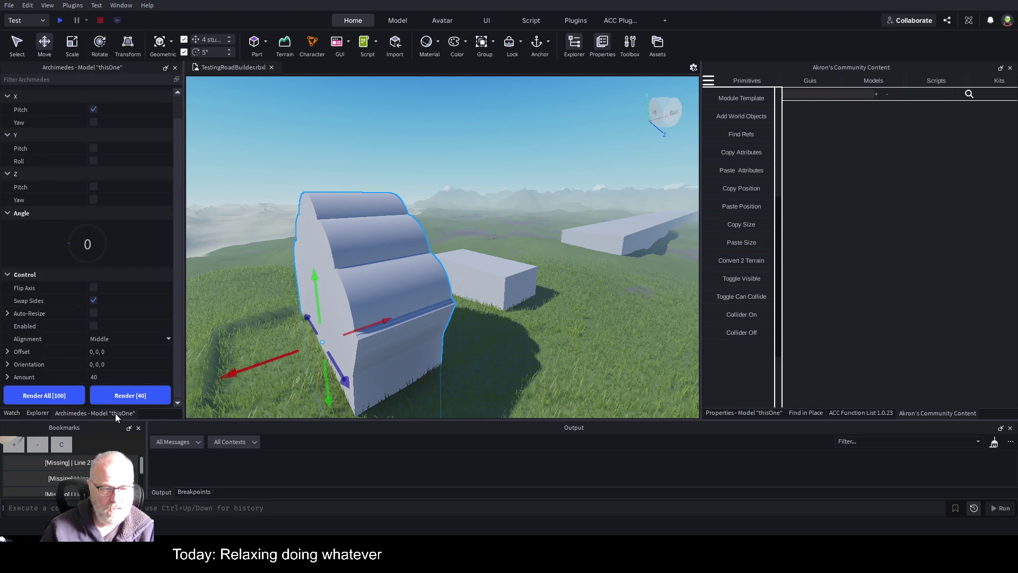
left_click(94, 326)
left_click_drag(526, 260, 527, 260)
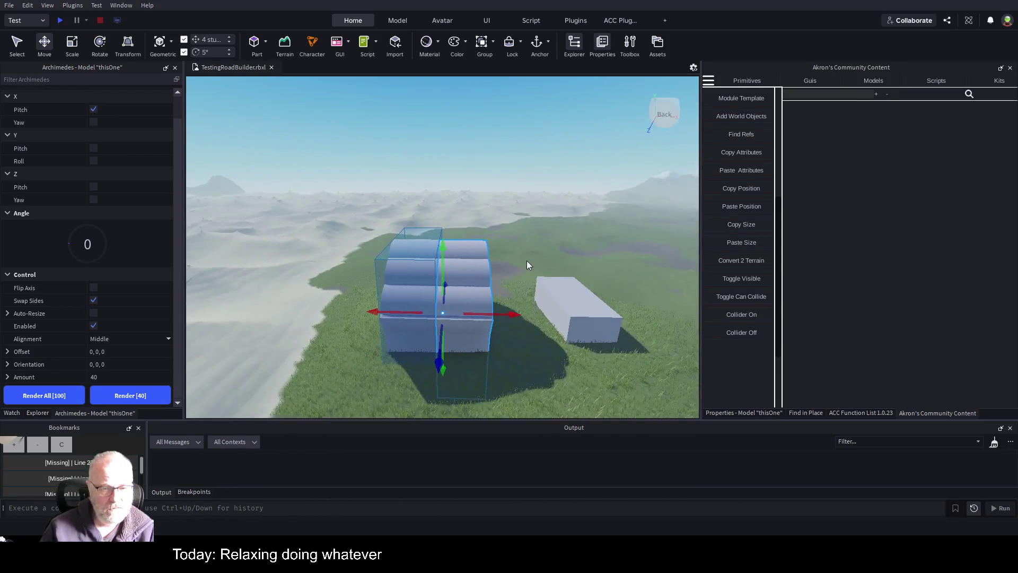
left_click(154, 399)
left_click_drag(524, 267, 522, 268)
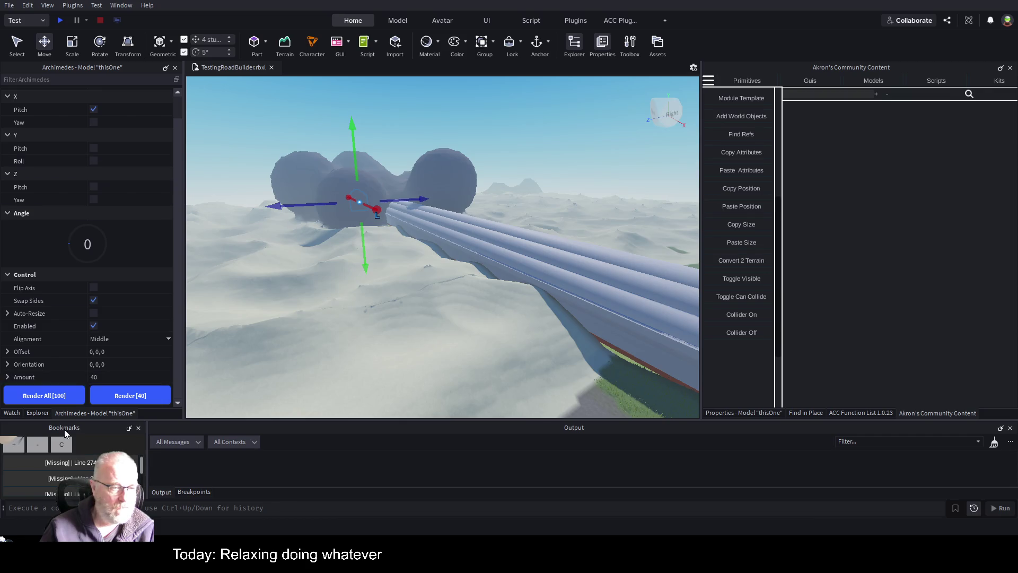
left_click(94, 325)
left_click(33, 410)
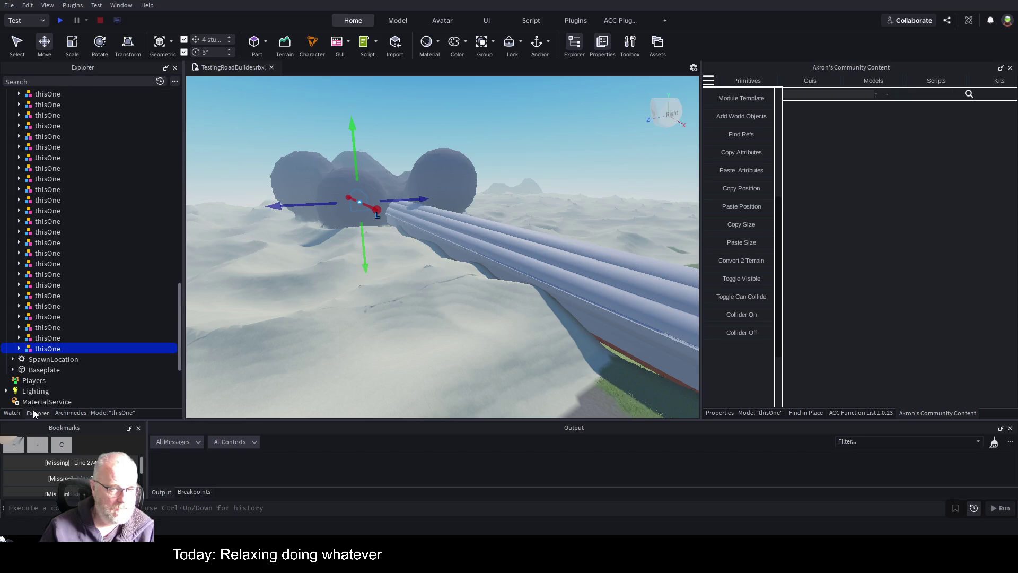
Select all 40 thisOne road segments and frame them in the viewport.
scroll(92, 295, "up", 10)
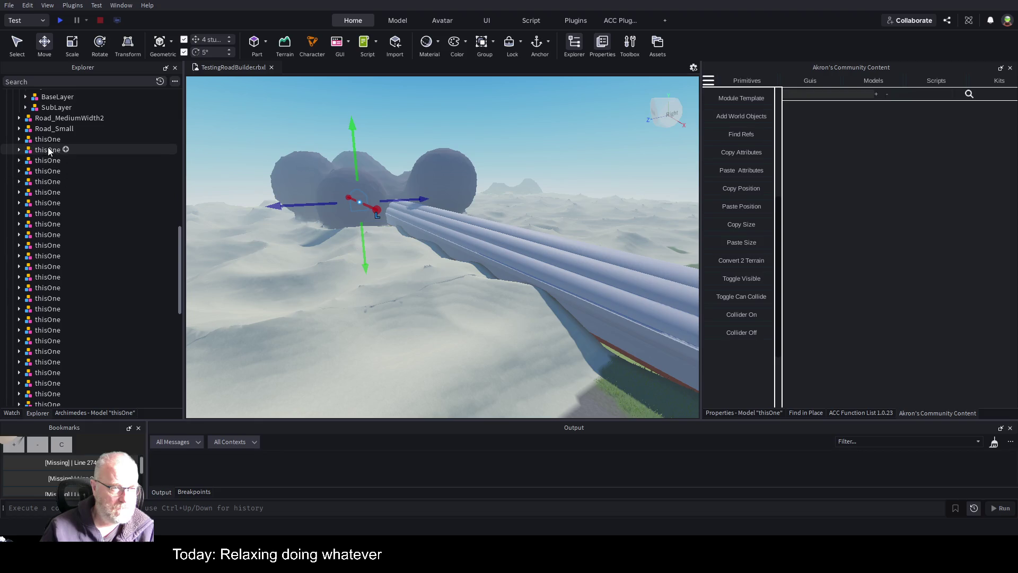
left_click(50, 140, "shift")
scroll(130, 262, "up", 4)
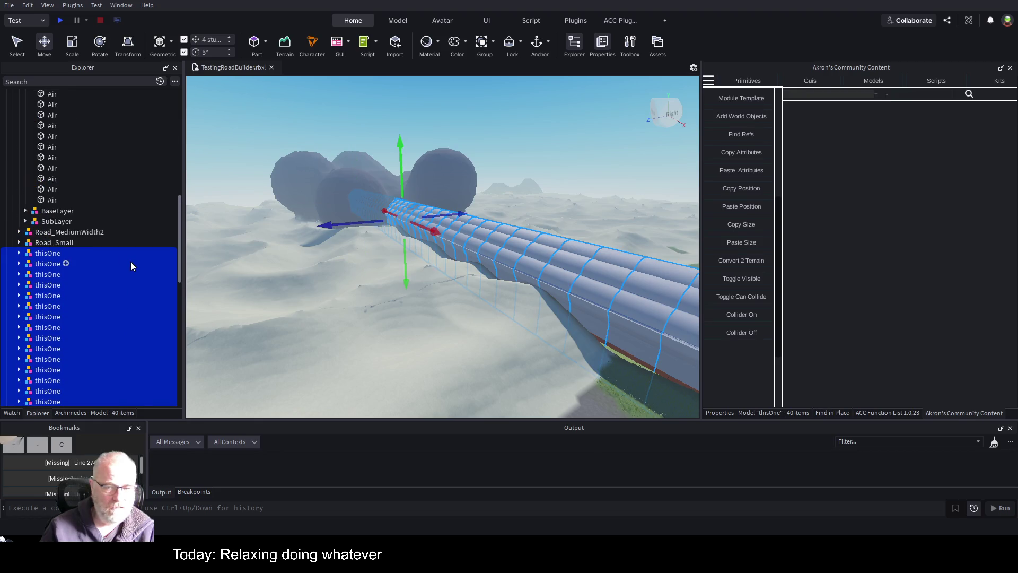
scroll(130, 262, "up", 5)
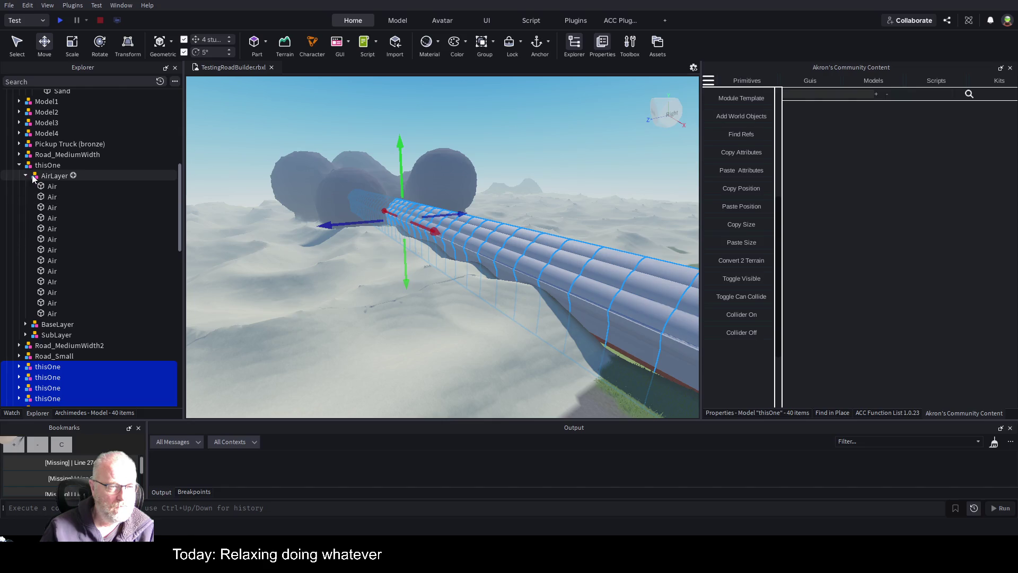
left_click(18, 165)
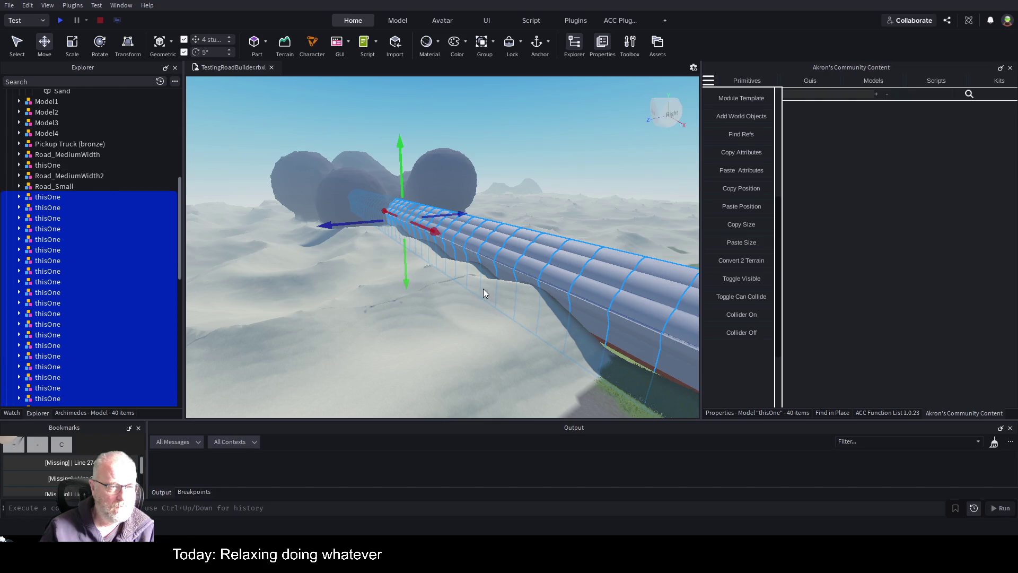
key("f")
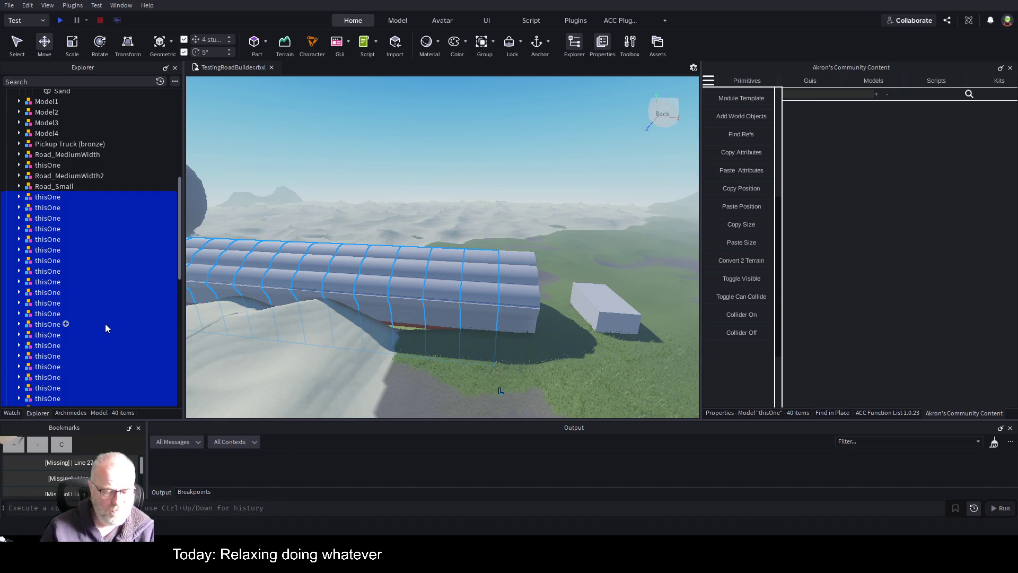
Group the 40 segments into one model and run Convert 2 Terrain on it.
key("ctrl+g")
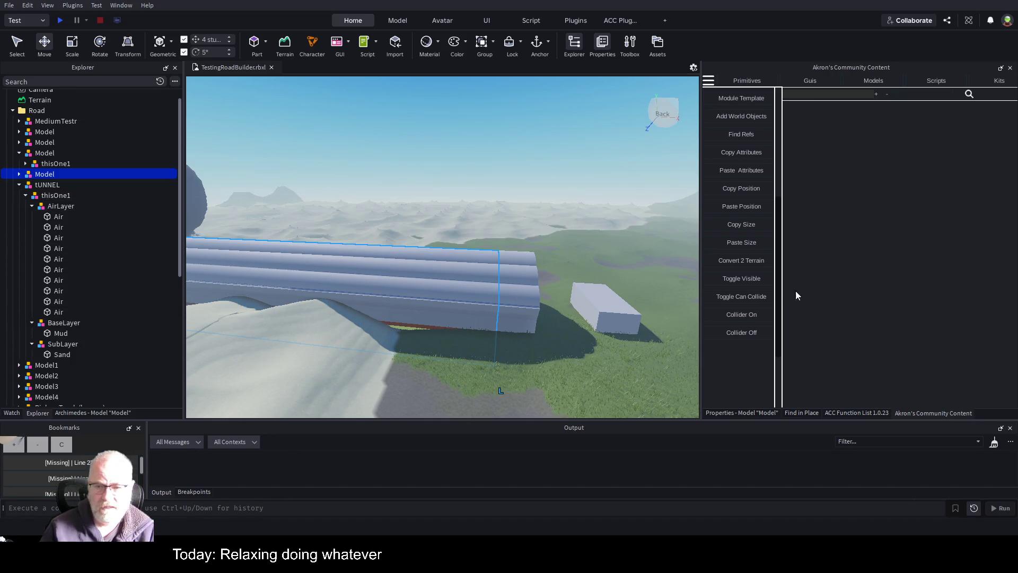
left_click(750, 260)
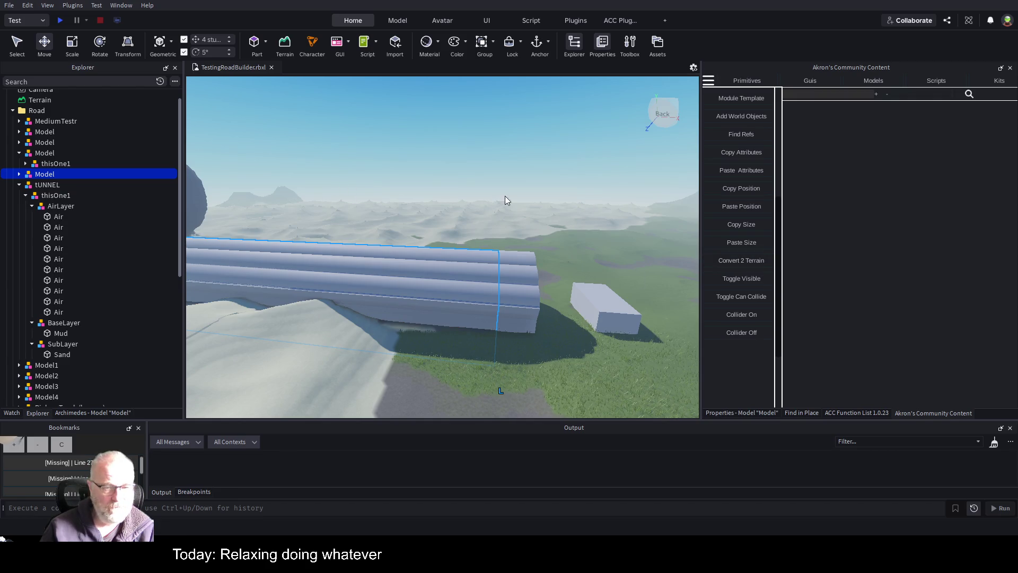
key("f")
mouse_move(561, 225)
left_mouse_down()
mouse_move(484, 228)
mouse_move(552, 234)
left_mouse_up()
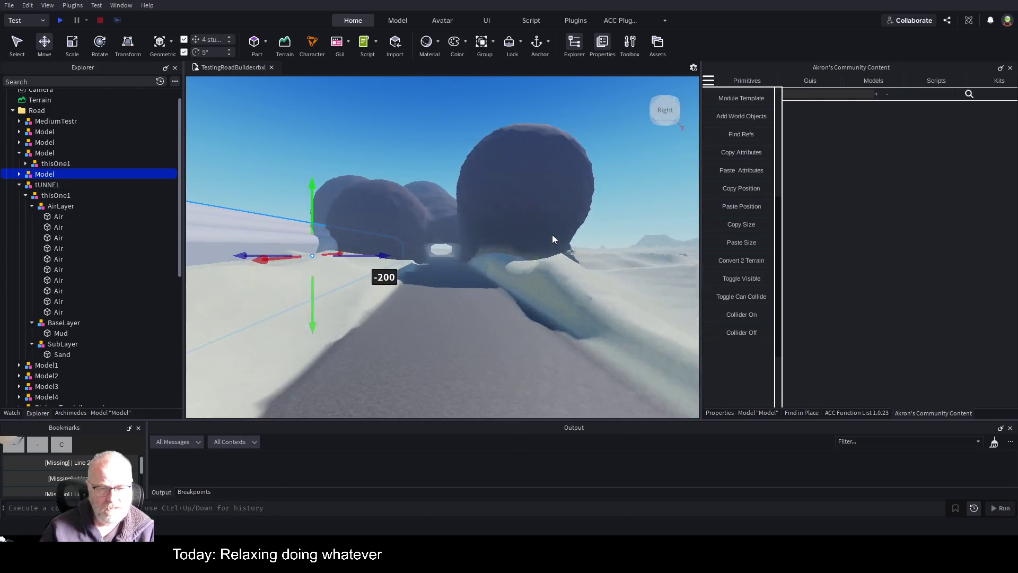
Fly the camera through the tunnel to inspect the converted terrain road.
key("w")
key("w")
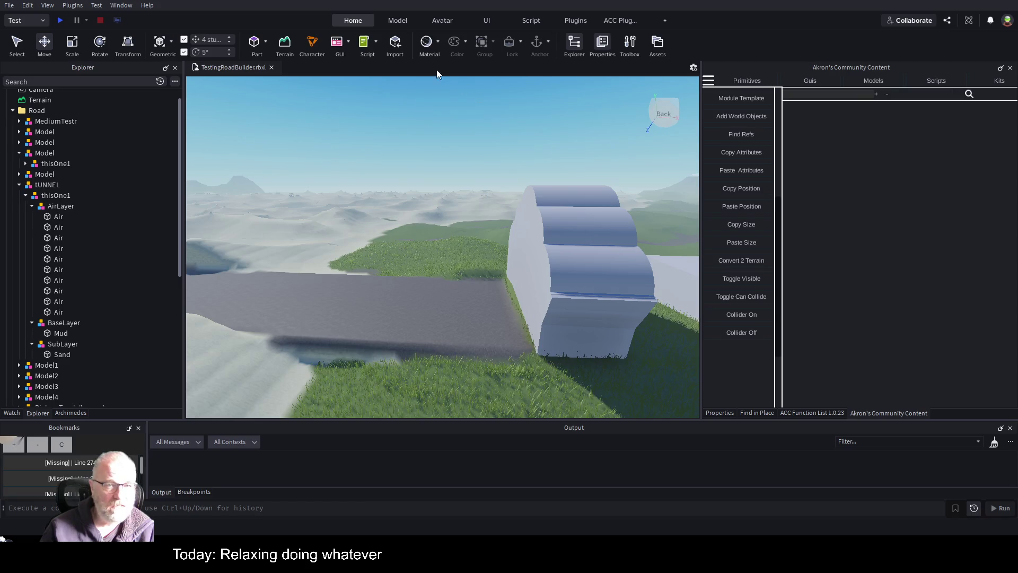
left_click(406, 26)
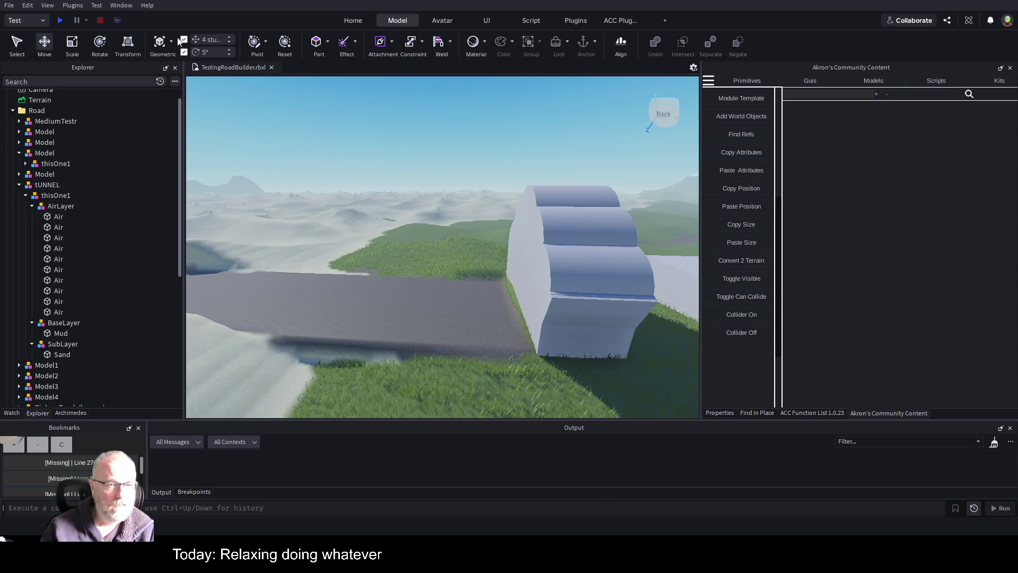
left_click(350, 22)
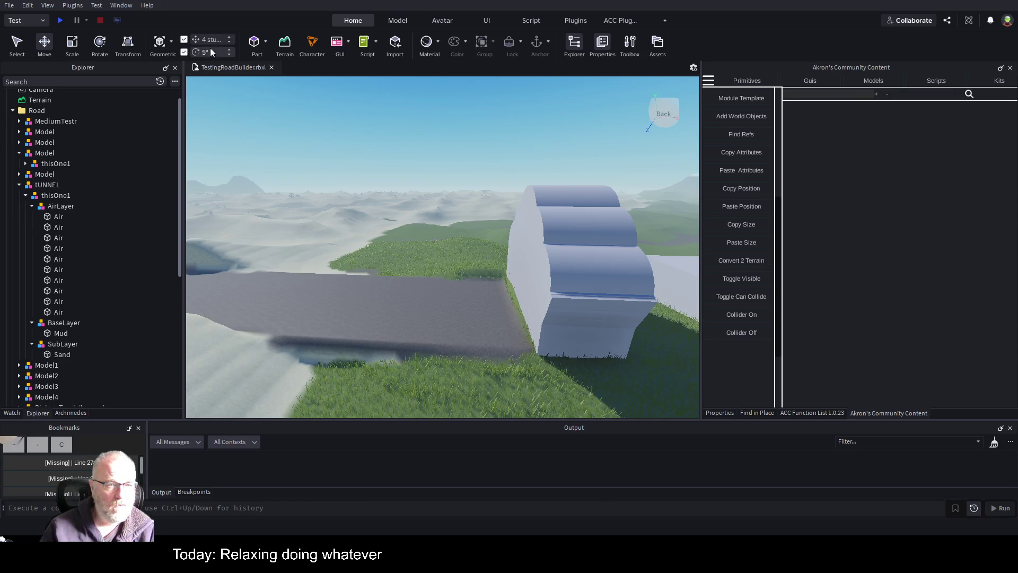
Smooth the bump on the terrain road with a Smooth brush of size 12.
left_click(285, 48)
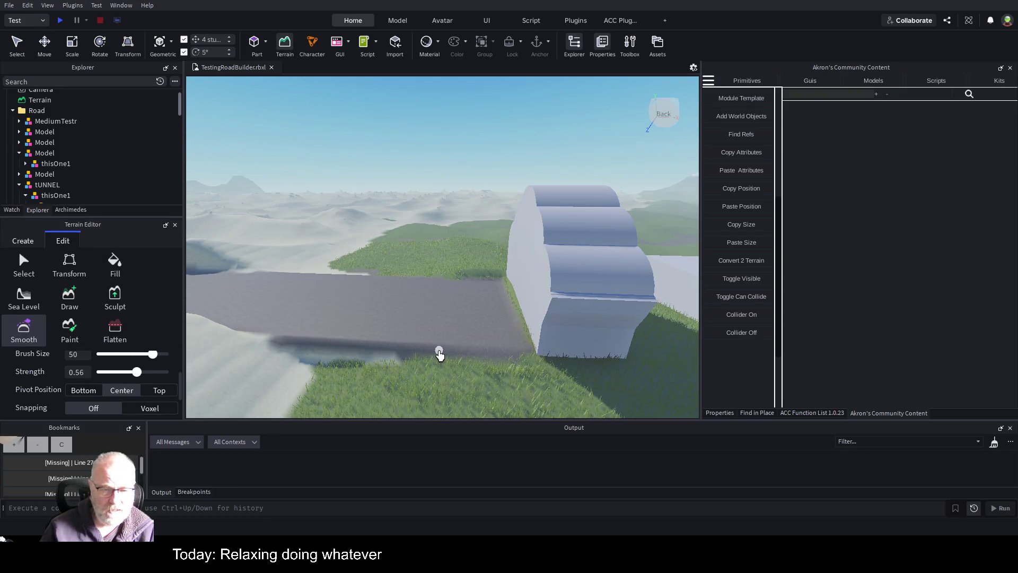
left_click_drag(153, 354, 109, 356)
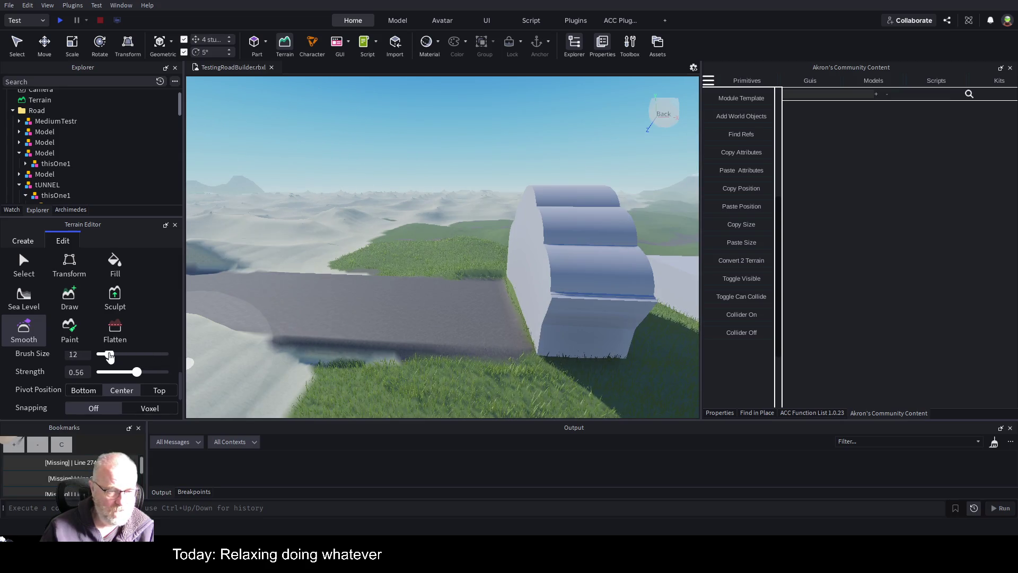
mouse_move(275, 357)
left_mouse_down()
mouse_move(325, 343)
mouse_move(460, 354)
left_mouse_up()
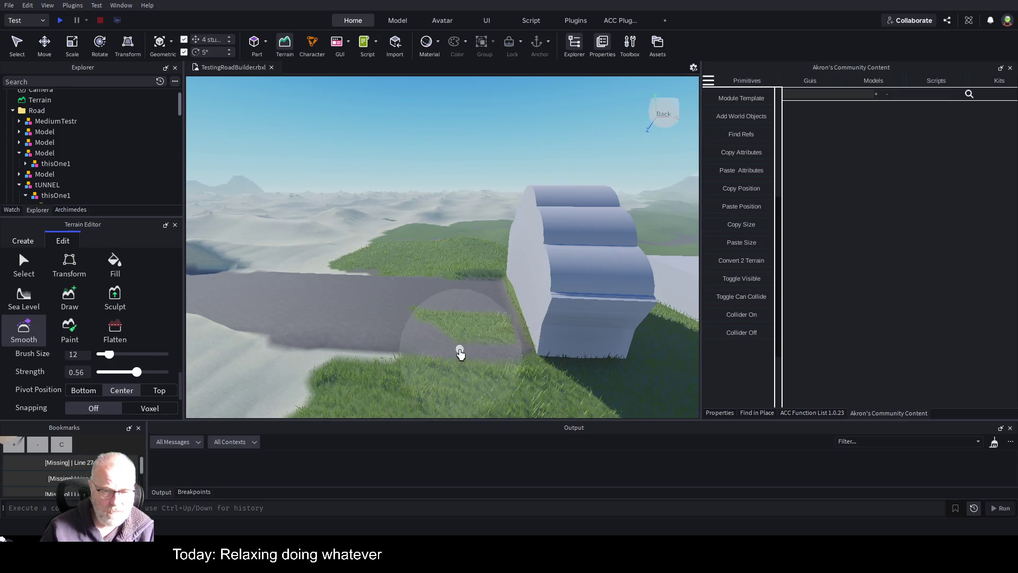
Playtest the place, walking and jumping the character, then stop the test.
left_click(60, 22)
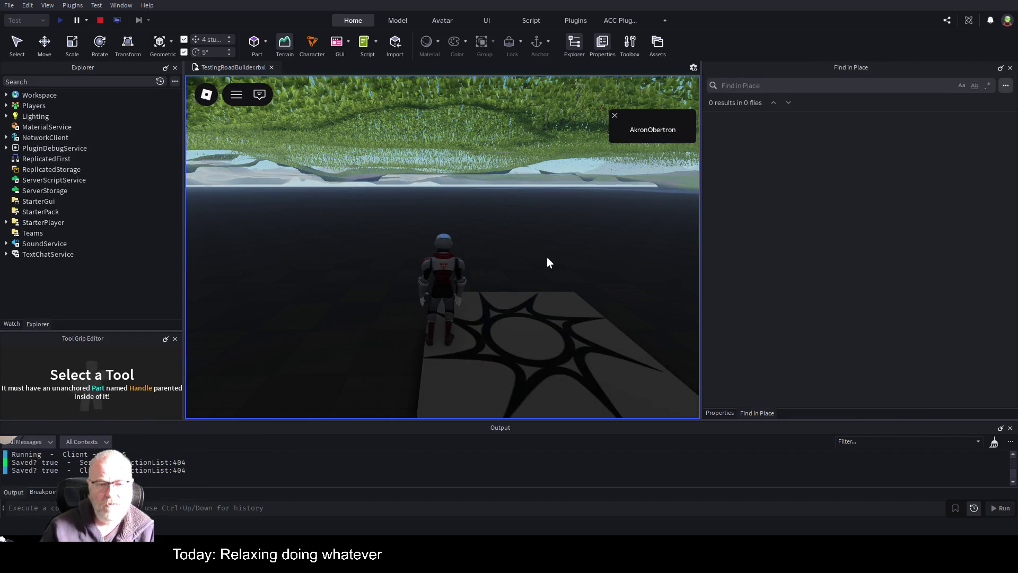
key("w")
key("space")
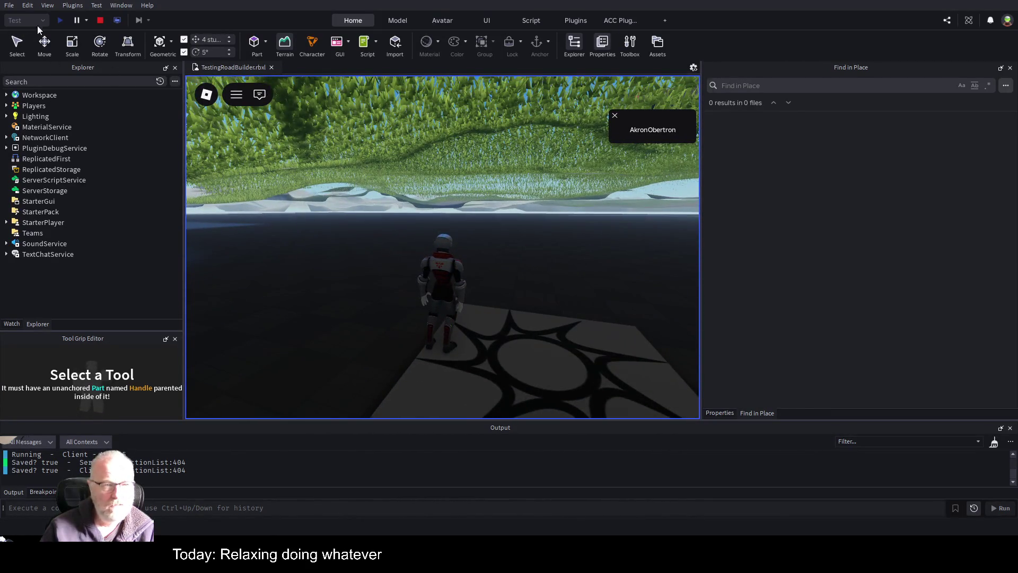
left_click(103, 18)
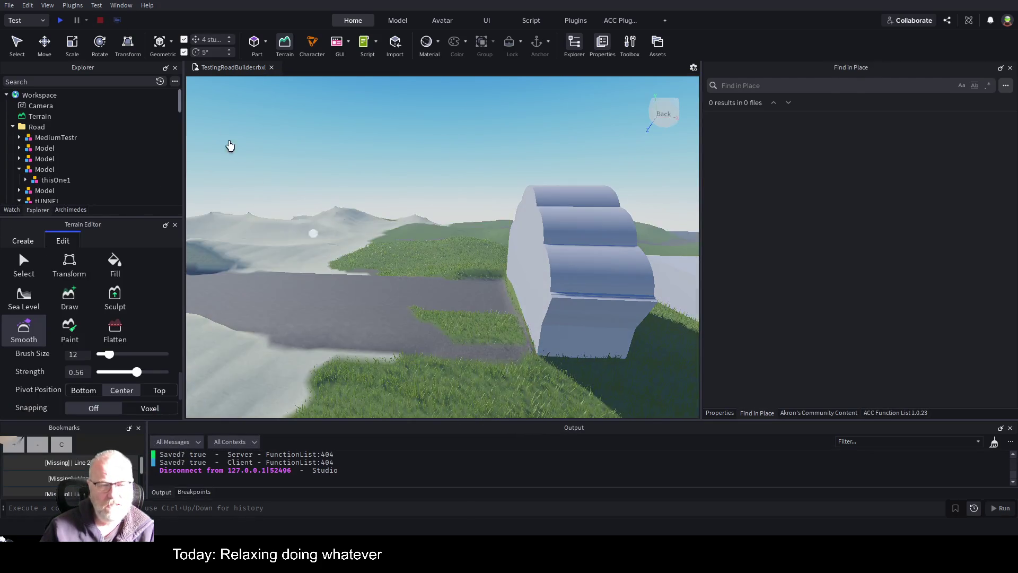
Select the SpawnLocation and raise it 12 studs.
left_click(13, 128)
left_click(37, 137)
key("f")
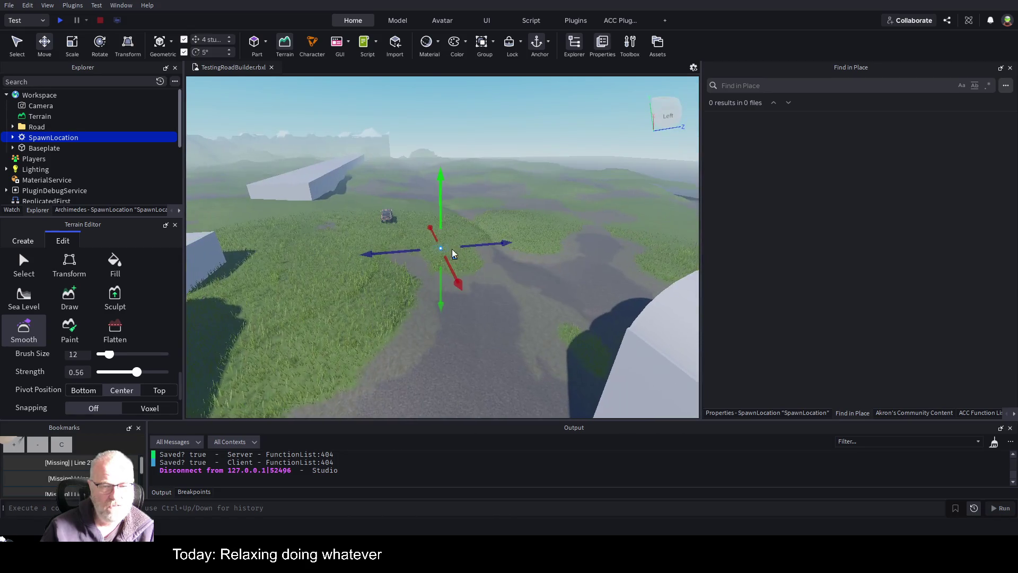
left_click_drag(440, 227, 439, 212)
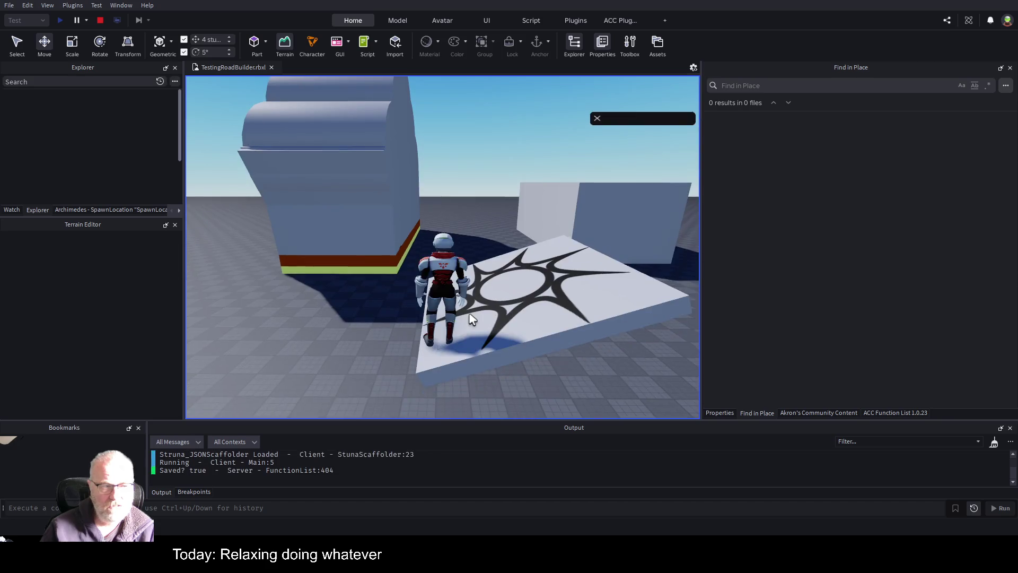
Walk the character across the grass to the pickup truck and climb into the driver seat.
key("w")
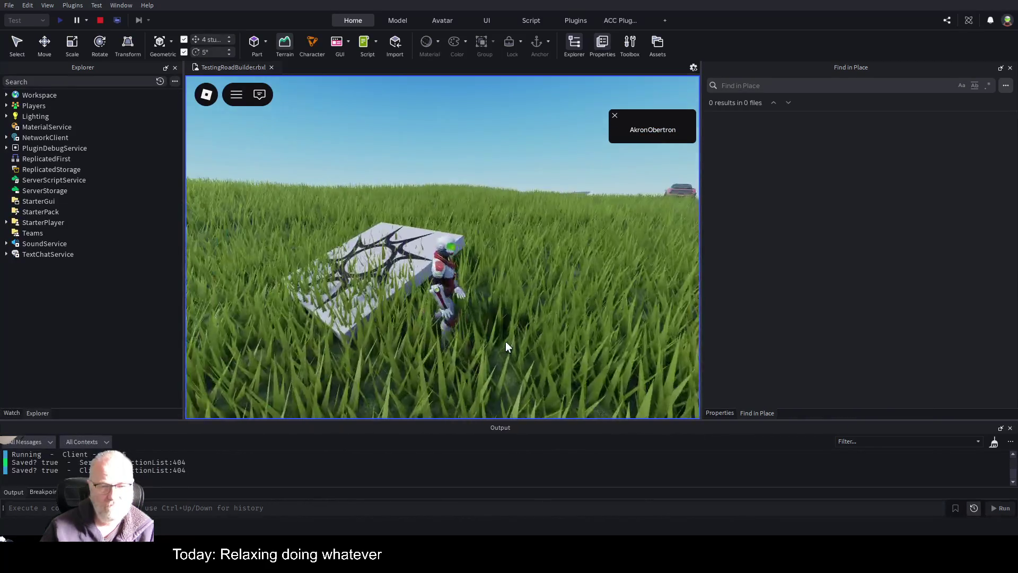
key("w")
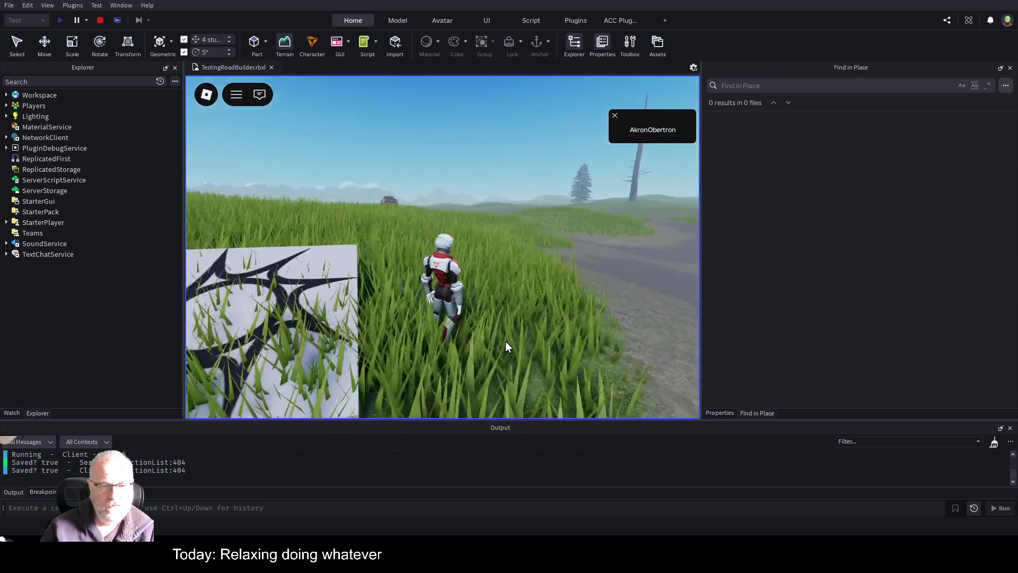
key("w")
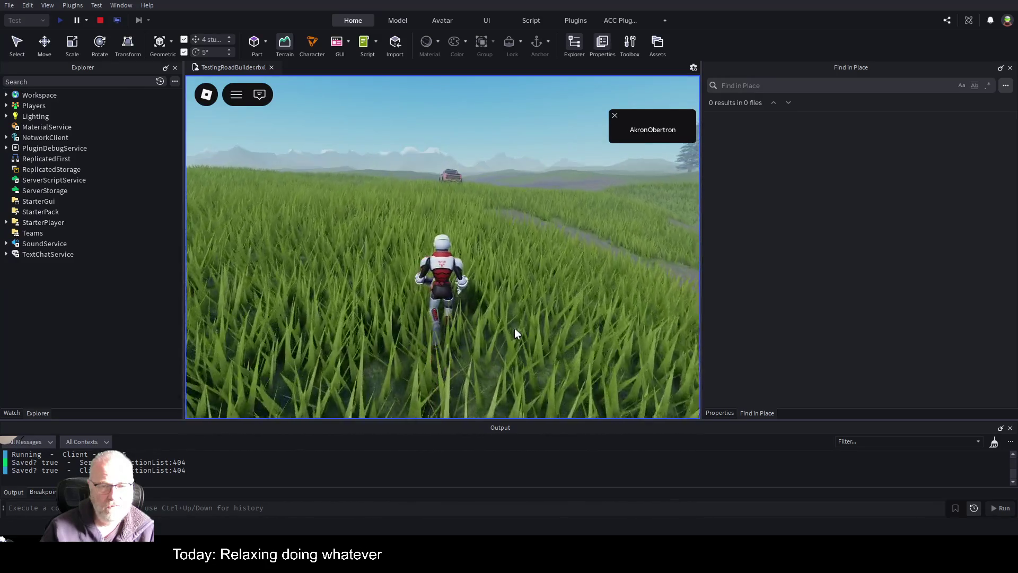
key("w")
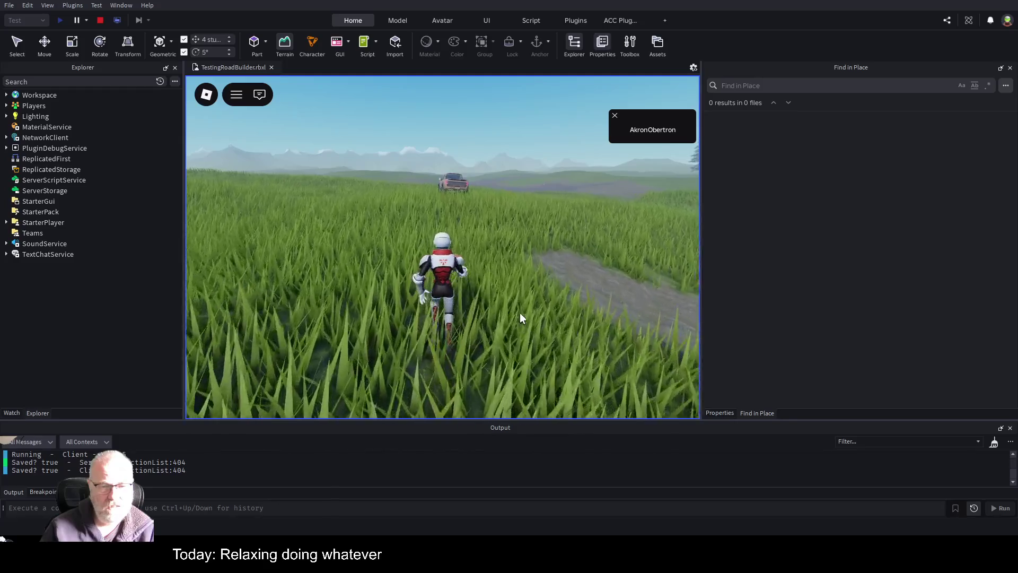
key("w")
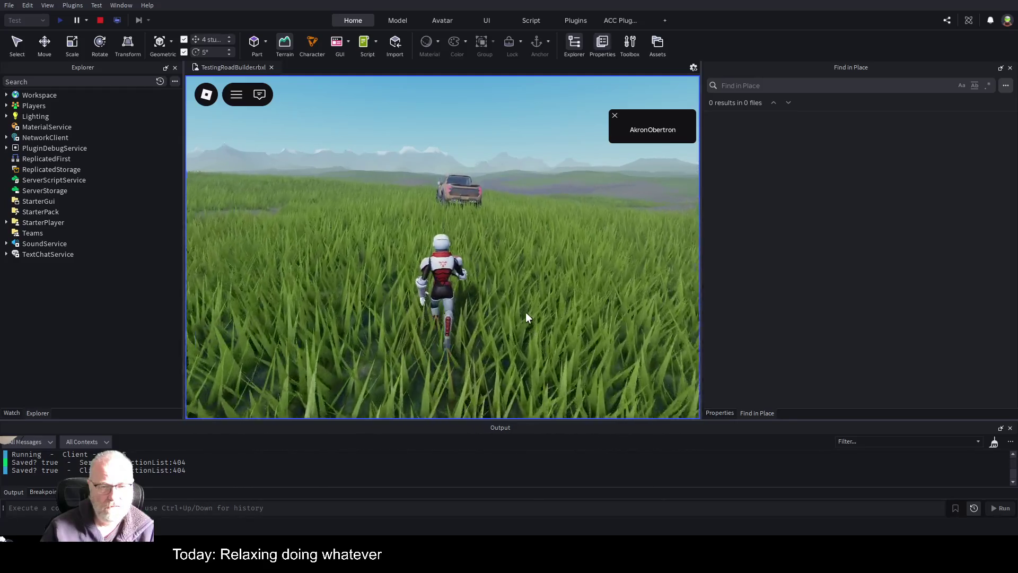
key("w")
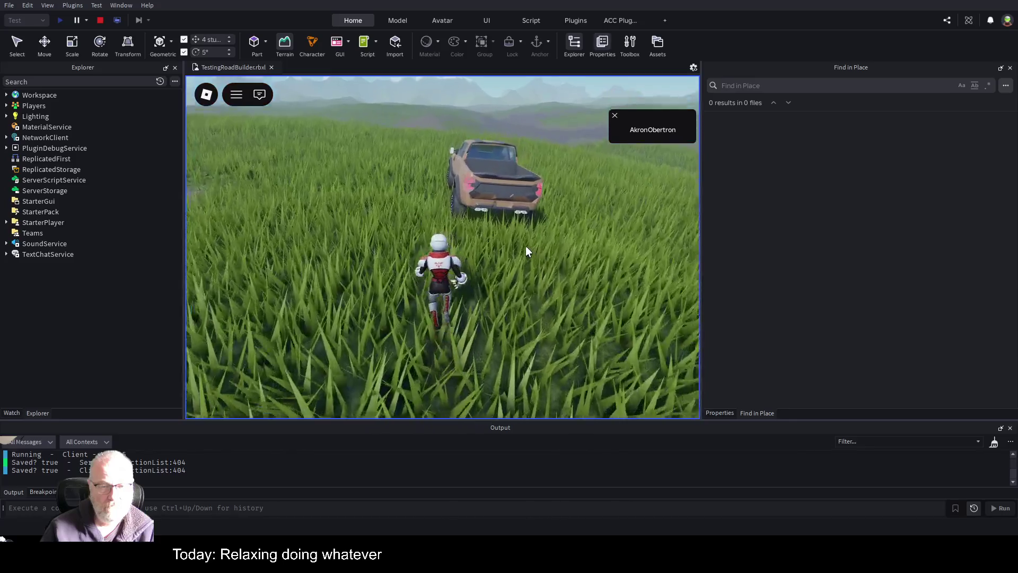
key("w")
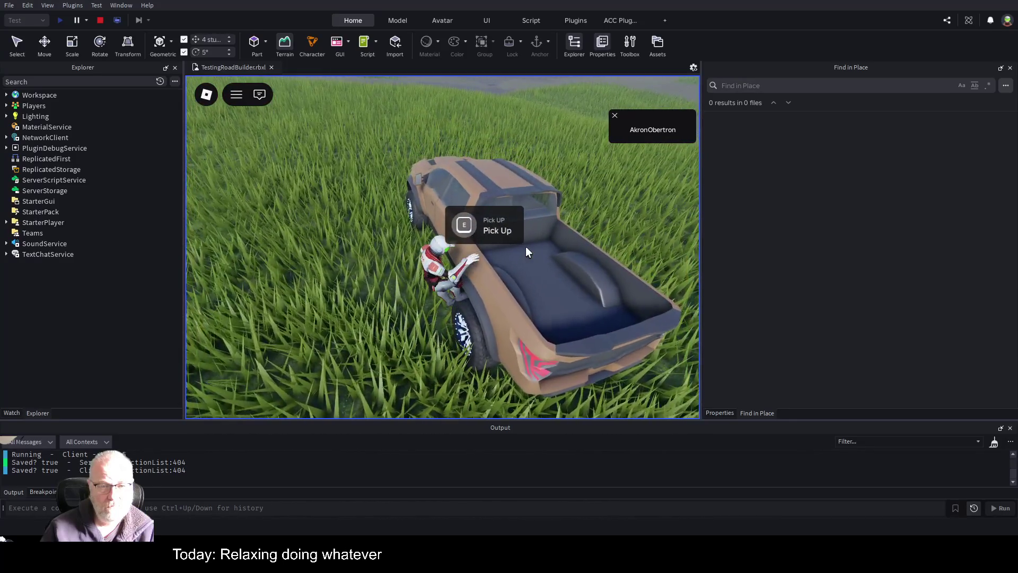
key("s")
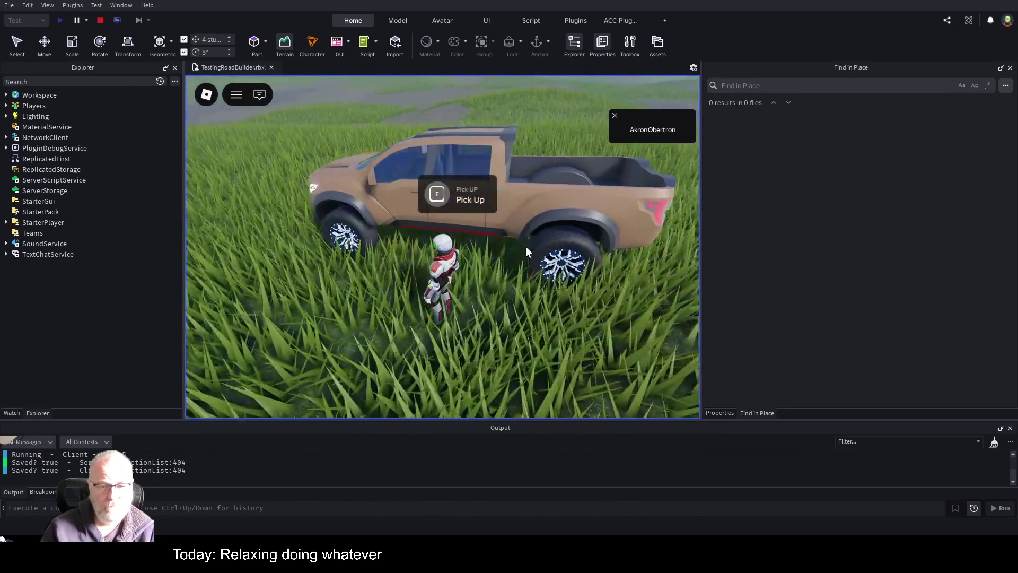
key("space")
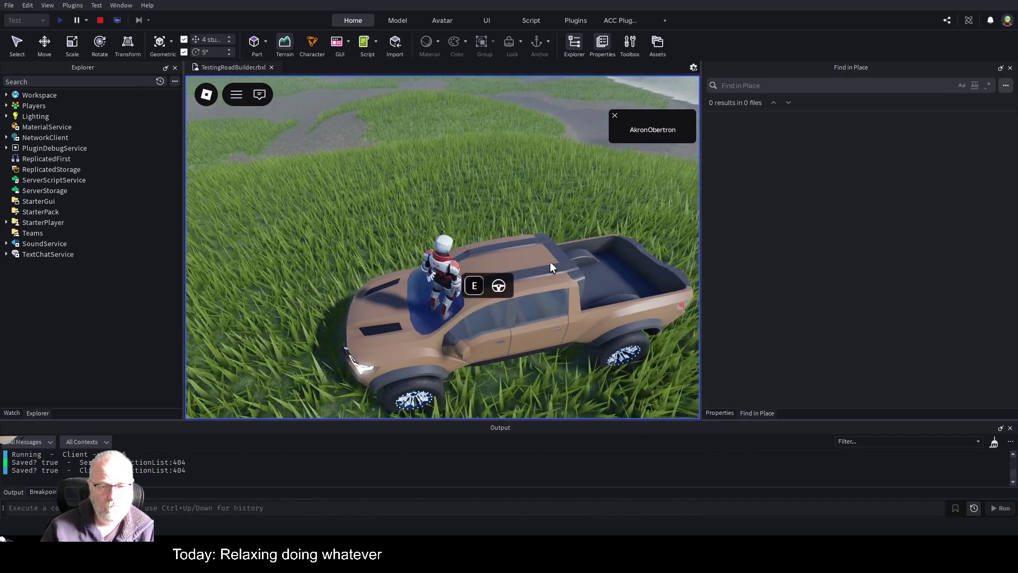
key("e")
Drive the truck onto the road and through the terrain tunnel.
key("w")
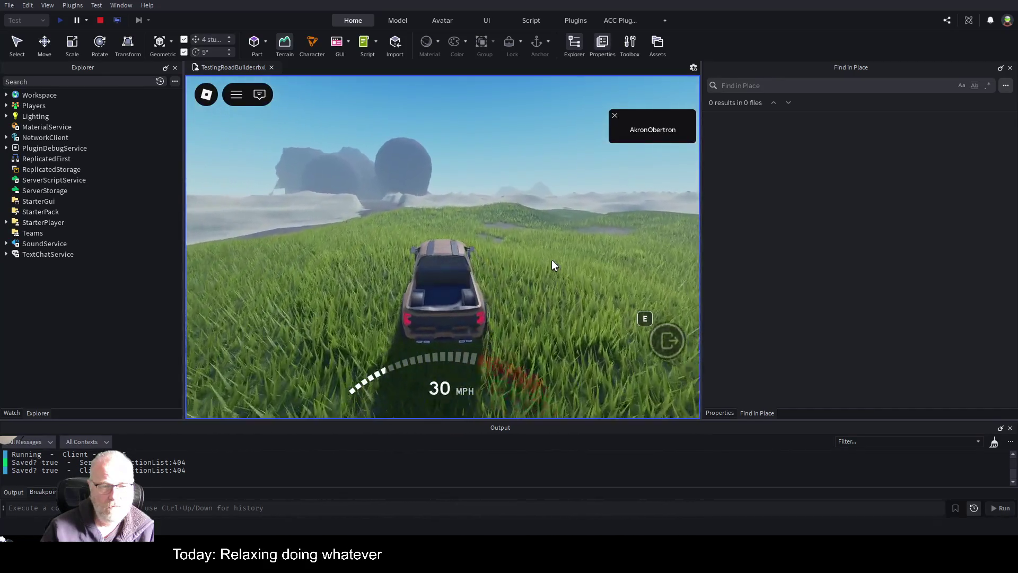
key("a")
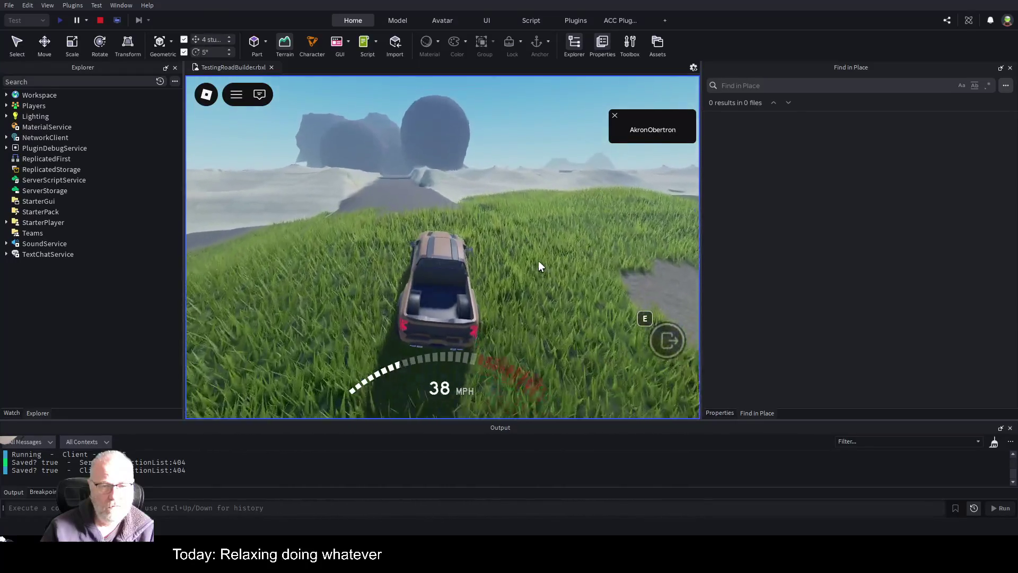
key("a")
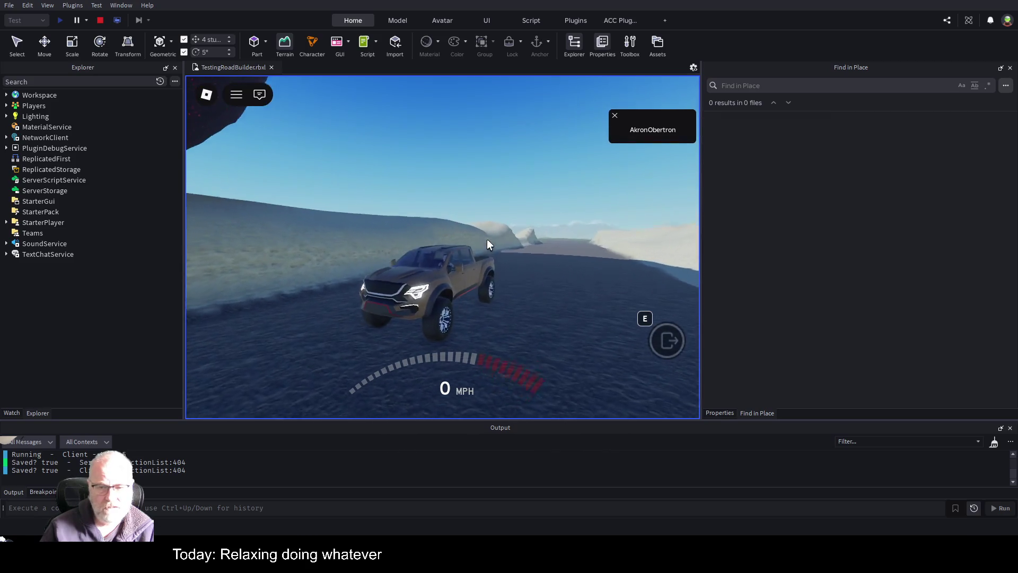
key("w")
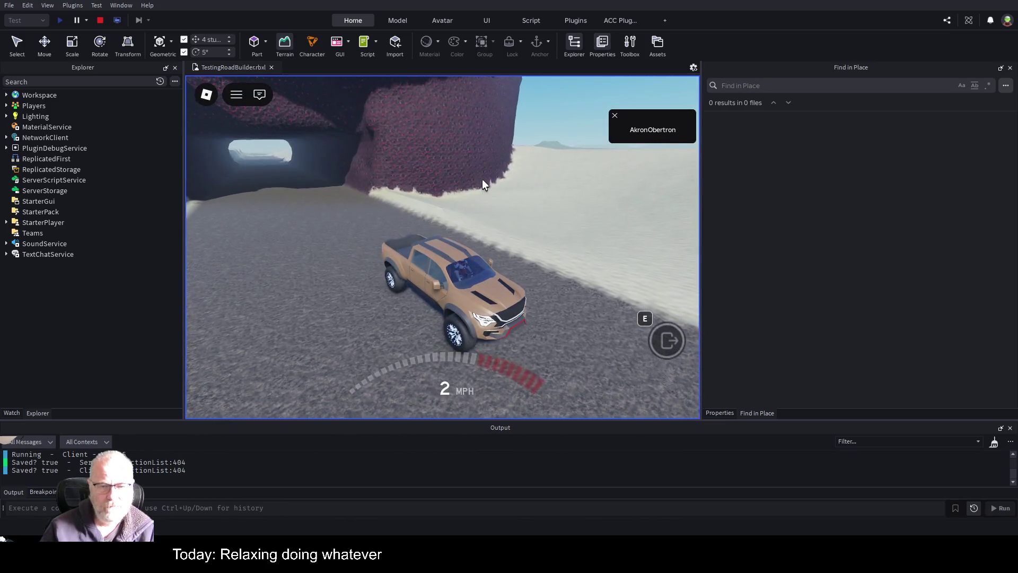
key("w")
key("a")
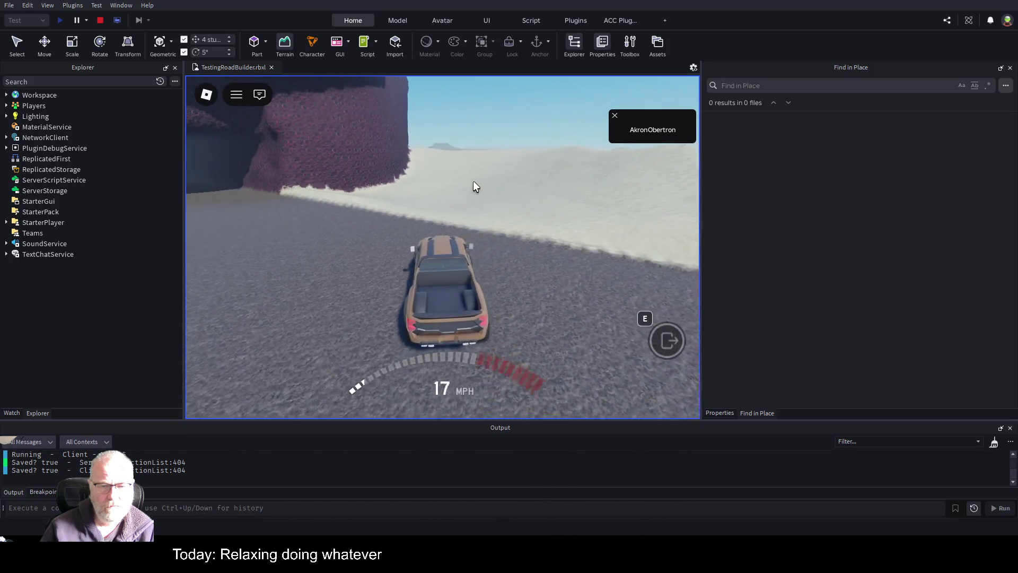
key("w")
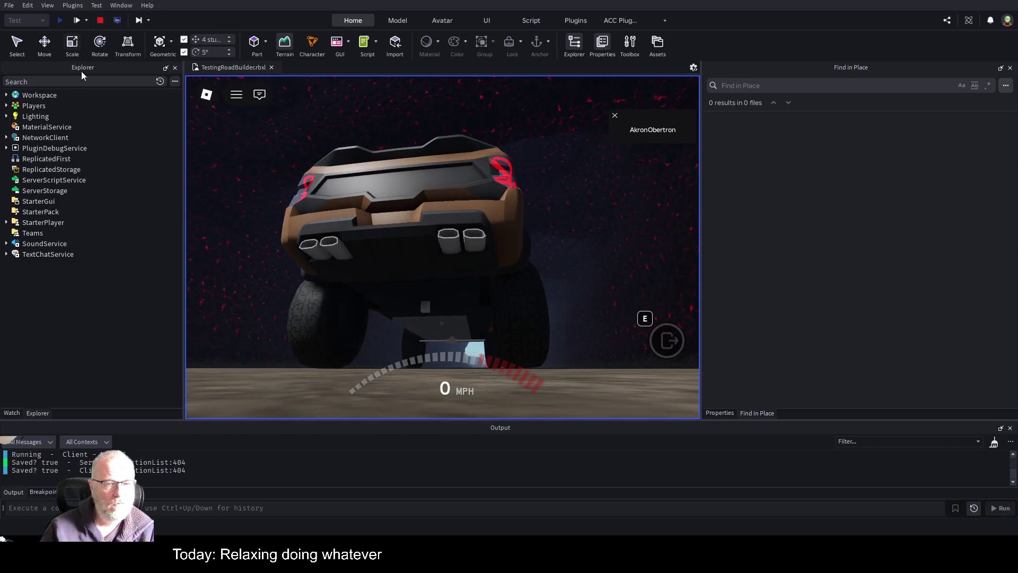
Switch the test to server view and fly over grassland, snow and canyon into the tunnel behind the truck.
left_click(117, 22)
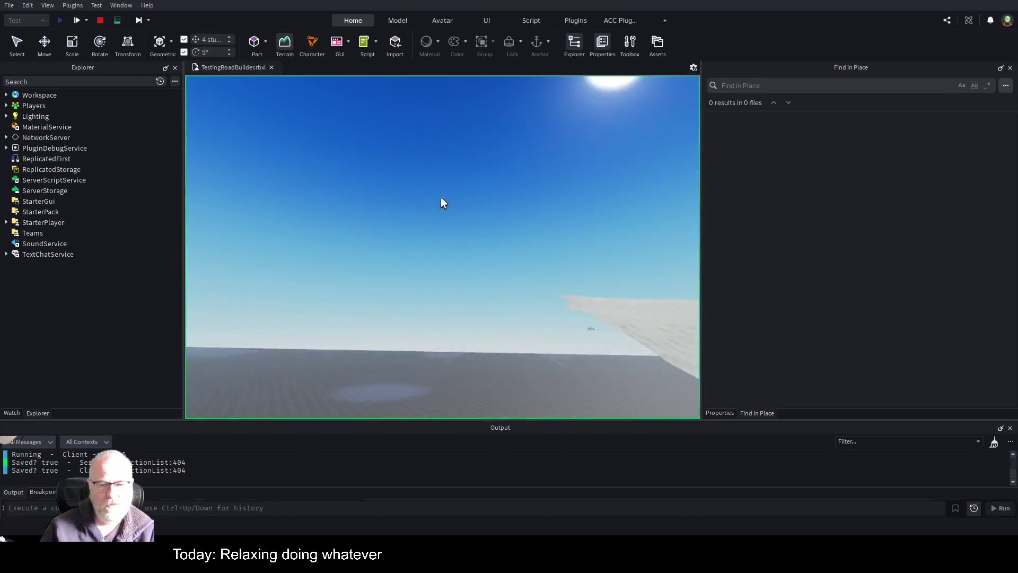
key("w")
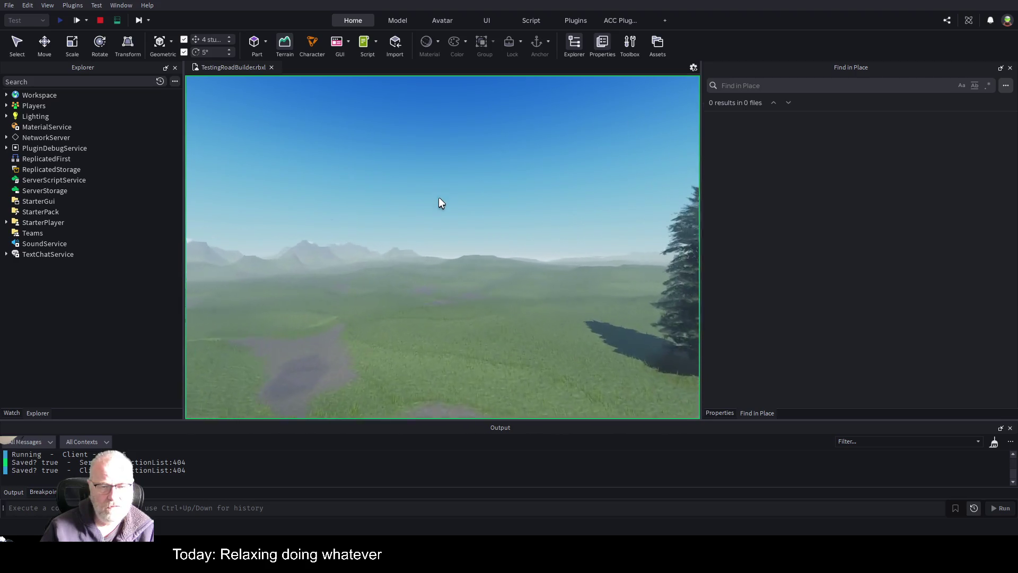
key("w")
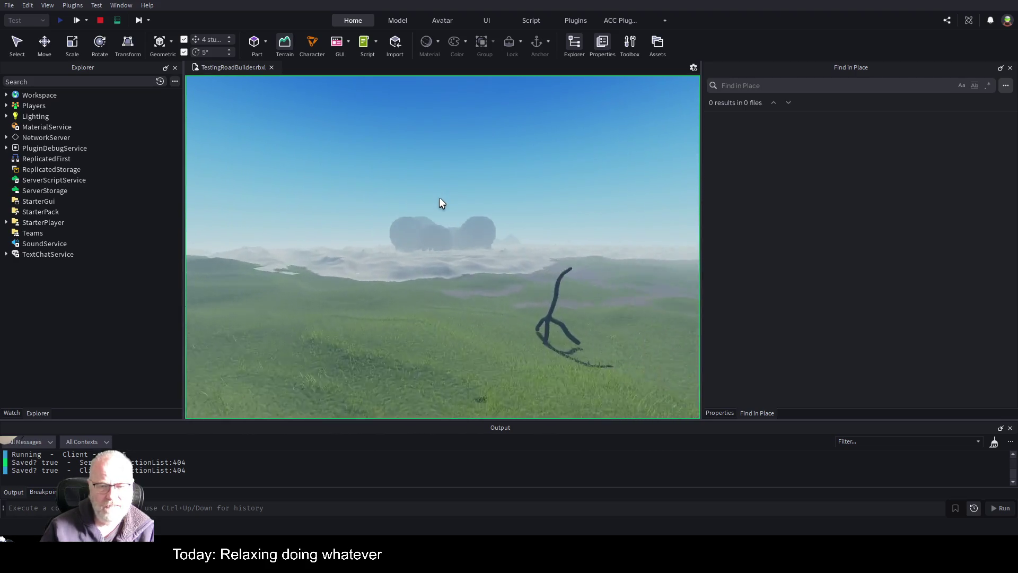
key("w")
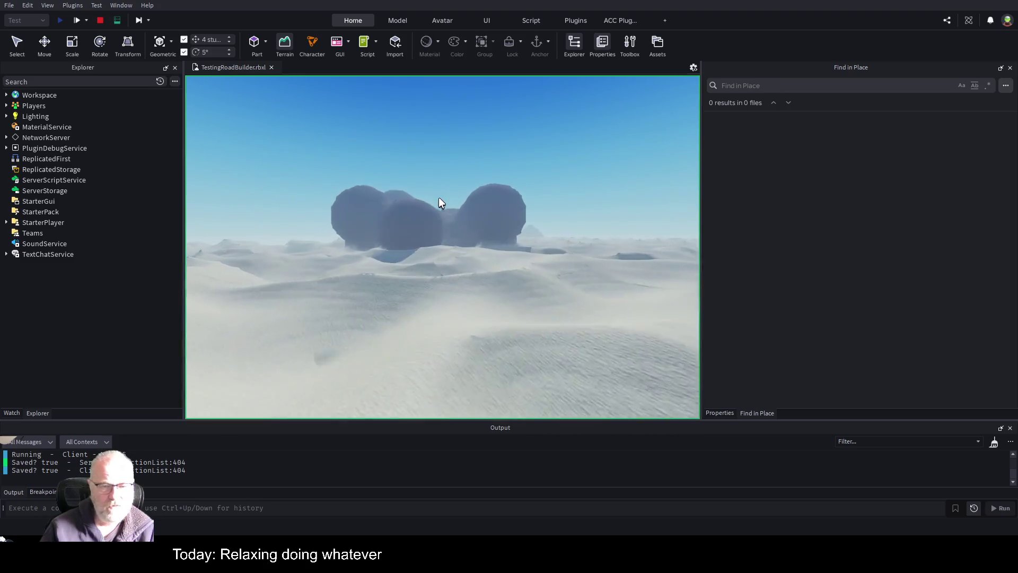
key("w")
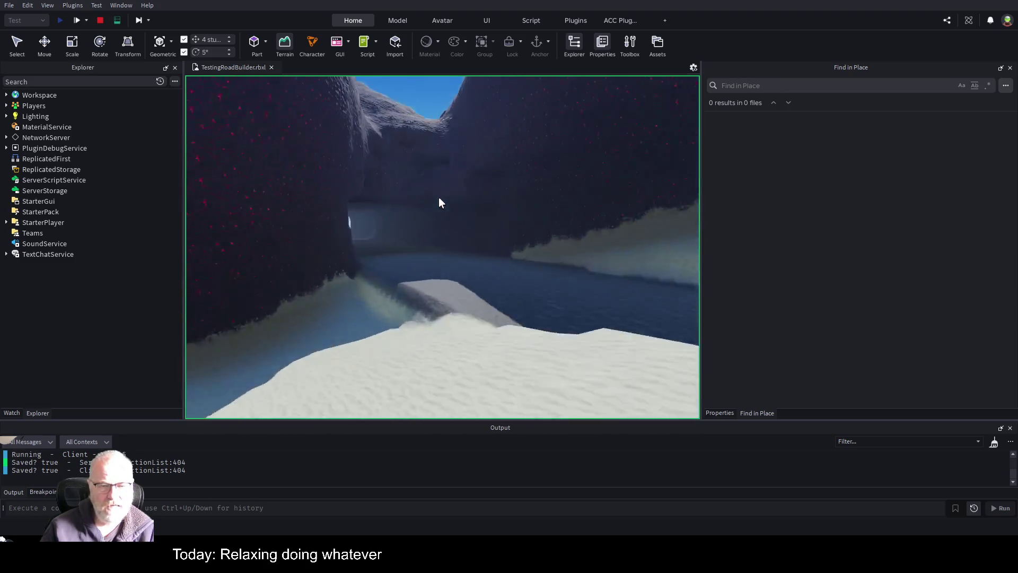
key("w")
key("w")
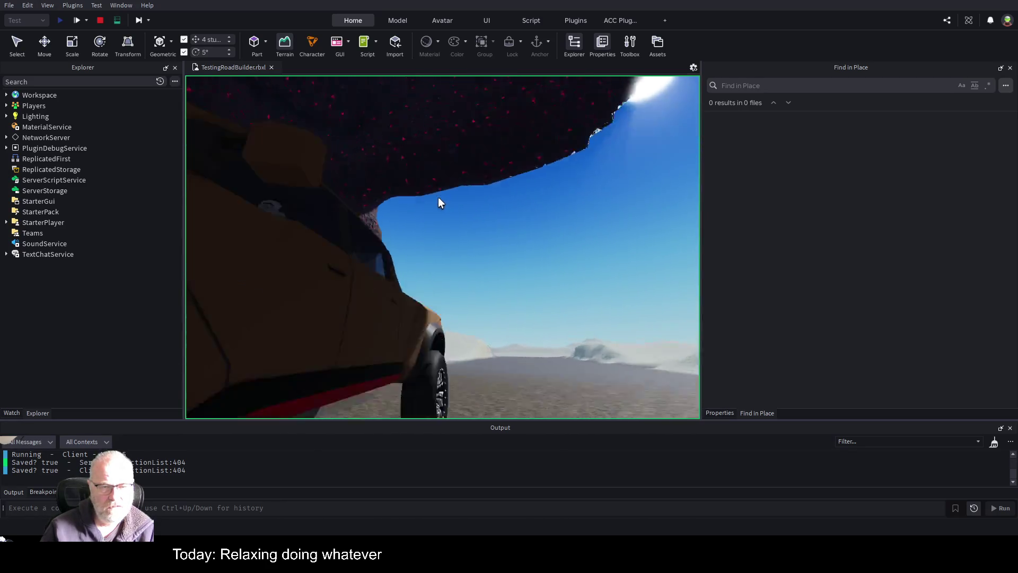
key("w")
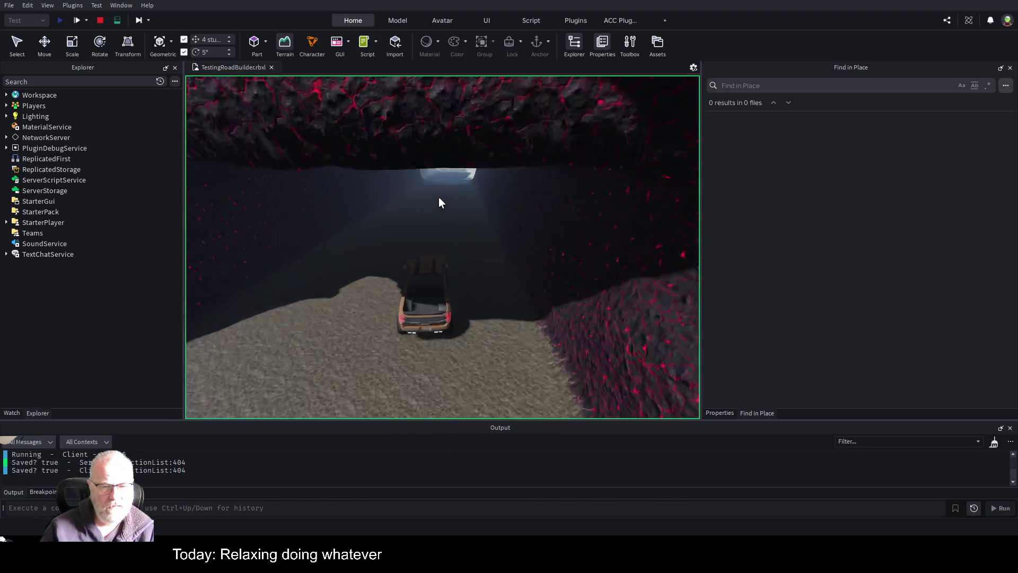
key("w")
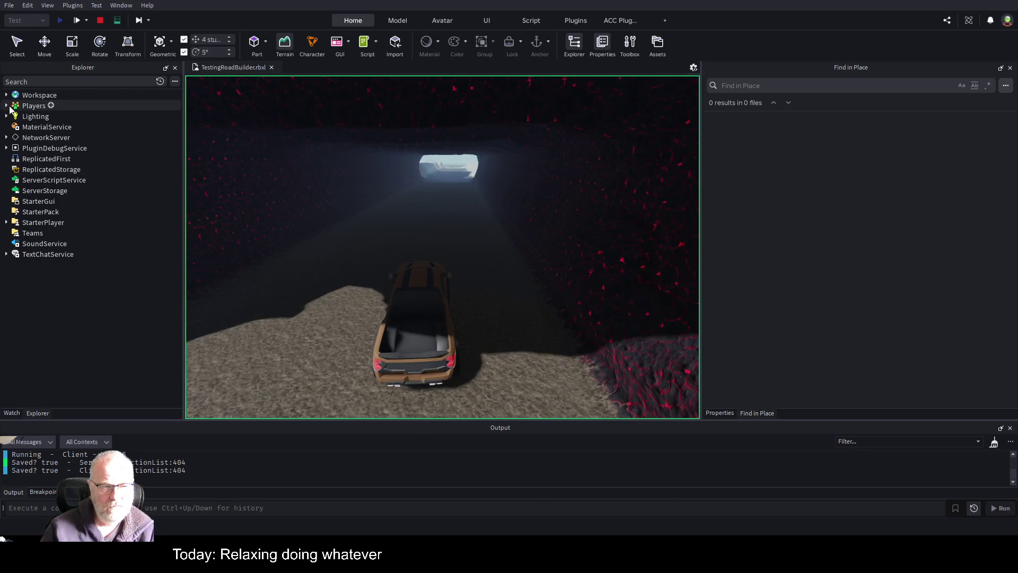
left_click(6, 106)
Add a PointLight to the Pickup Truck (bronze) model in the Workspace.
left_click(6, 106)
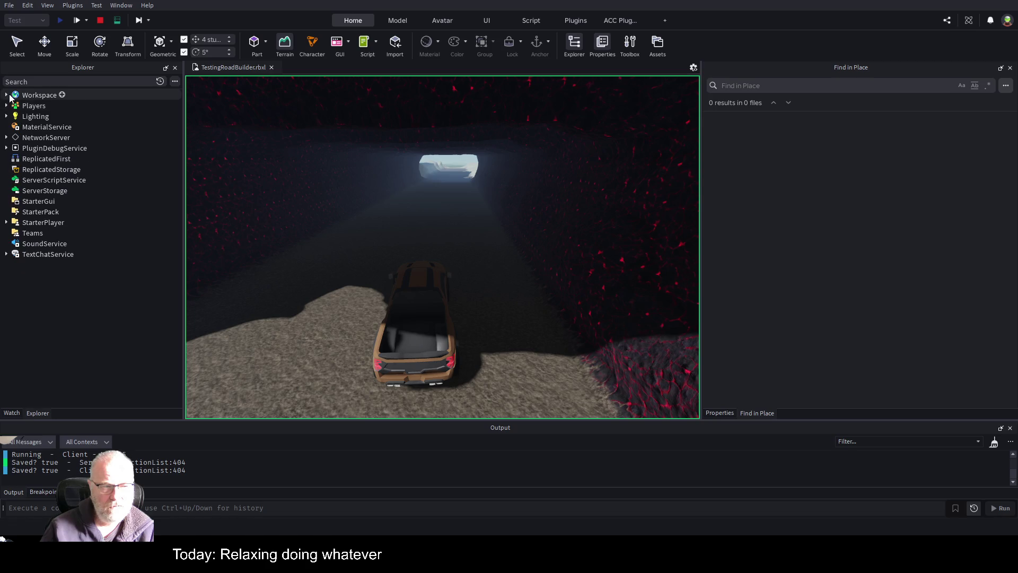
left_click(7, 95)
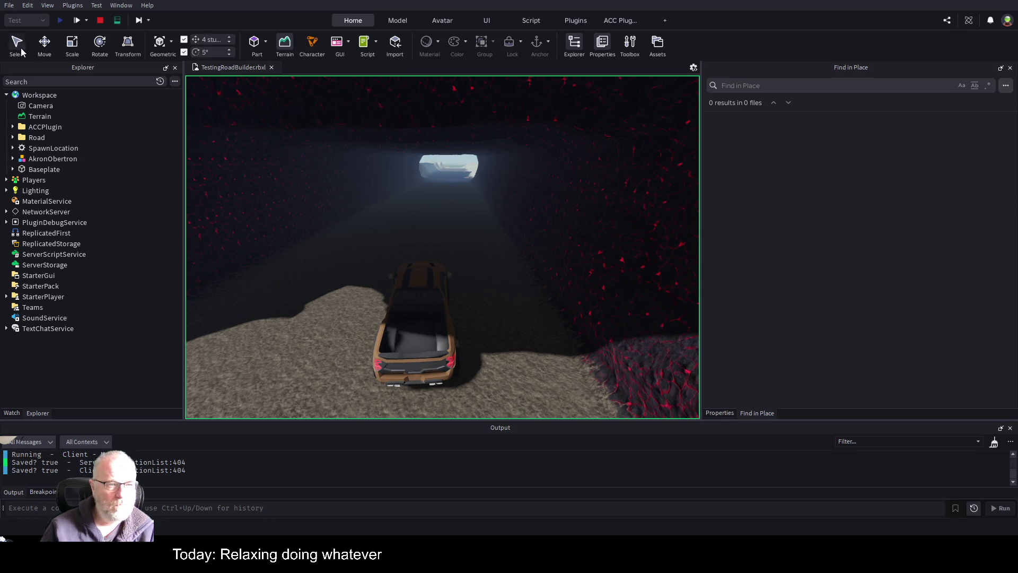
left_click(414, 323)
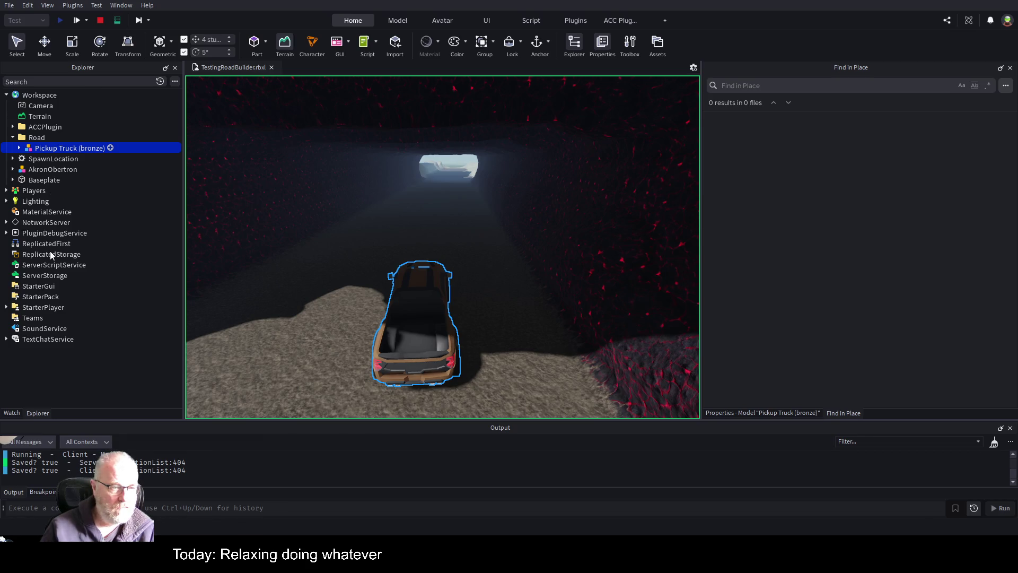
key("ctrl+v")
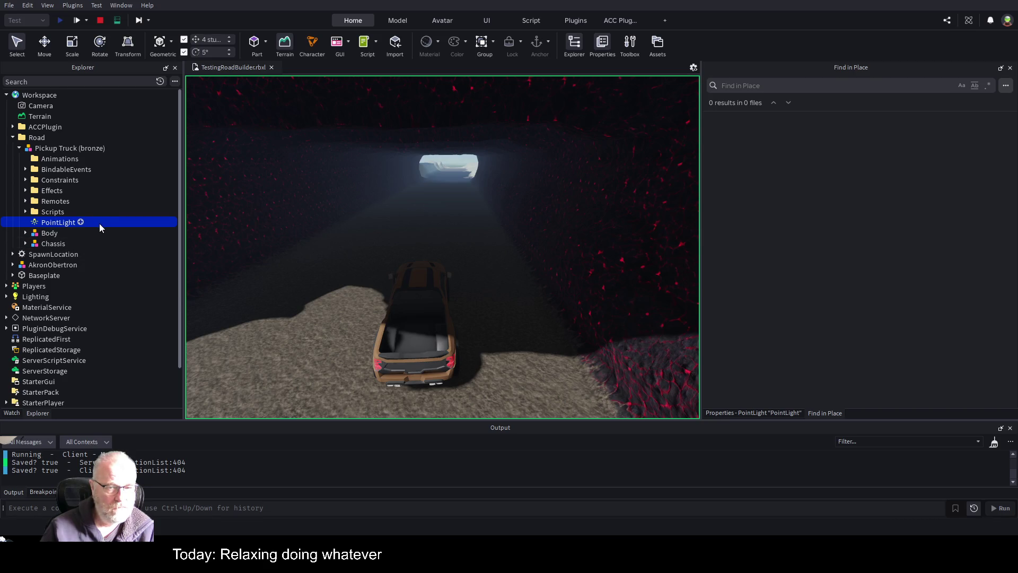
Raise the point light's Brightness to about 20 and its Range to 24.
left_click(762, 413)
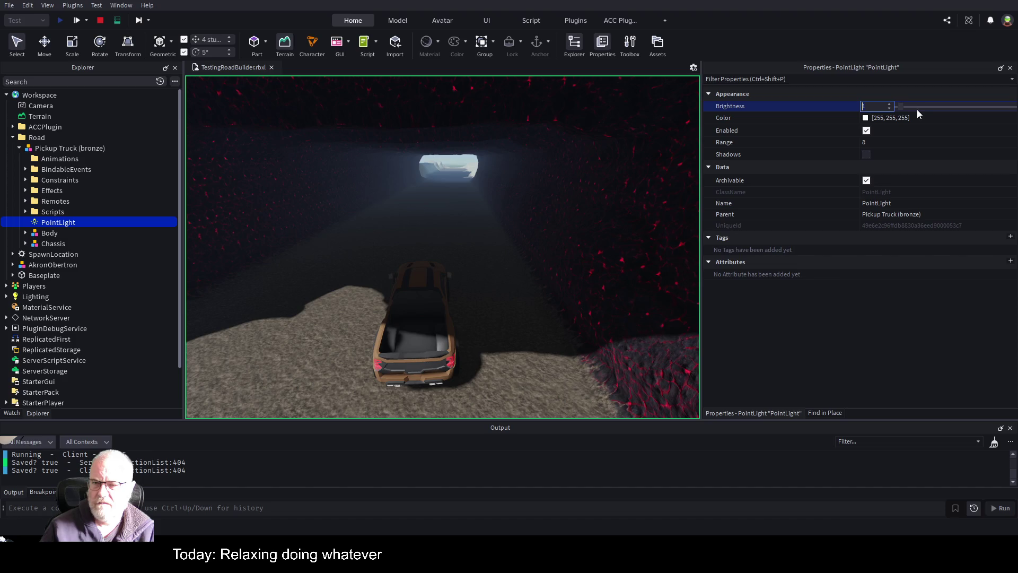
left_click_drag(904, 108, 958, 109)
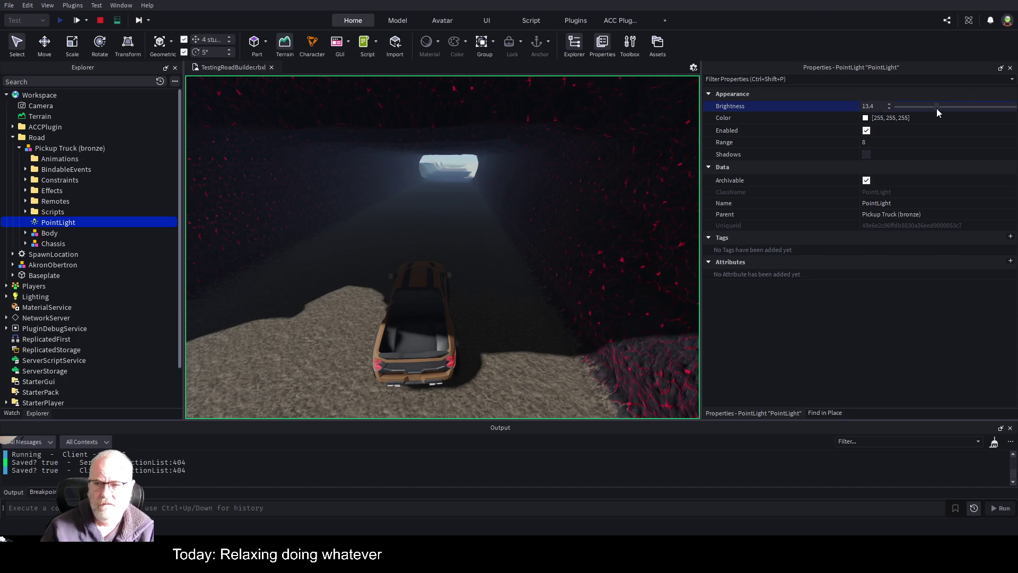
left_click(882, 142)
left_click_drag(899, 144, 917, 148)
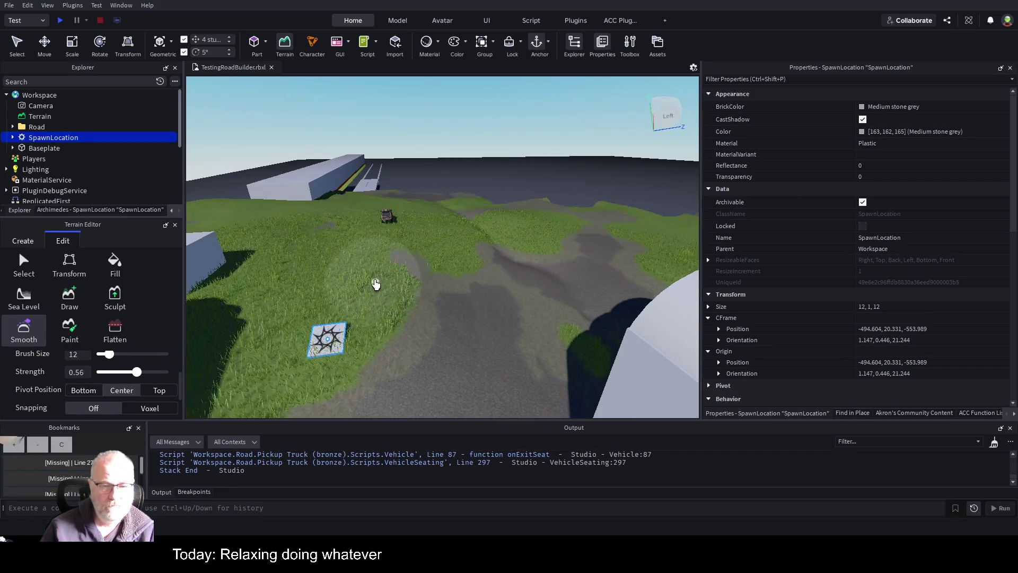
Close the Terrain Editor and delete the Atmosphere effect under Lighting.
left_click(284, 43)
scroll(441, 217, "up", 10)
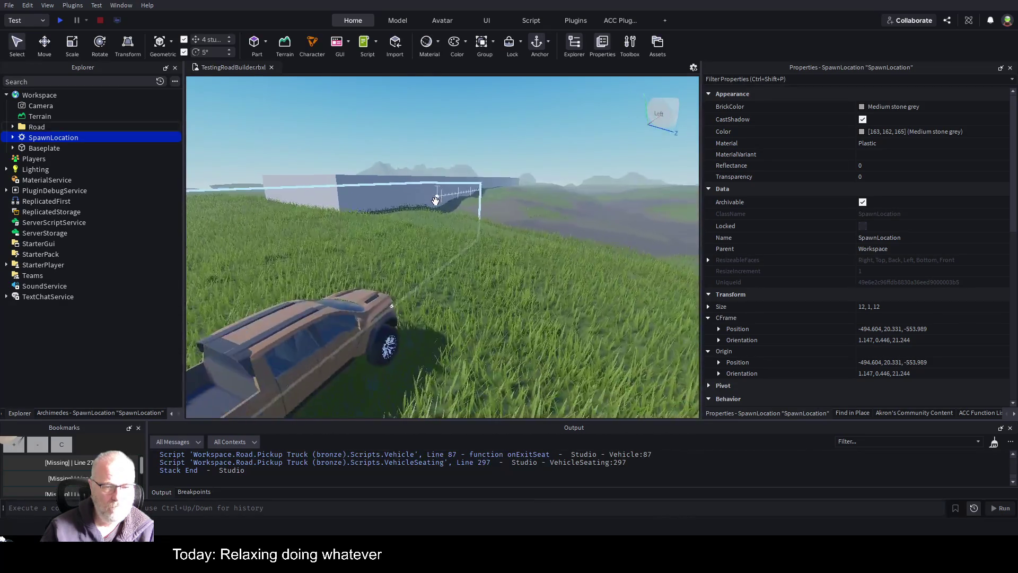
left_click(34, 170)
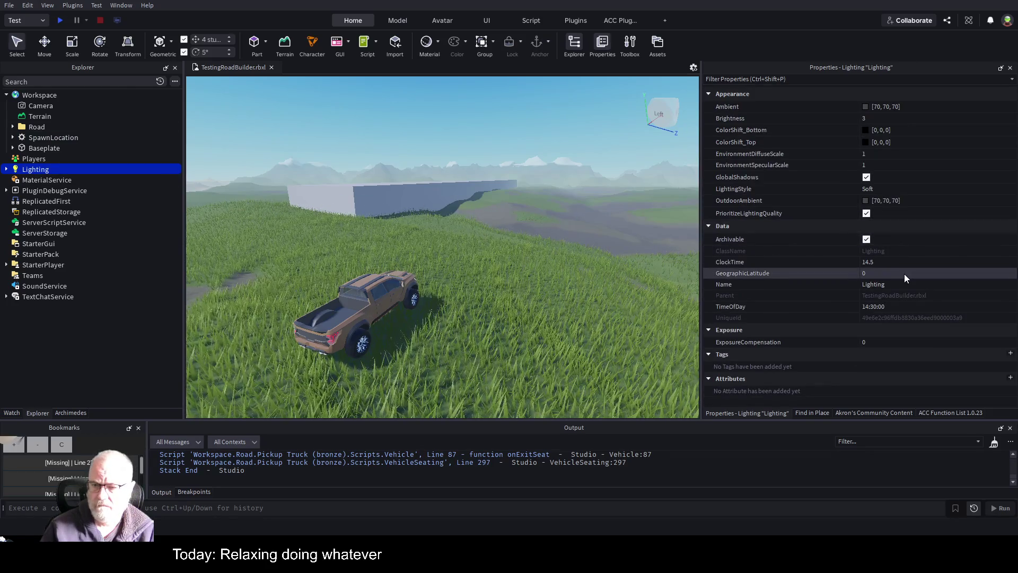
left_click(6, 170)
left_click(29, 181)
key("Delete")
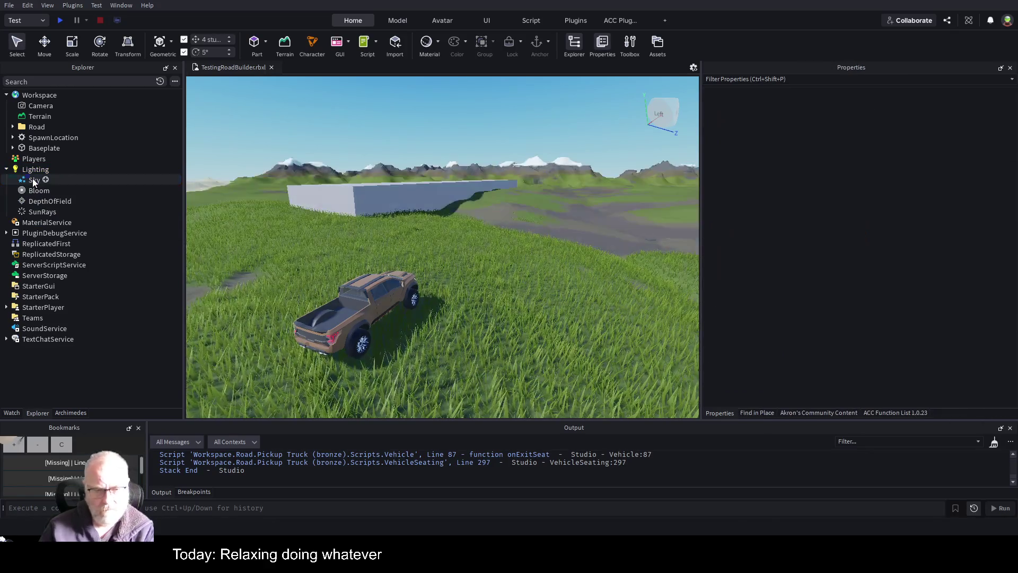
scroll(307, 205, "down", 3)
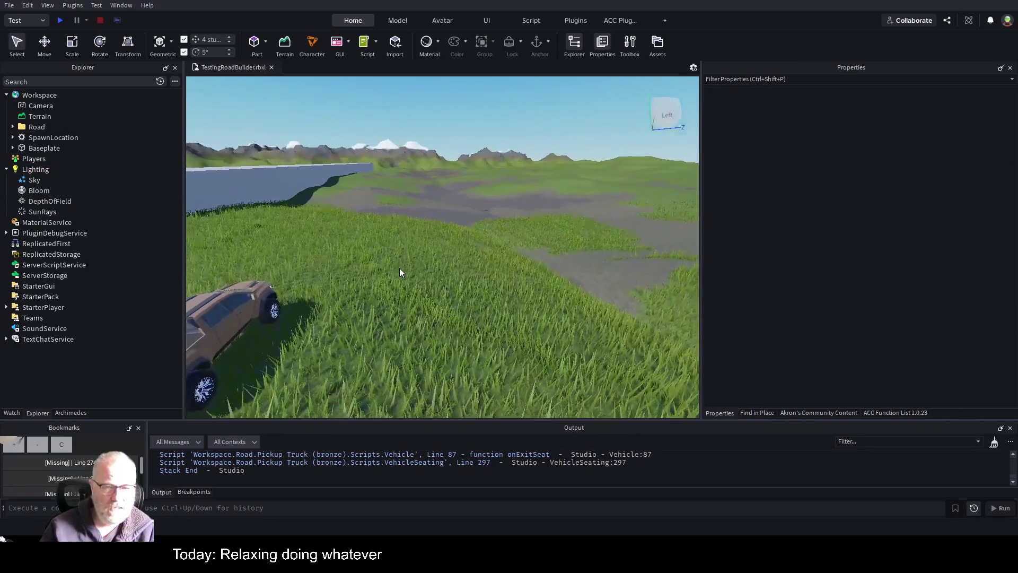
Select the Pickup Truck (bronze) in the viewport and focus the camera on it.
scroll(395, 274, "up", 3)
scroll(441, 276, "down", 10)
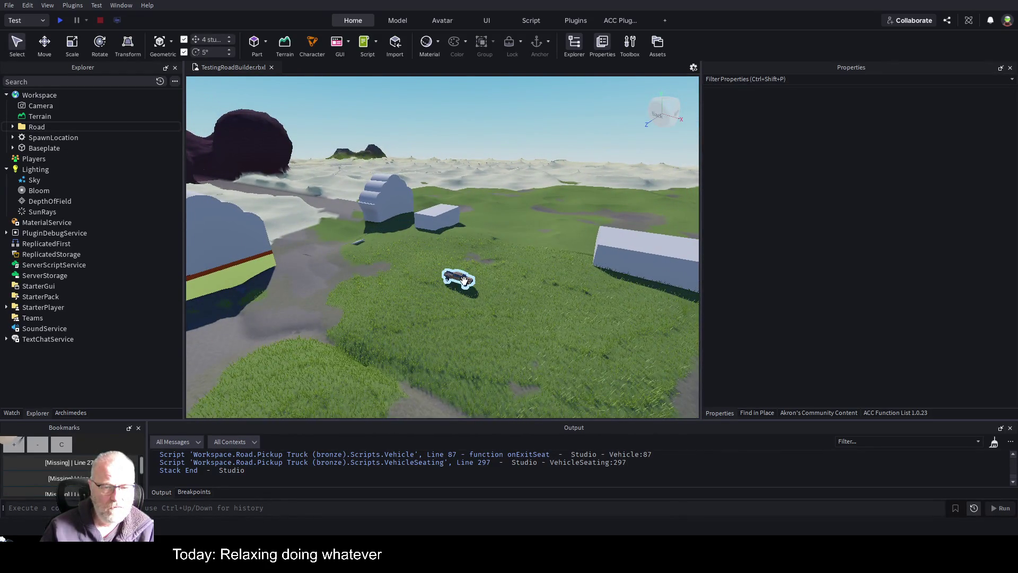
left_click(454, 273)
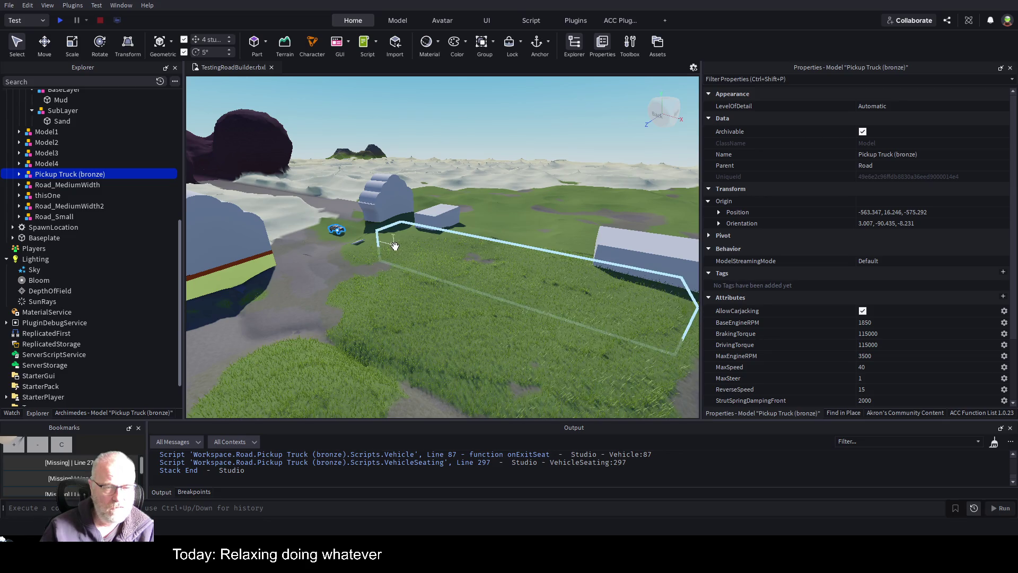
key("f")
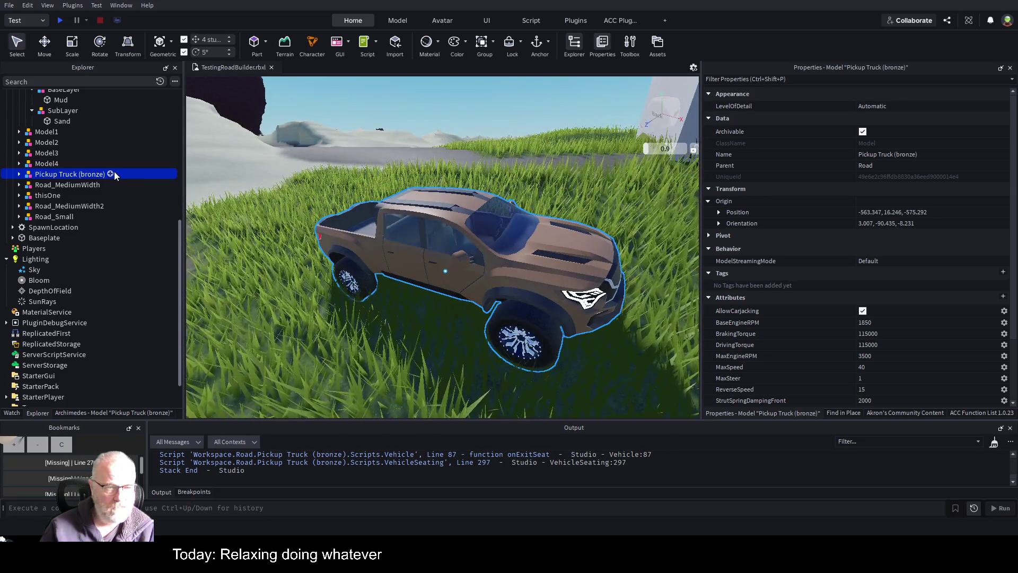
Insert a PointLight into the mesh part inside the truck's Body.
left_click(19, 174)
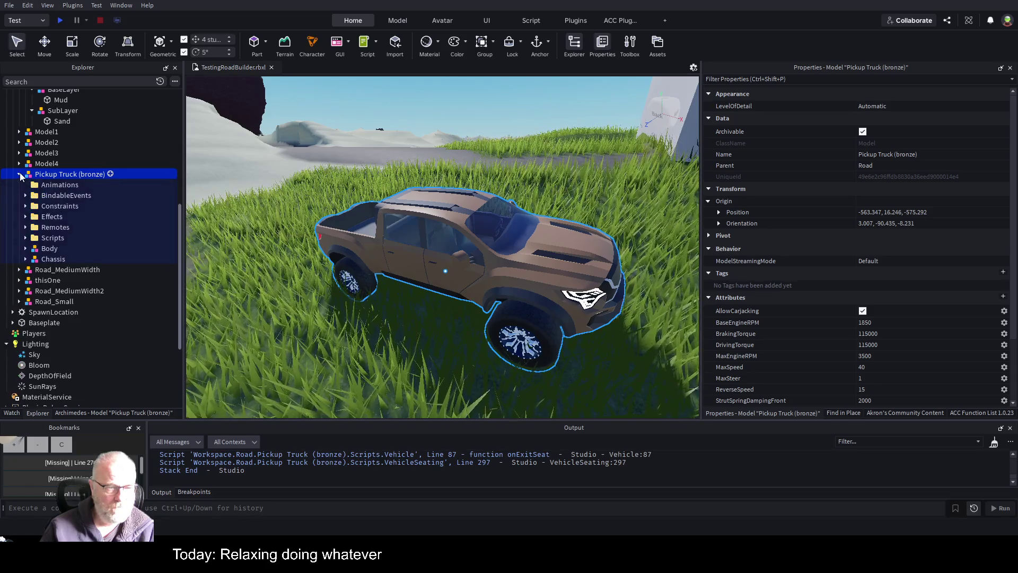
left_click(25, 249)
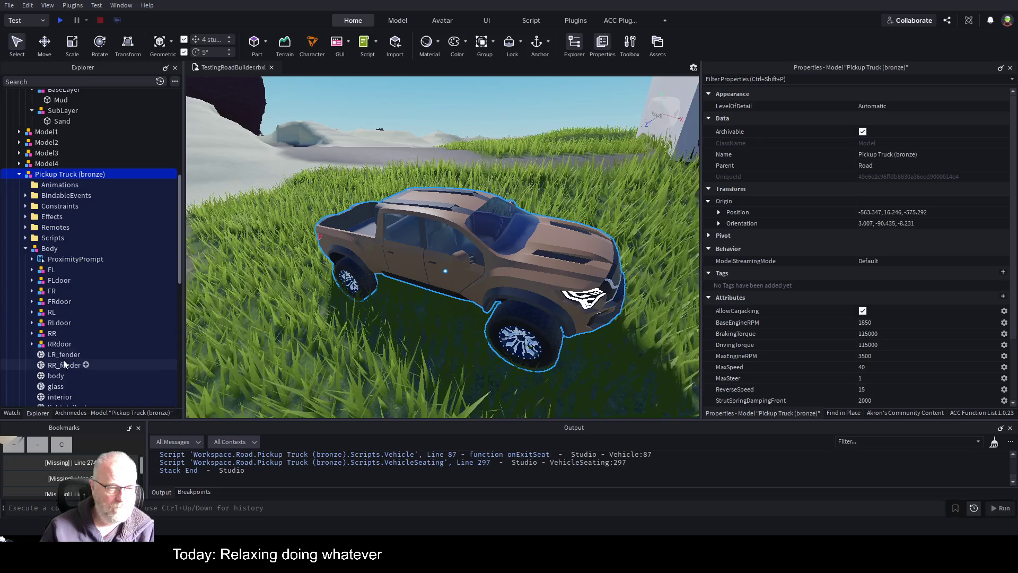
left_click(69, 375)
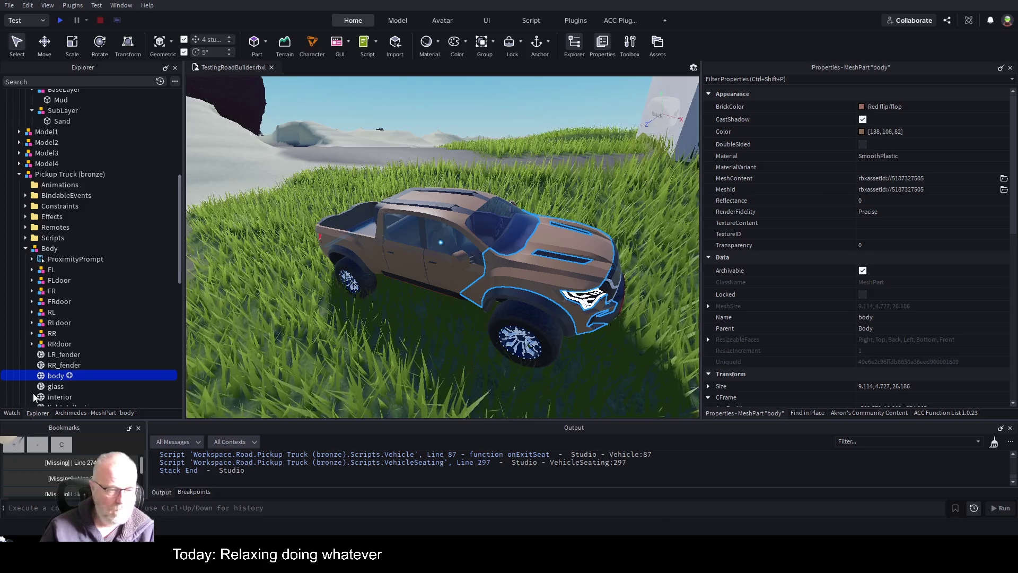
key("ctrl+shift+v")
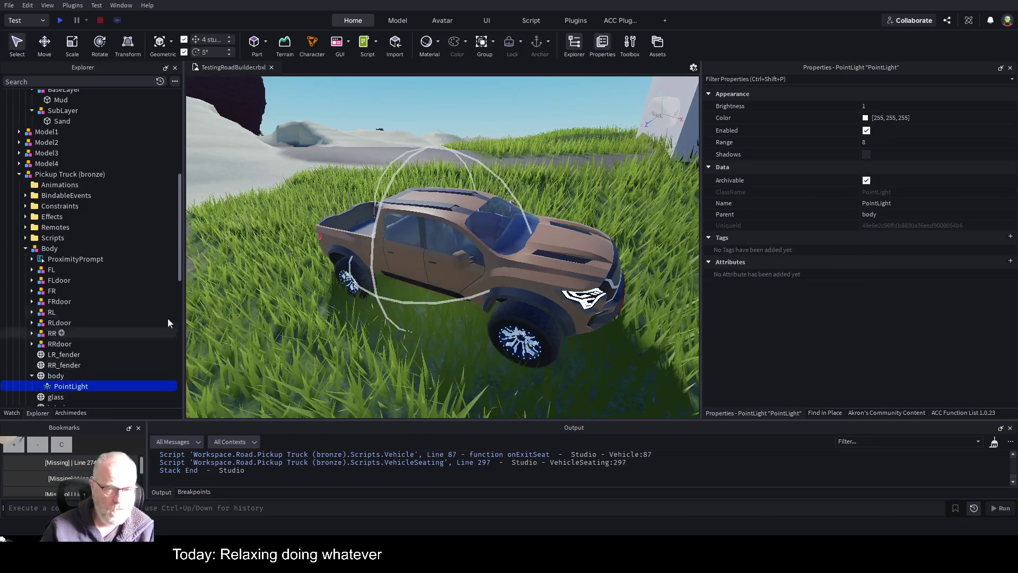
Set the body light's Range to 128 and start a play test.
left_click(885, 143)
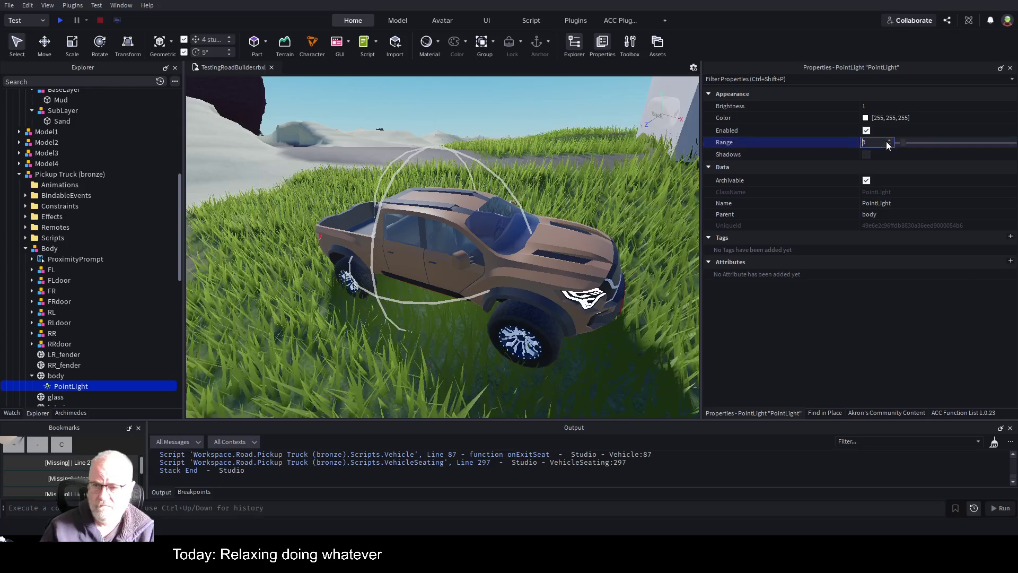
type("128")
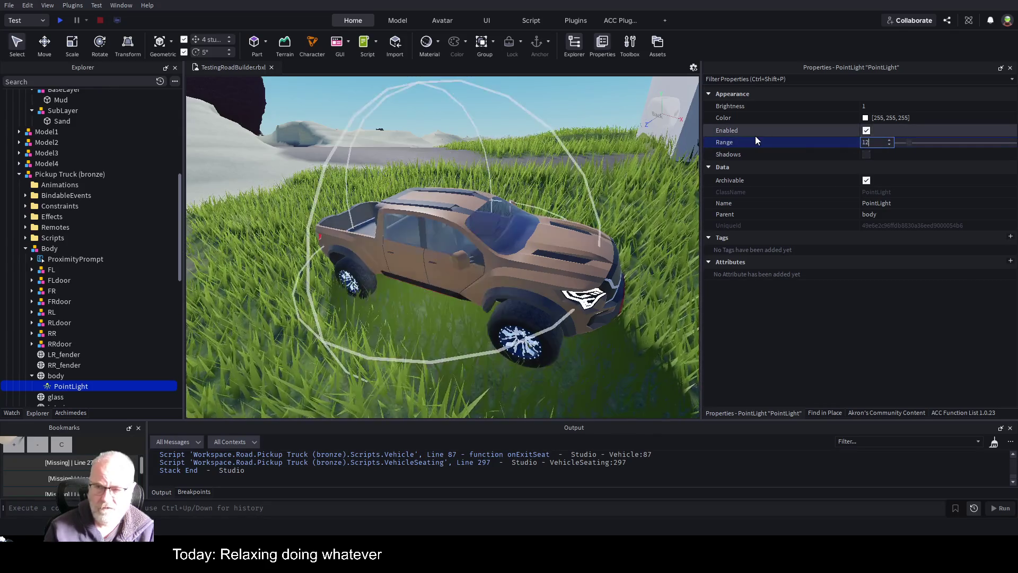
key("Return")
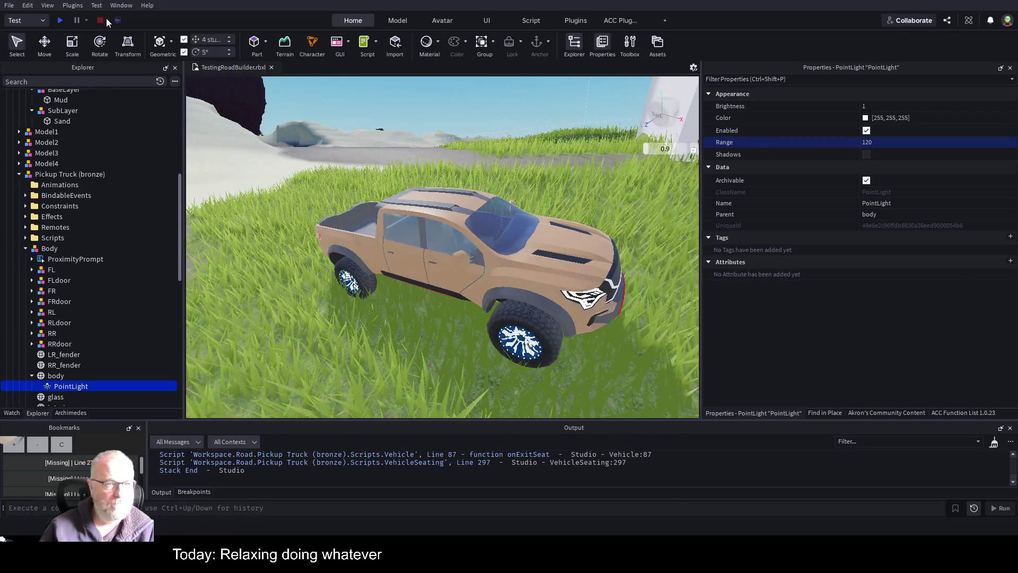
left_click(58, 18)
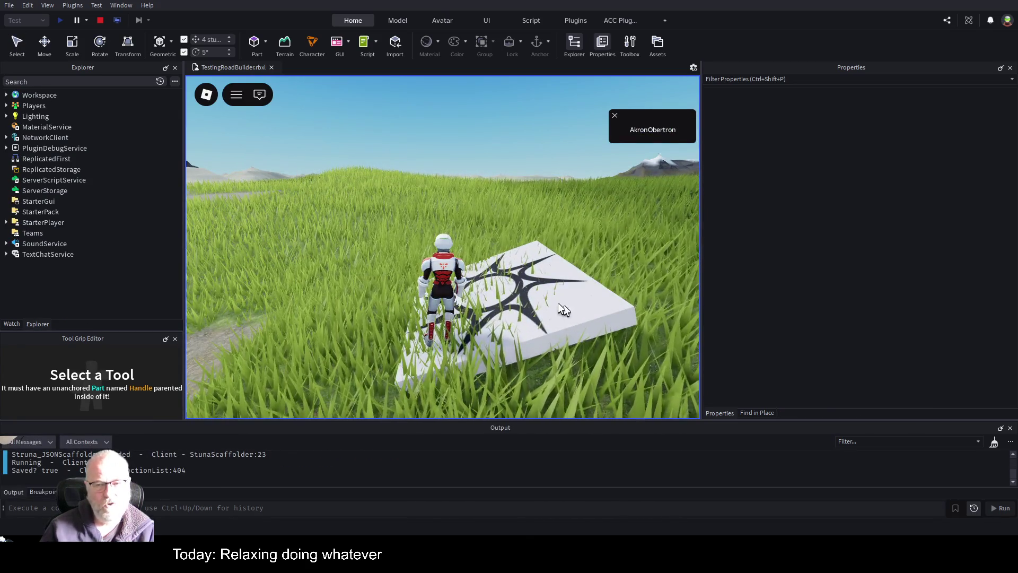
Move the play-test character toward the pickup truck.
key("Left")
Walk the character around the pickup truck and take its driver's seat.
key("w")
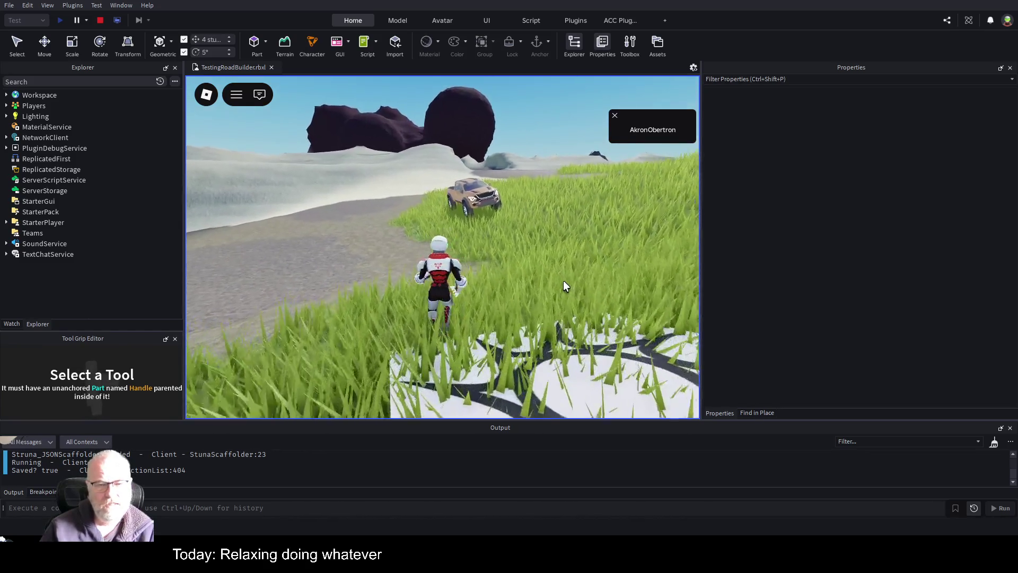
key("w")
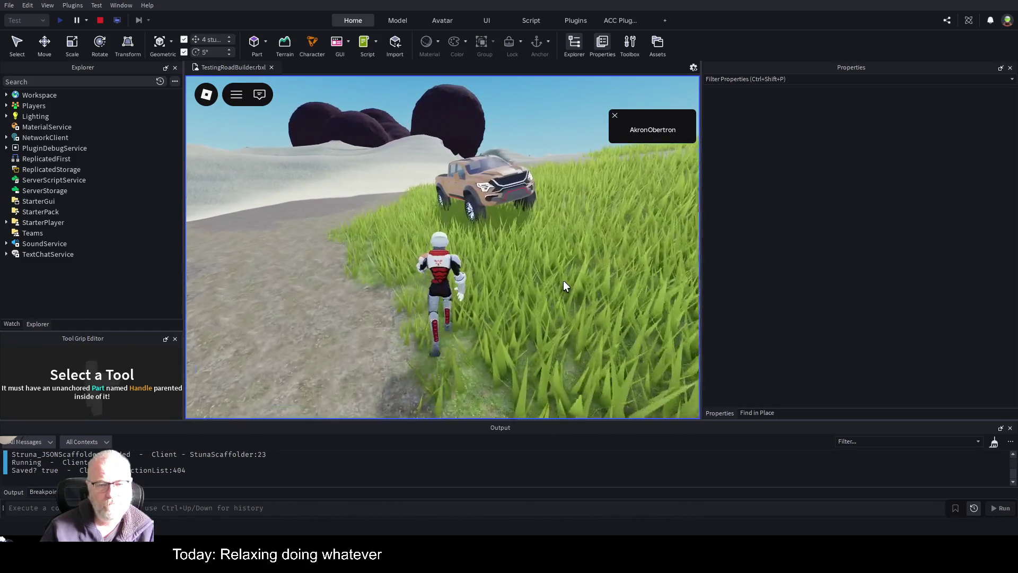
key("w")
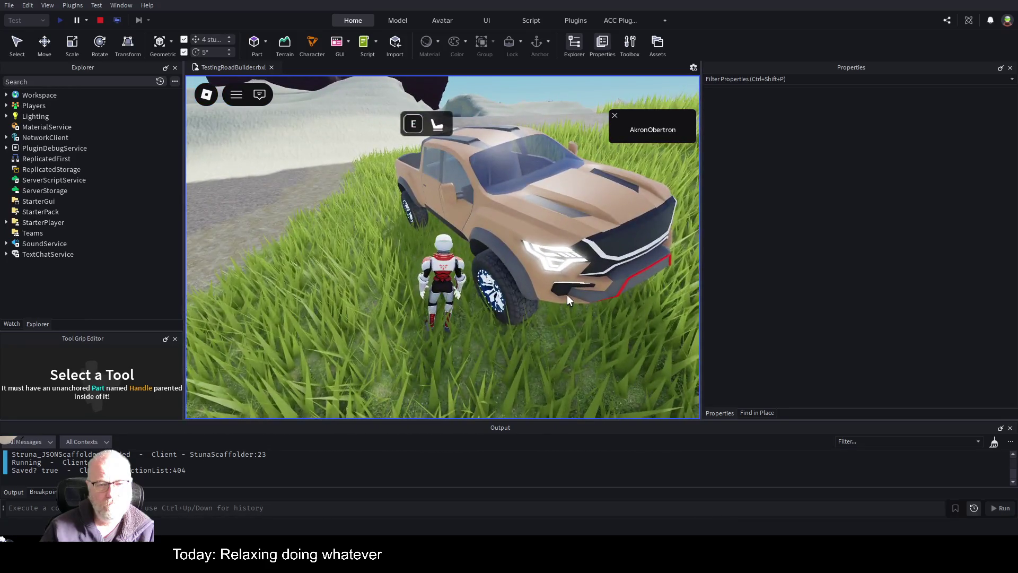
key("w")
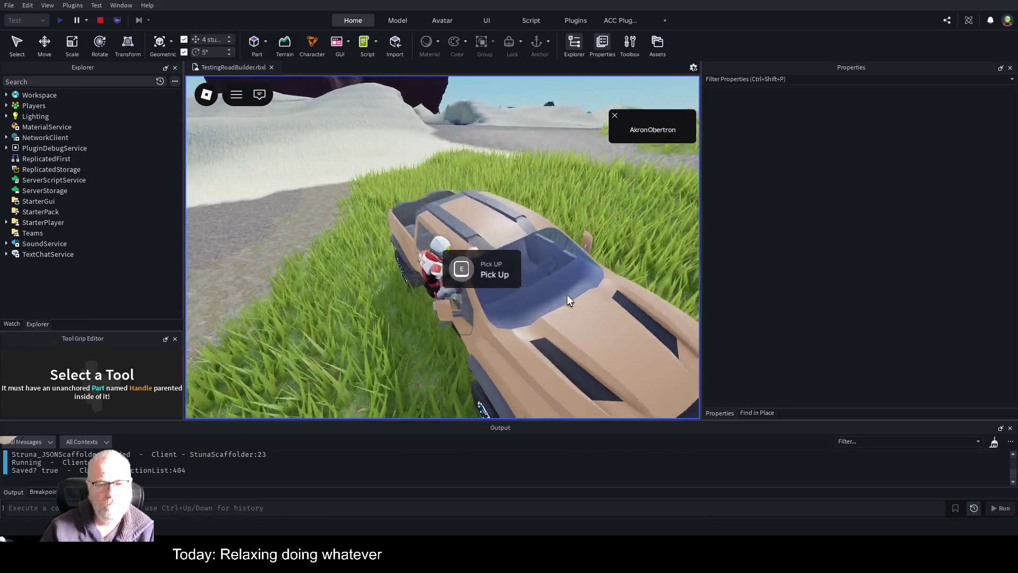
key("w")
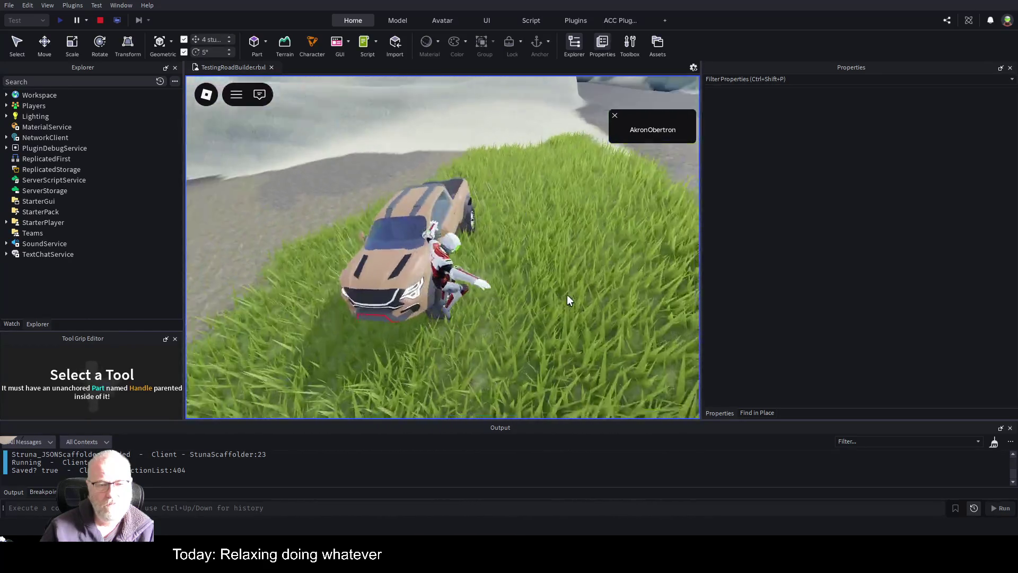
key("w")
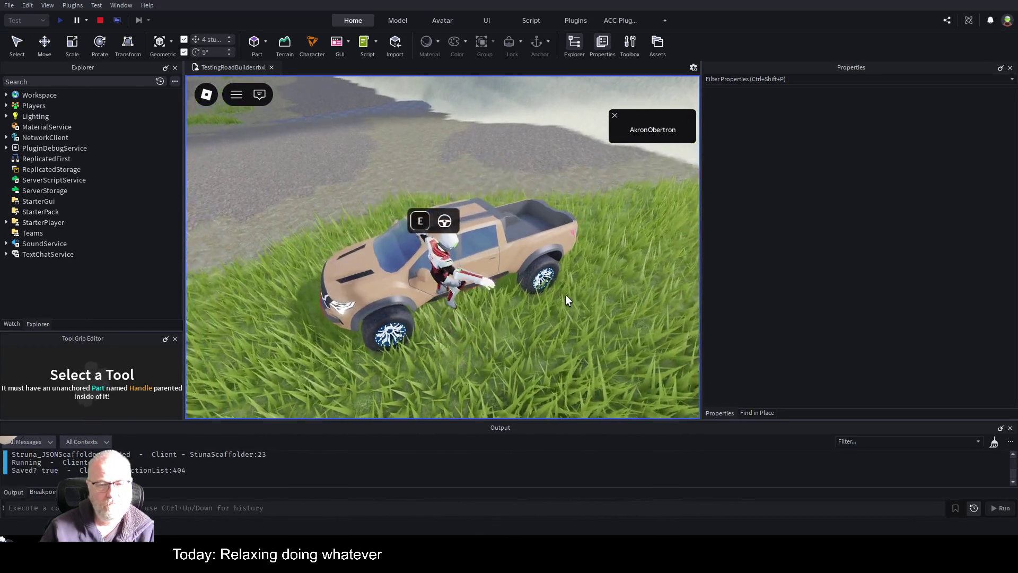
key("e")
Drive the truck down the gravel road into the rock tunnel, then stop the test.
key("w")
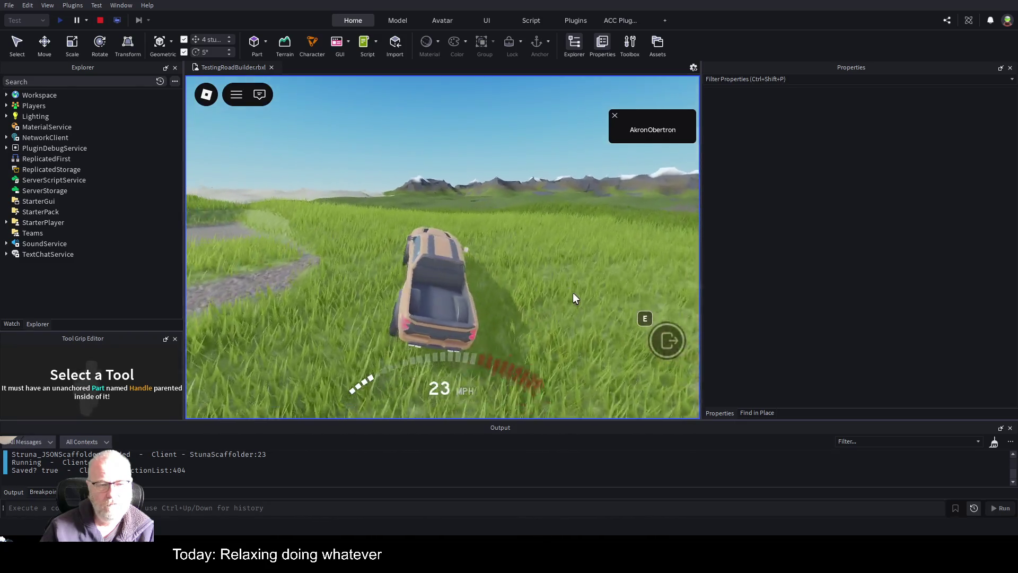
key("a")
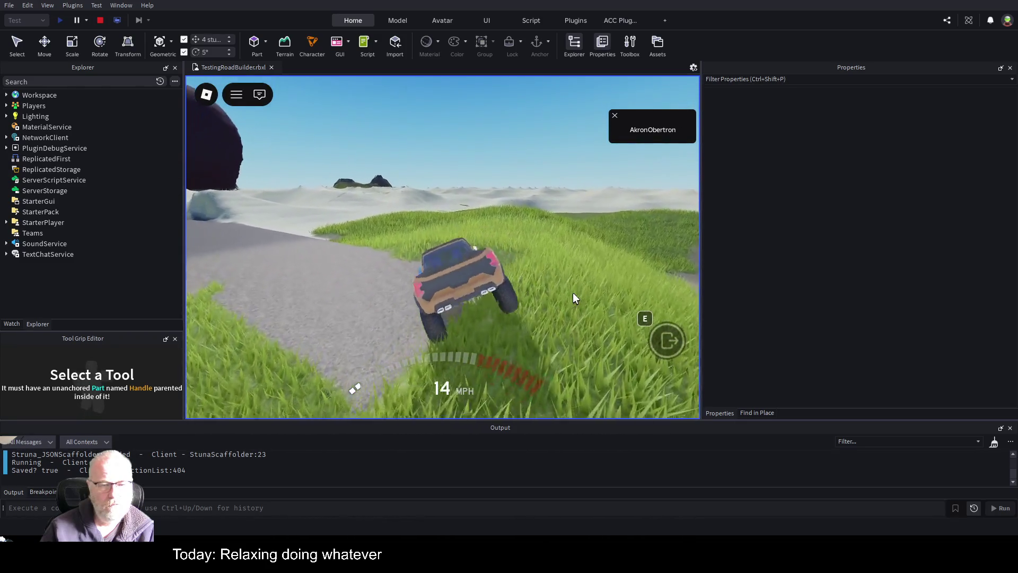
key("w")
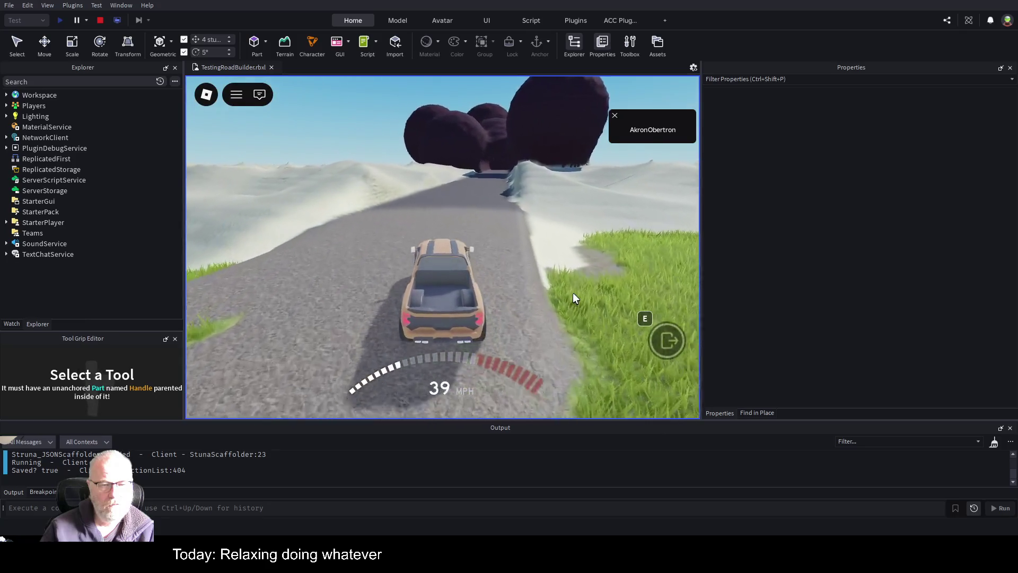
key("w")
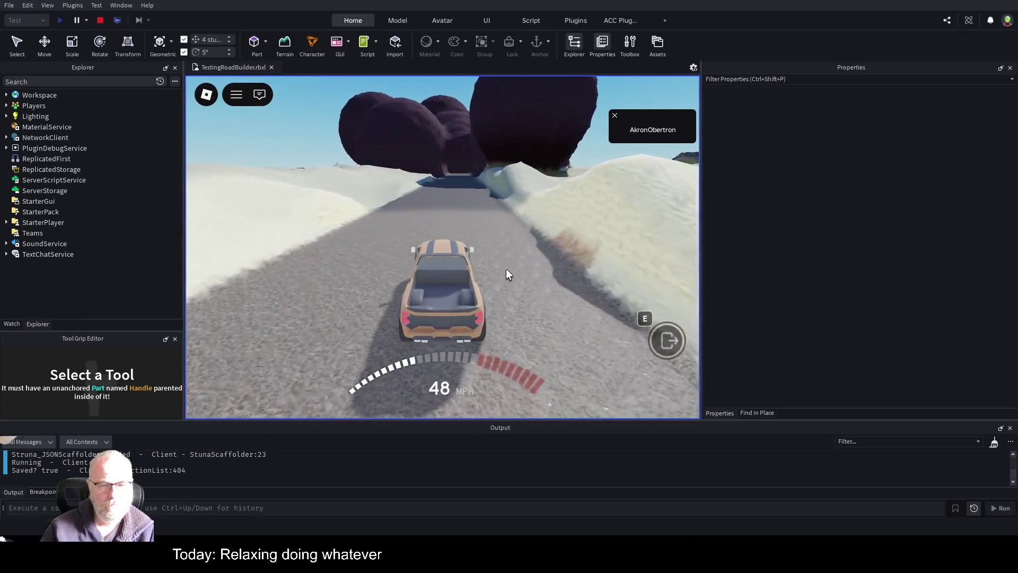
key("w")
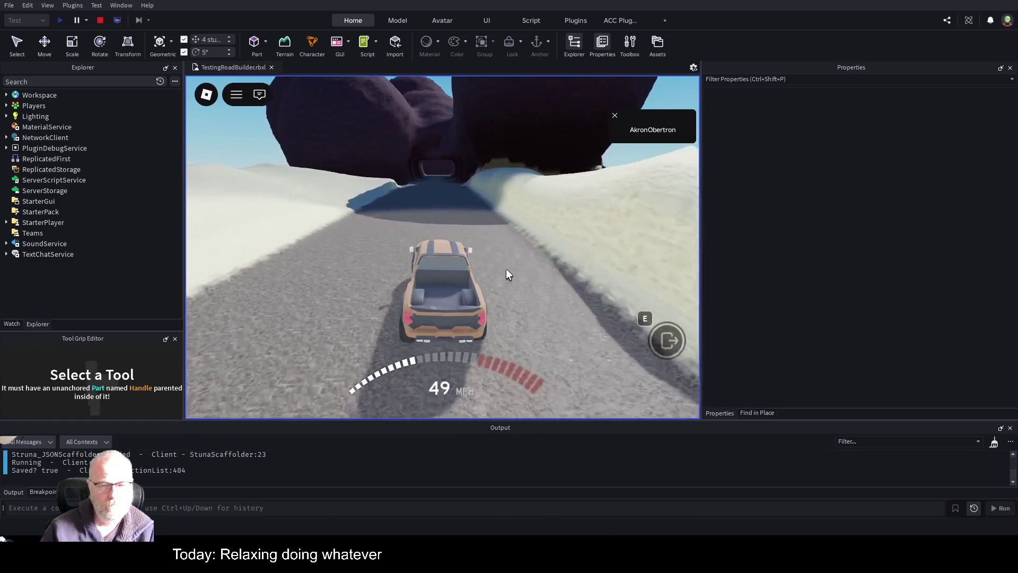
key("w")
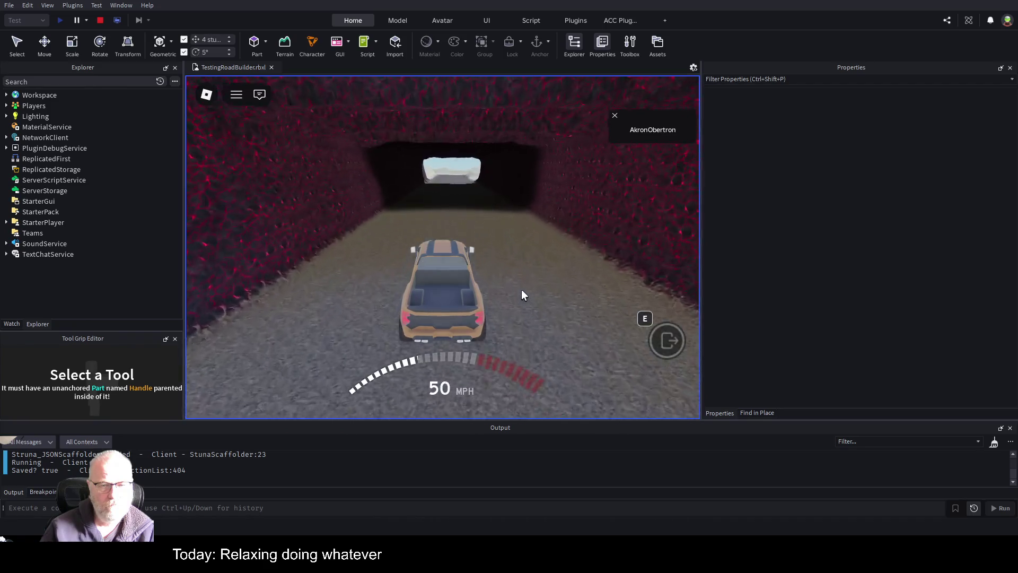
key("s")
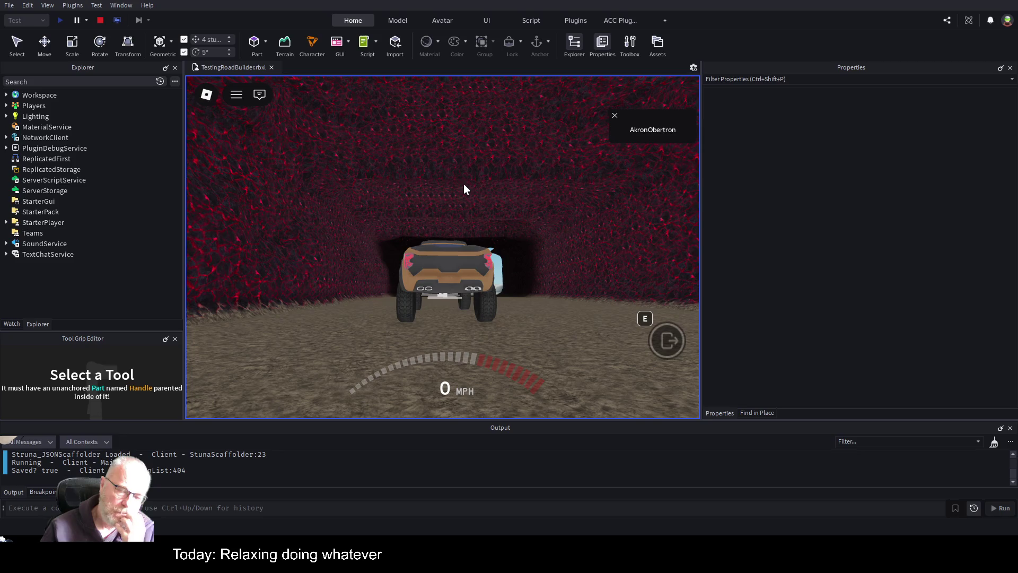
left_click(97, 21)
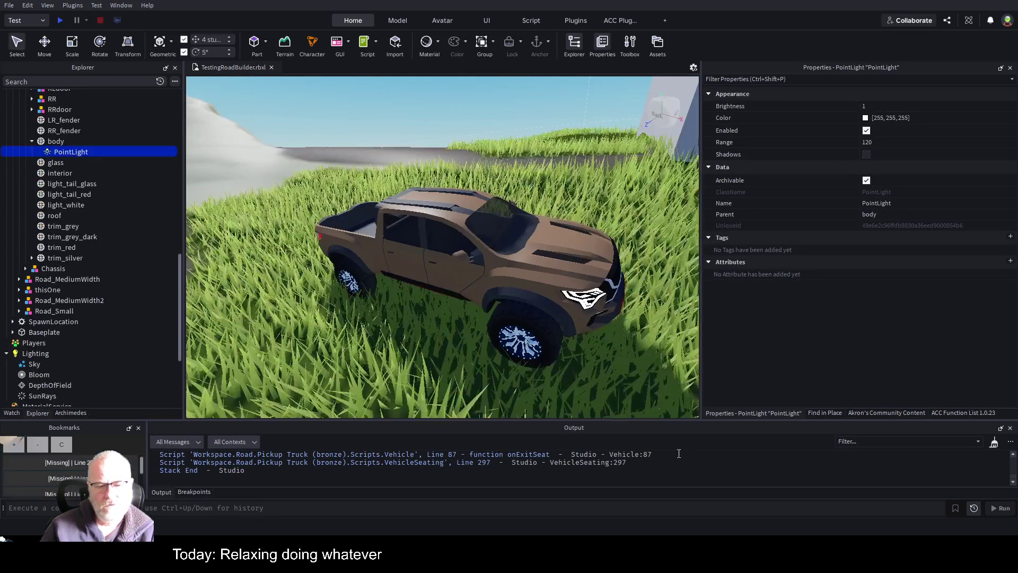
Select the arrayed road Model, ungroup it and delete the 40 thisOne copies.
mouse_move(504, 265)
left_mouse_down()
mouse_move(512, 263)
mouse_move(485, 275)
mouse_move(523, 248)
left_mouse_up()
key("Left")
key("Left")
key("Left")
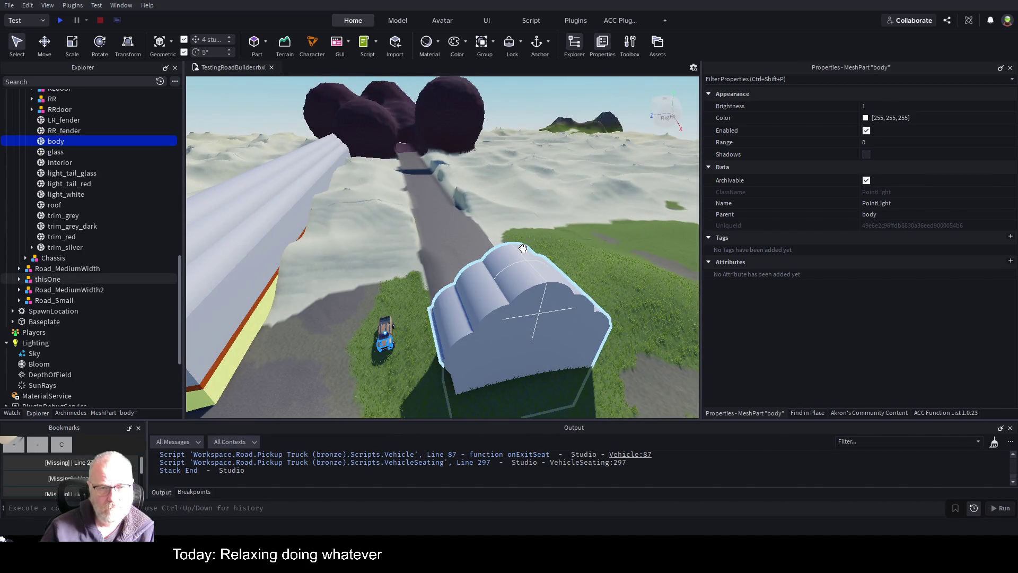
key("Down")
key("Down")
key("Down")
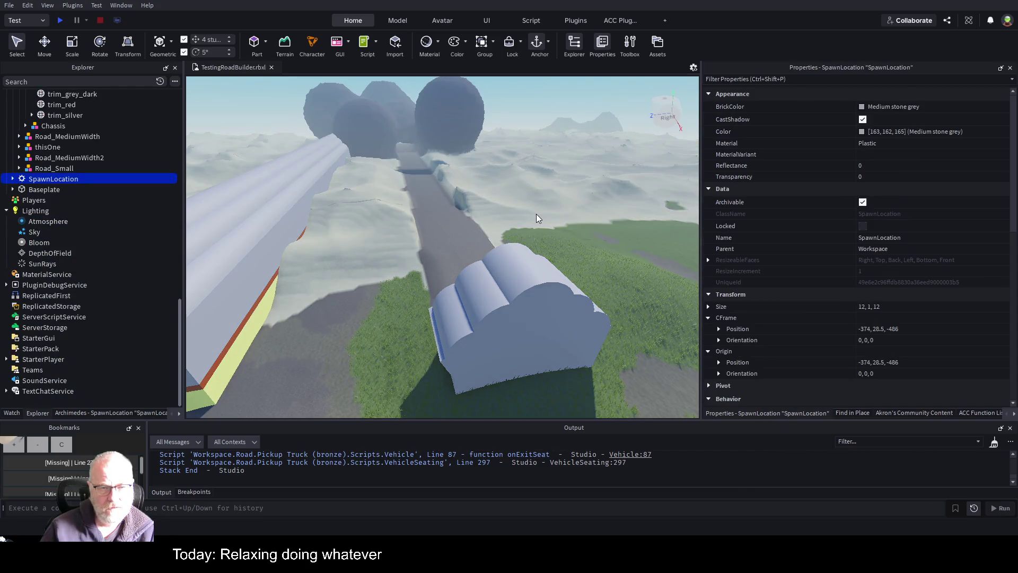
key("ctrl+z")
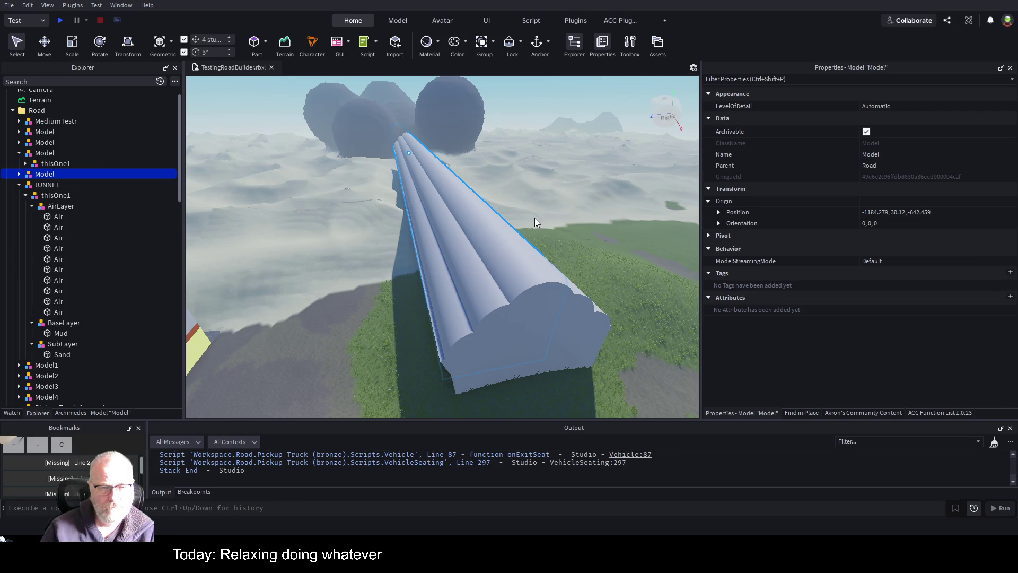
key("ctrl+u")
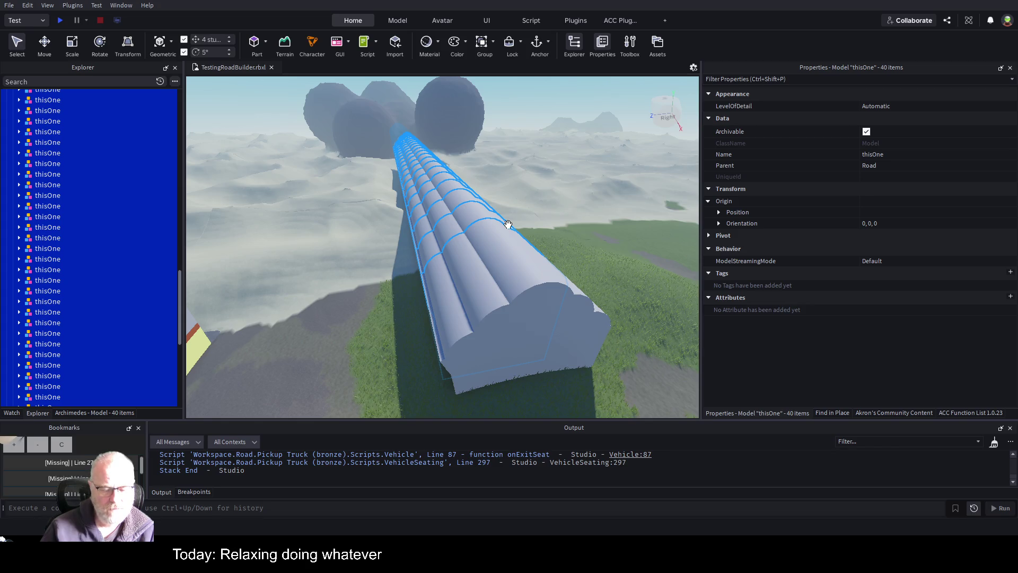
key("Delete")
scroll(511, 225, "up", 5)
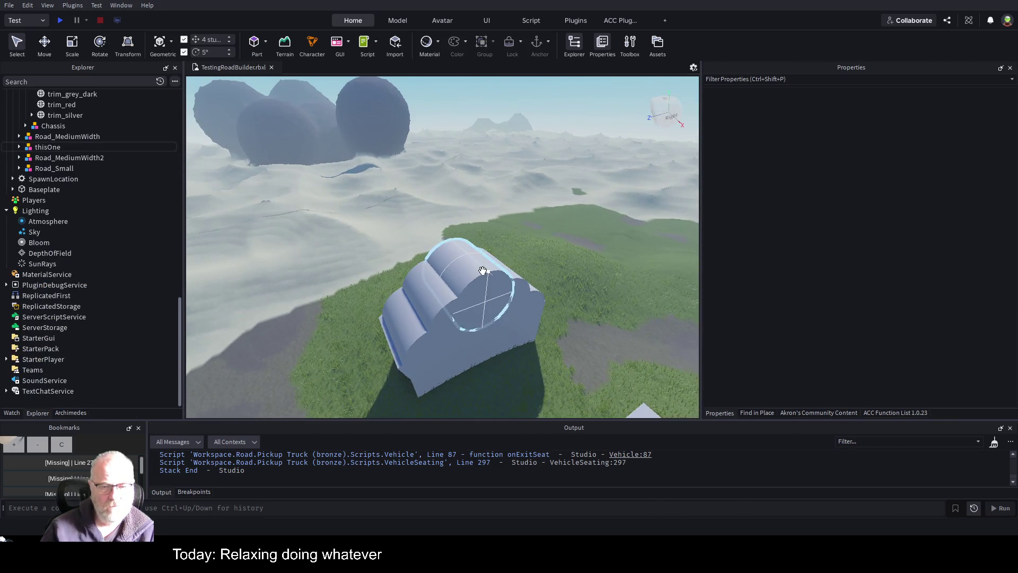
Change one Air part's Shape from Cylinder to Ball.
left_click(483, 270)
scroll(486, 269, "up", 3)
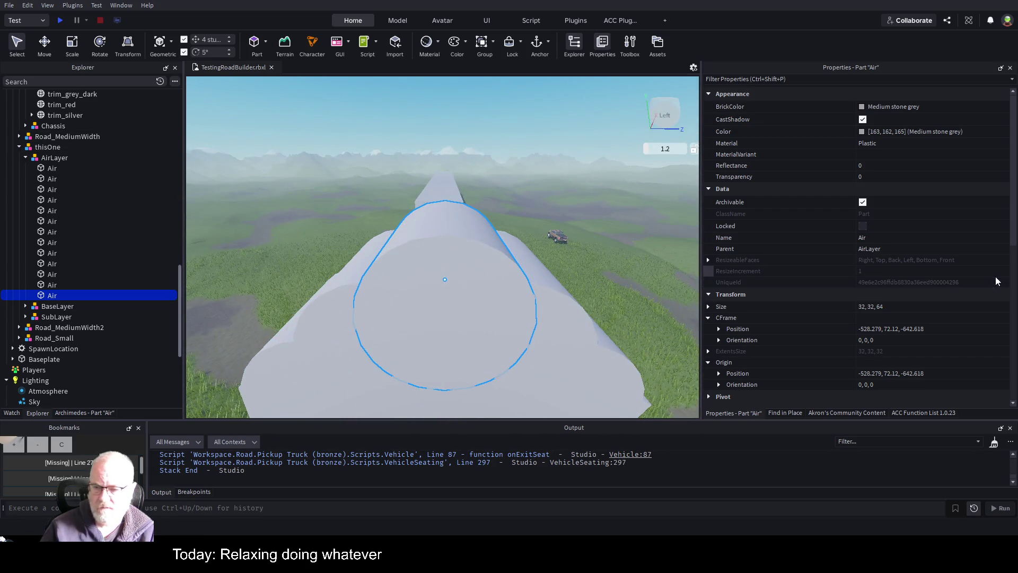
scroll(978, 301, "down", 5)
scroll(935, 346, "down", 2)
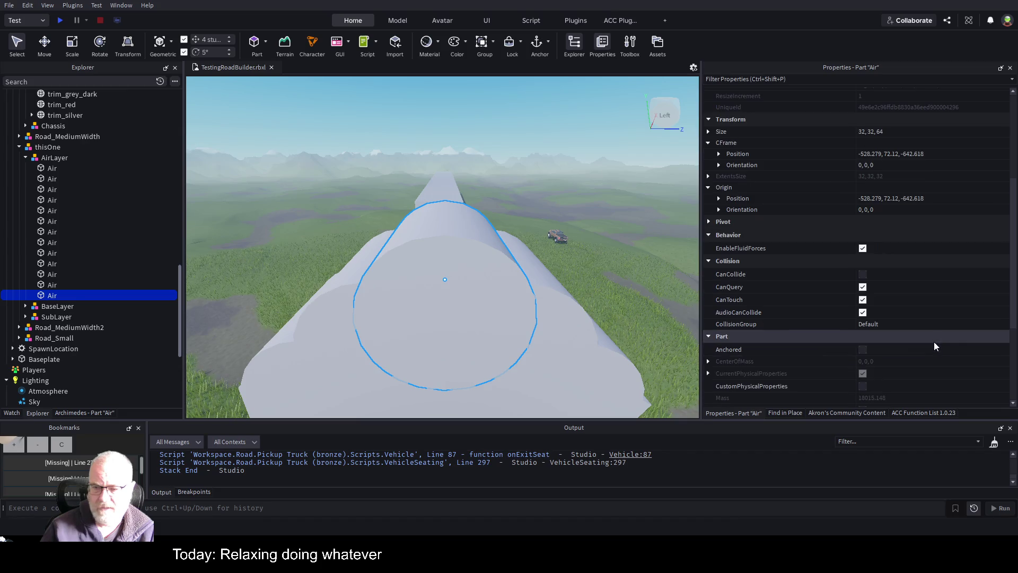
scroll(934, 341, "down", 4)
left_click(944, 297)
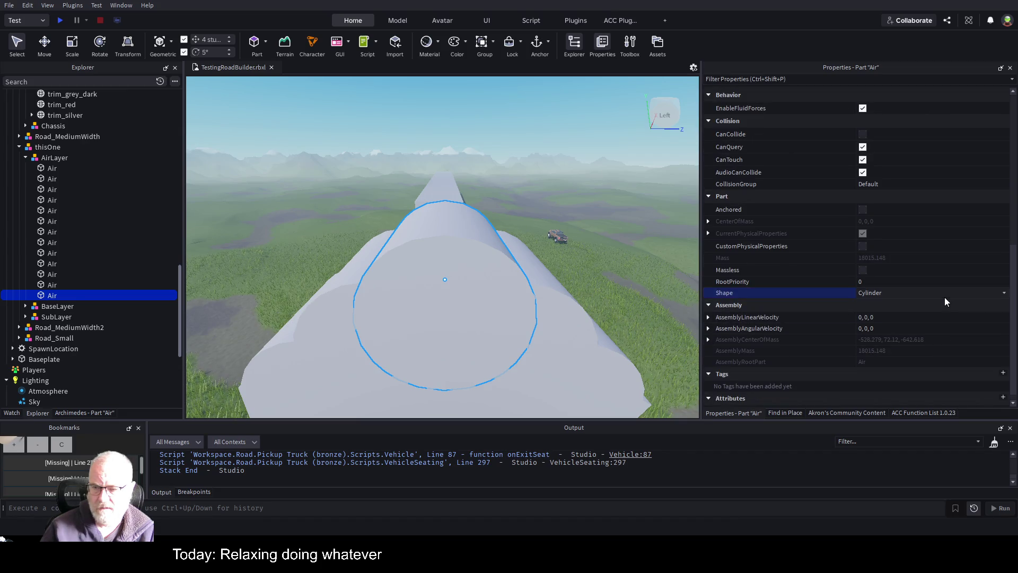
left_click(905, 304)
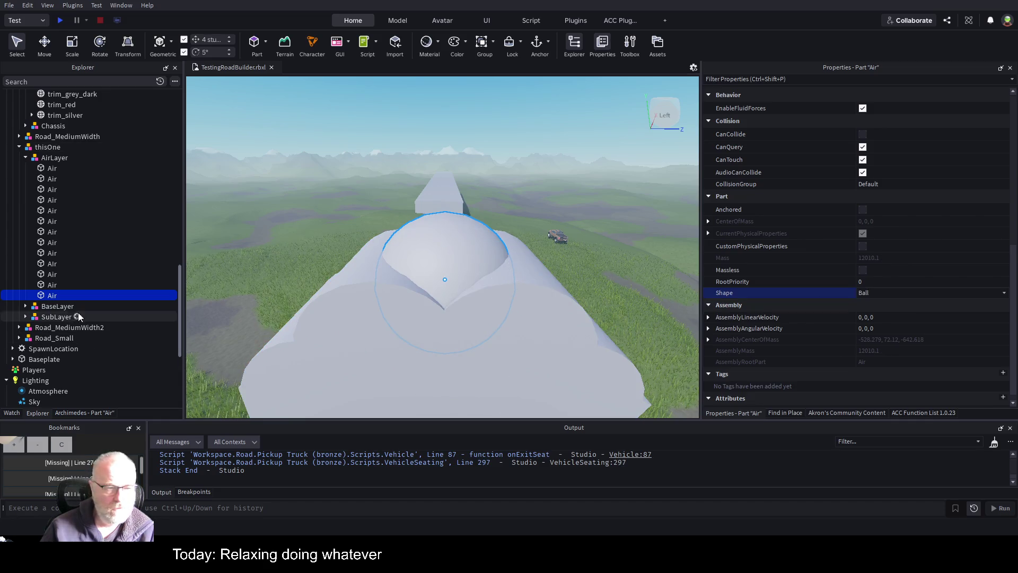
left_click_drag(439, 266, 437, 312)
Delete several other Air parts, including the large one, from the road segment.
left_click(404, 304)
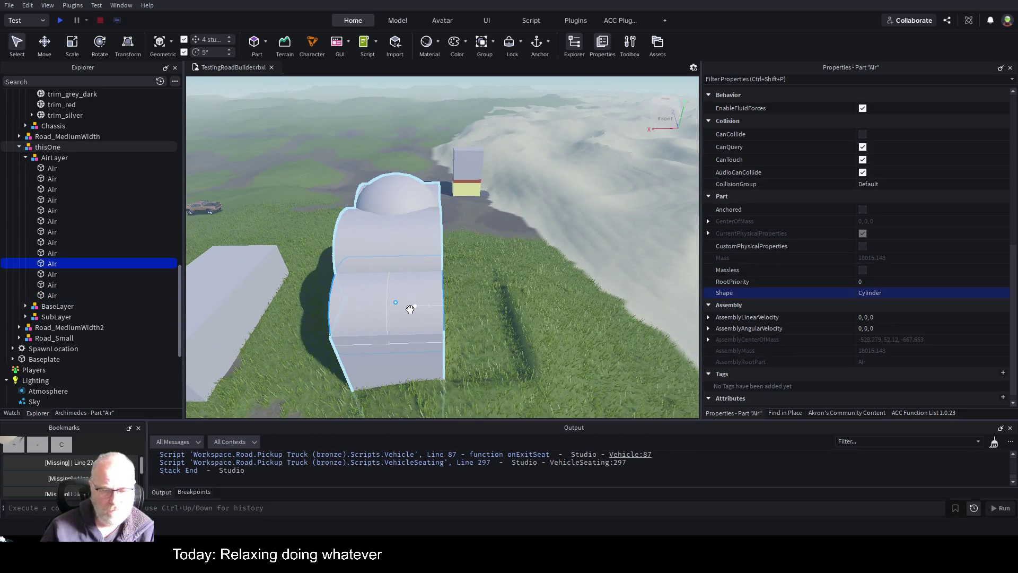
left_click(410, 310)
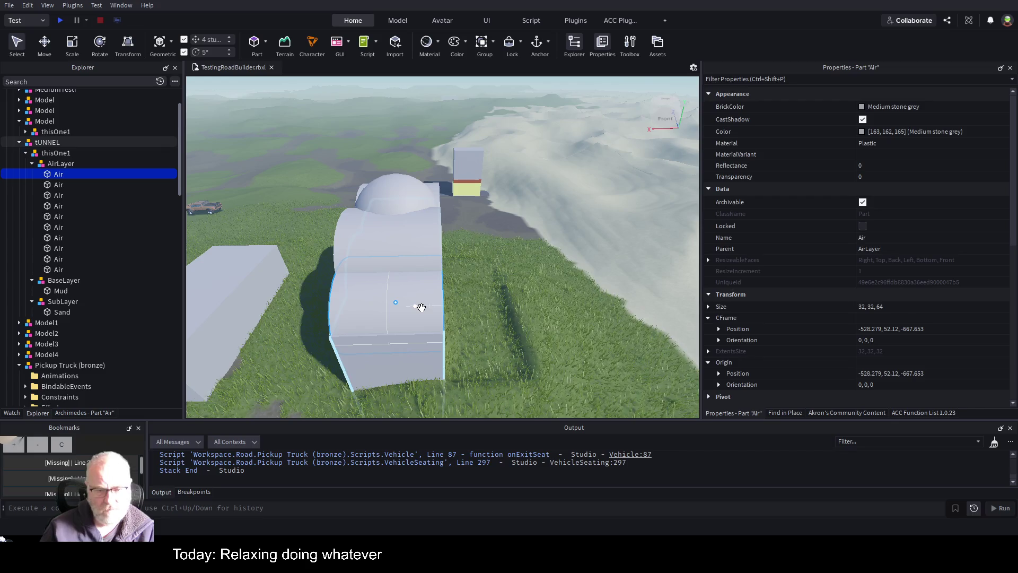
key("Delete")
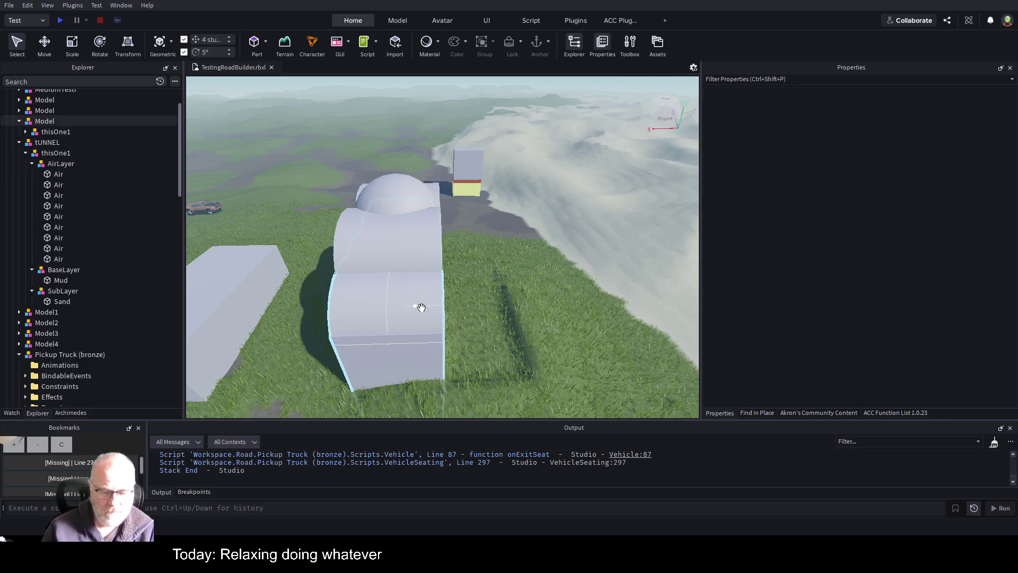
scroll(489, 304, "up", 5)
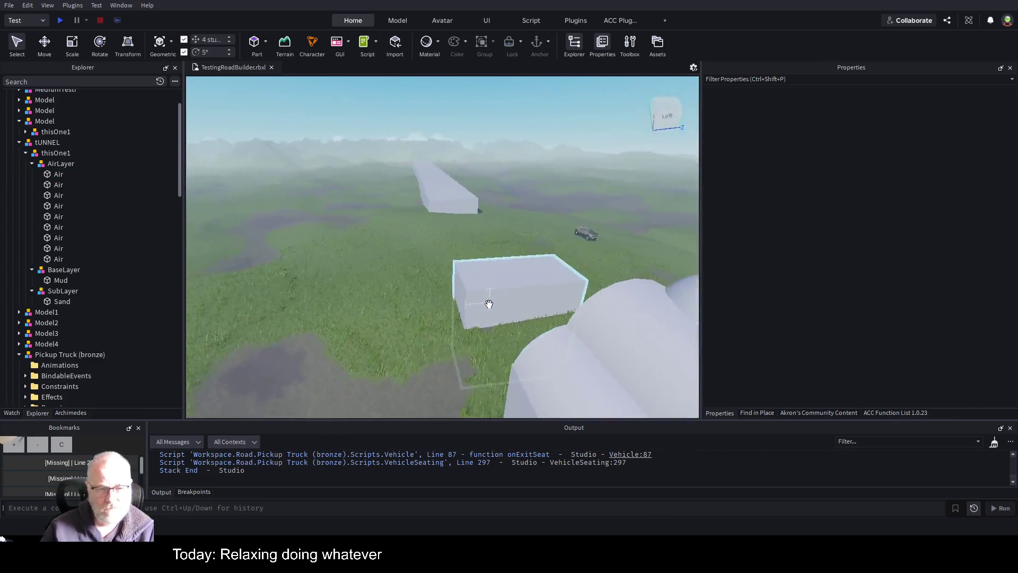
scroll(489, 305, "down", 5)
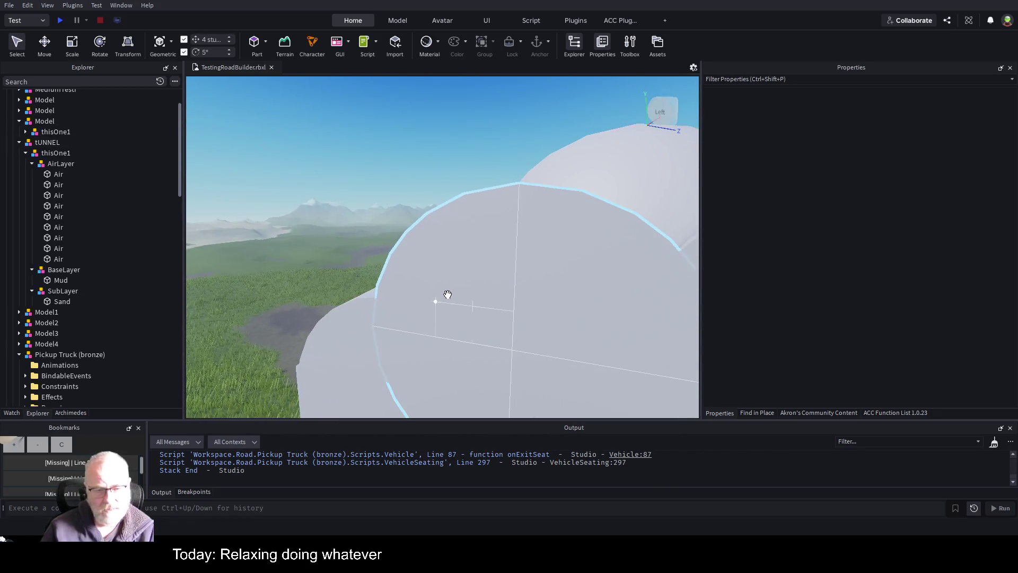
left_click(446, 288)
key("Delete")
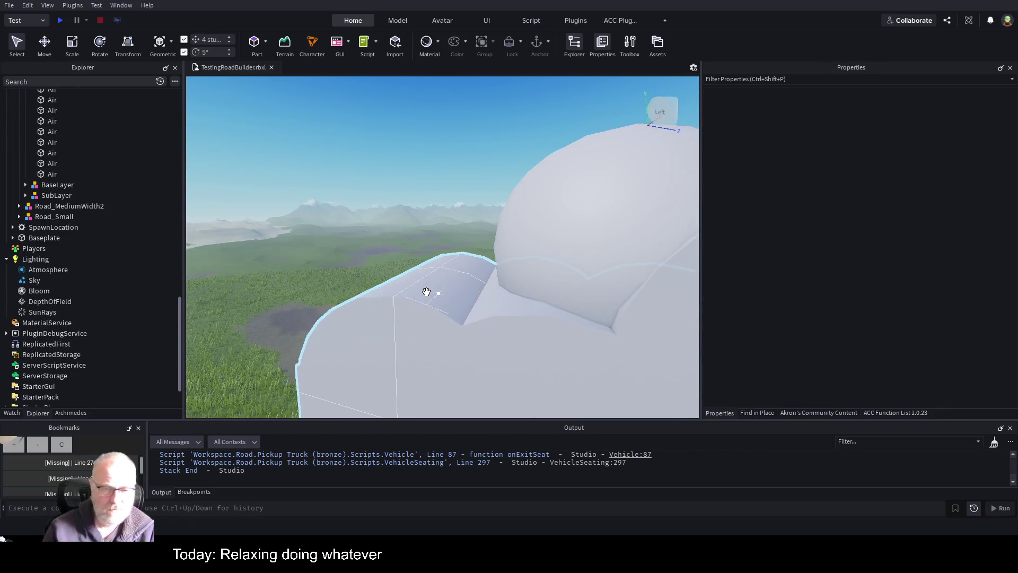
left_click(404, 321)
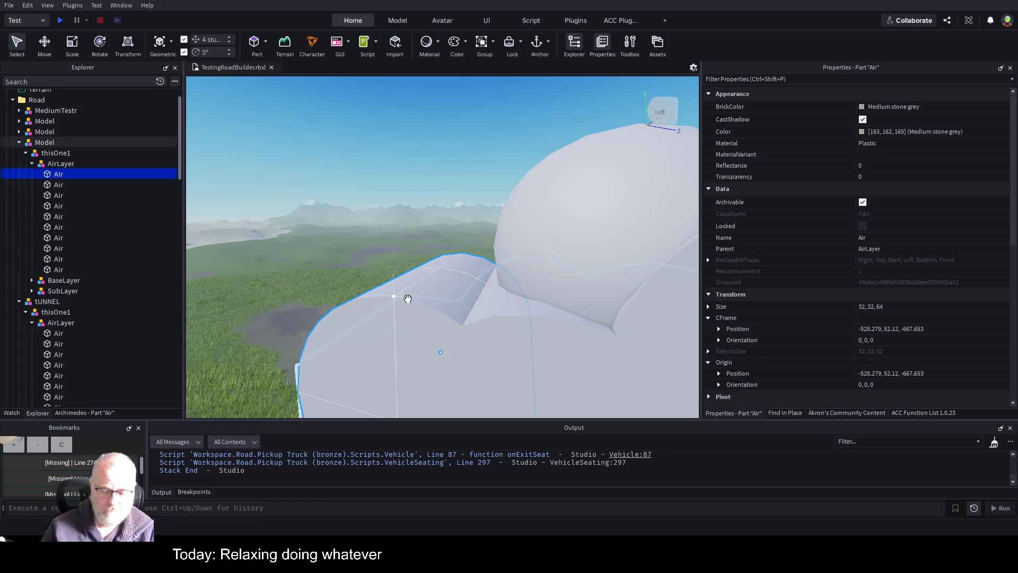
key("Delete")
left_click(476, 335)
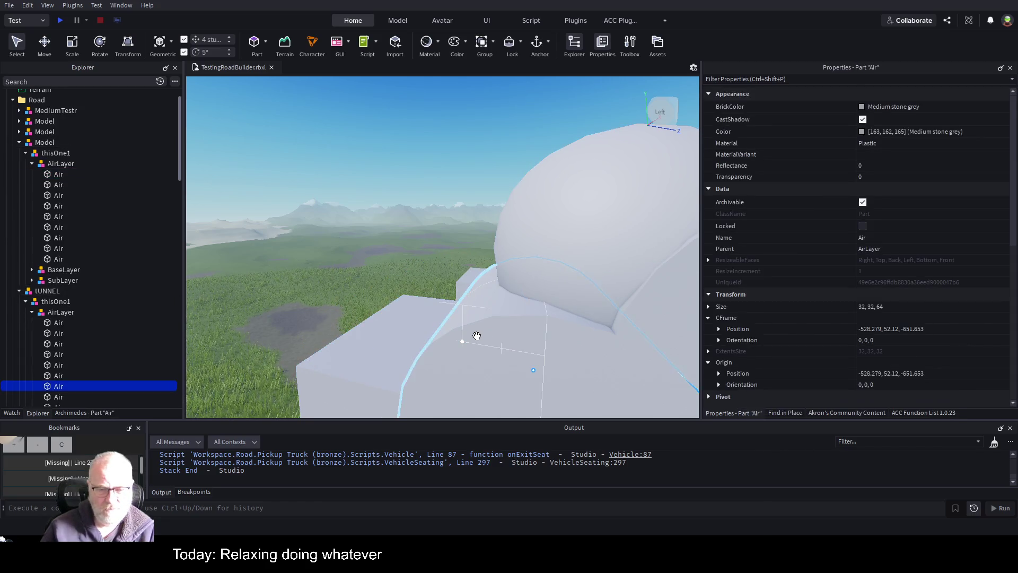
Delete more Air parts from the road piece and first AirLayer, undoing one wrong removal.
key("Delete")
left_click(477, 336)
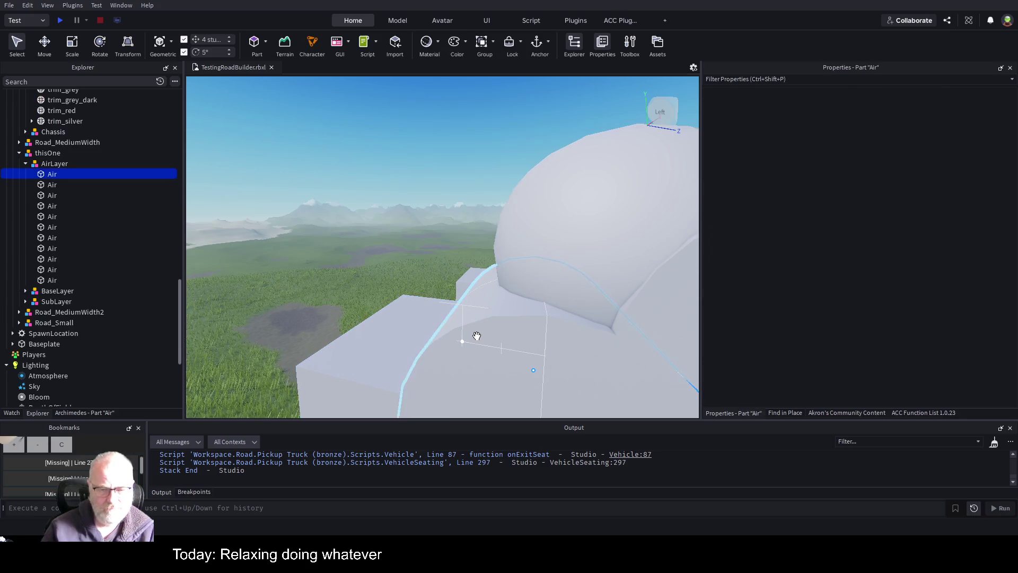
key("Delete")
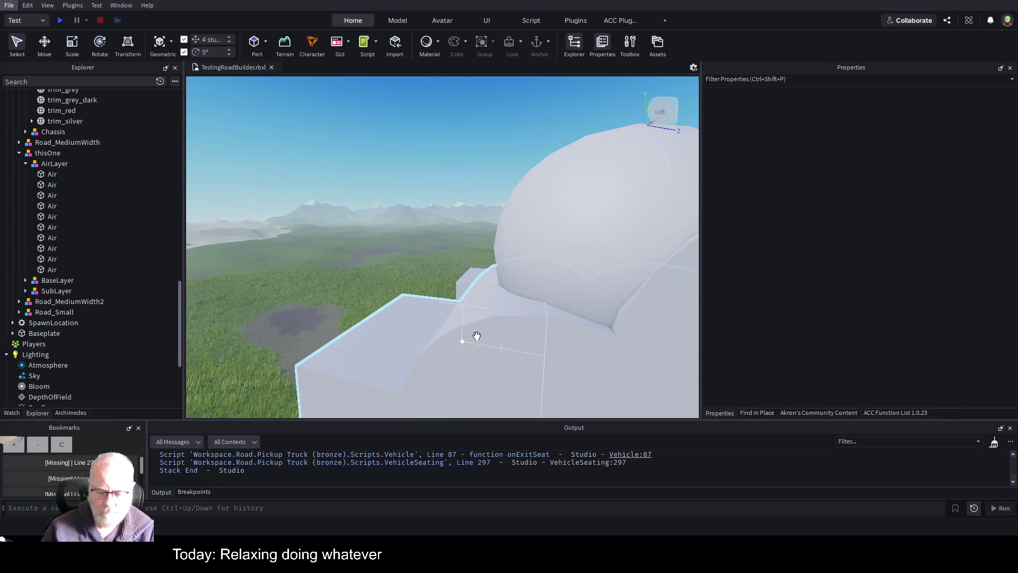
left_click(490, 338)
key("Delete")
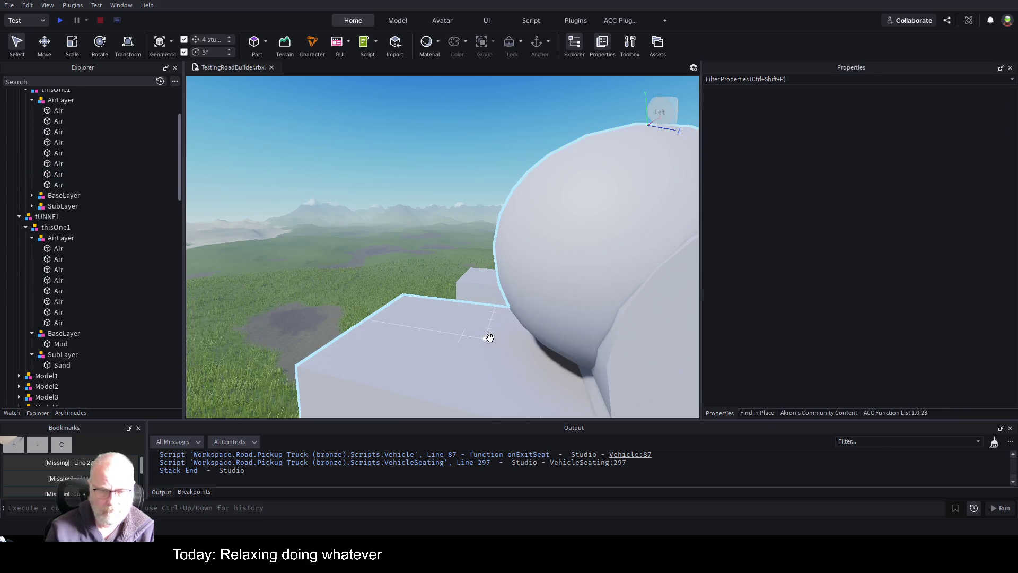
left_click(519, 326)
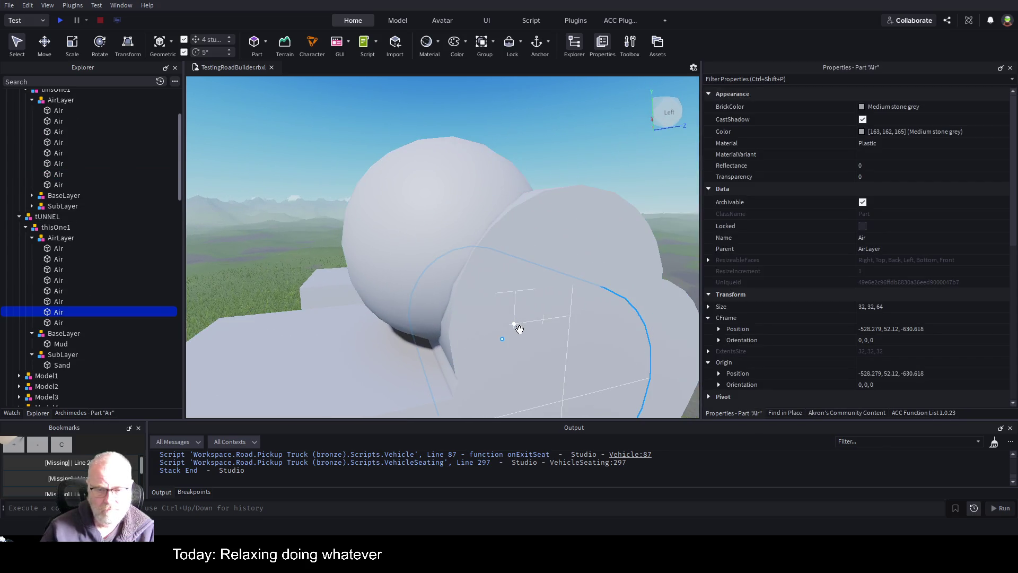
key("Delete")
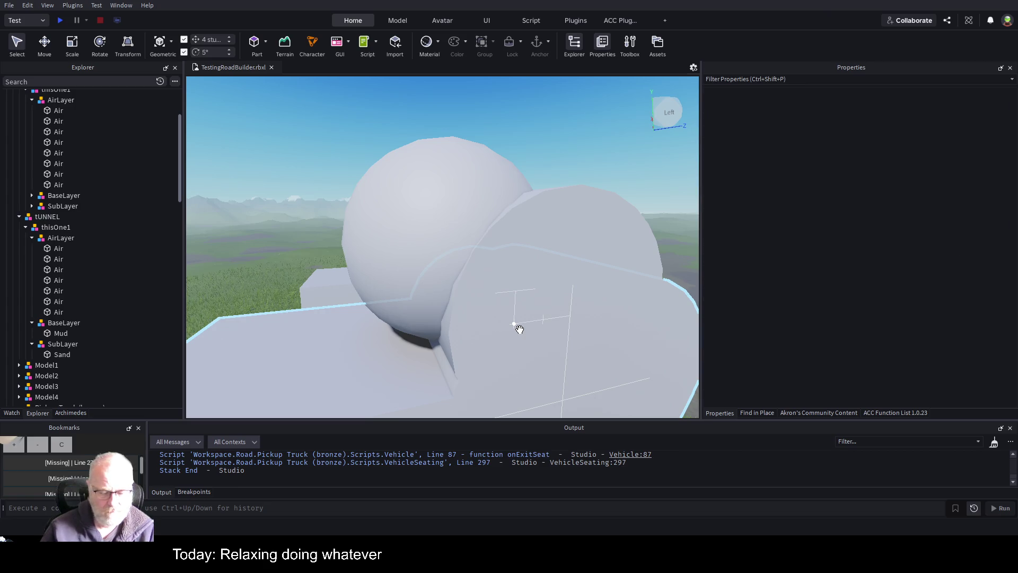
key("ctrl+z")
key("Delete")
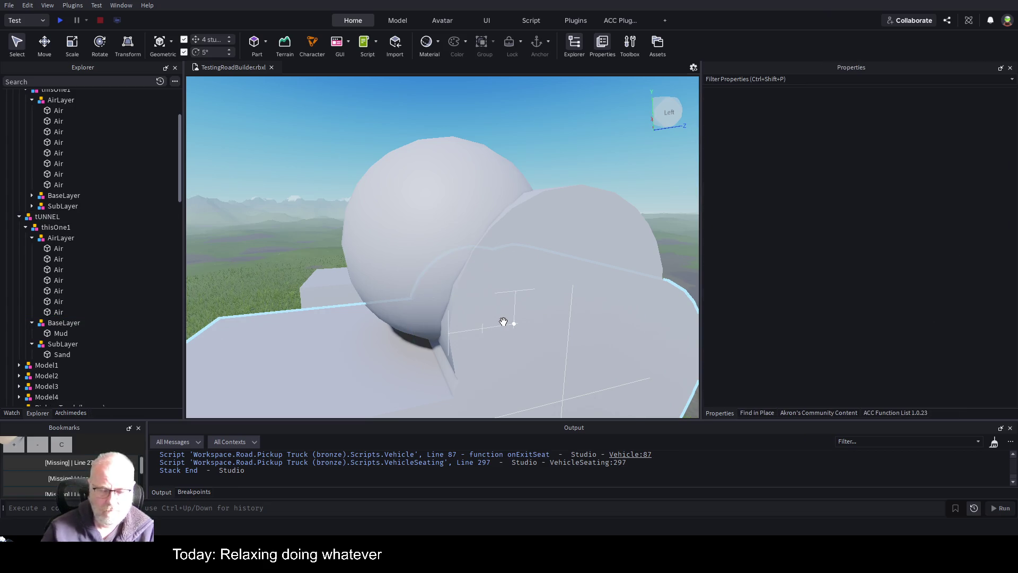
key("ctrl+z")
key("Delete")
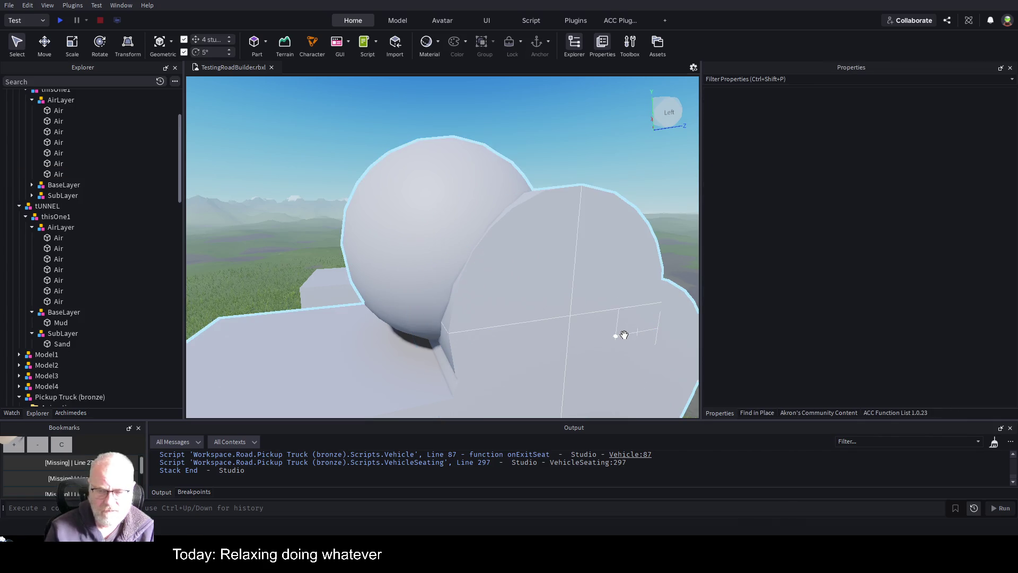
Delete the tUNNEL piece's Air part and the remaining curved Air parts.
left_click(661, 372)
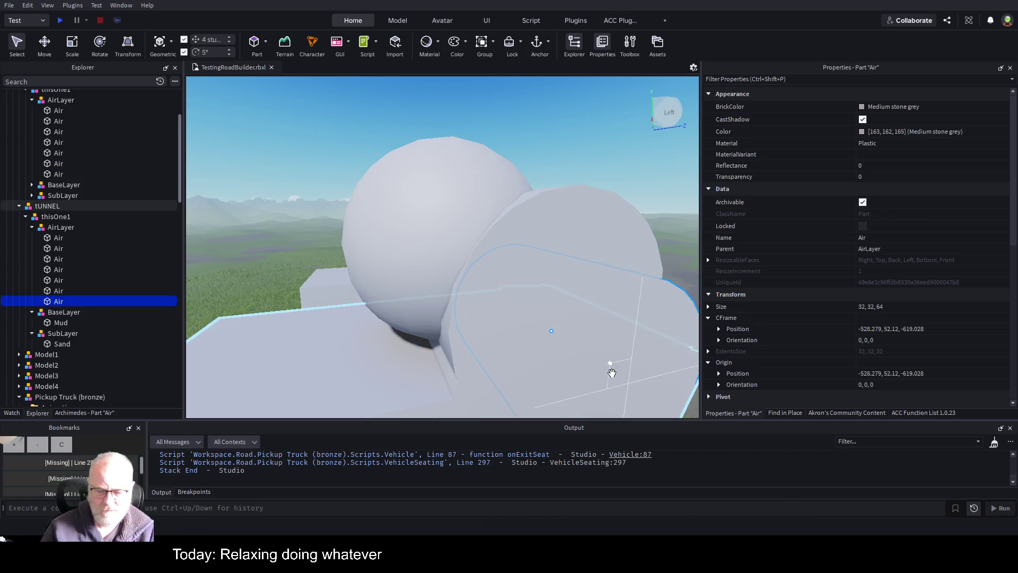
key("Delete")
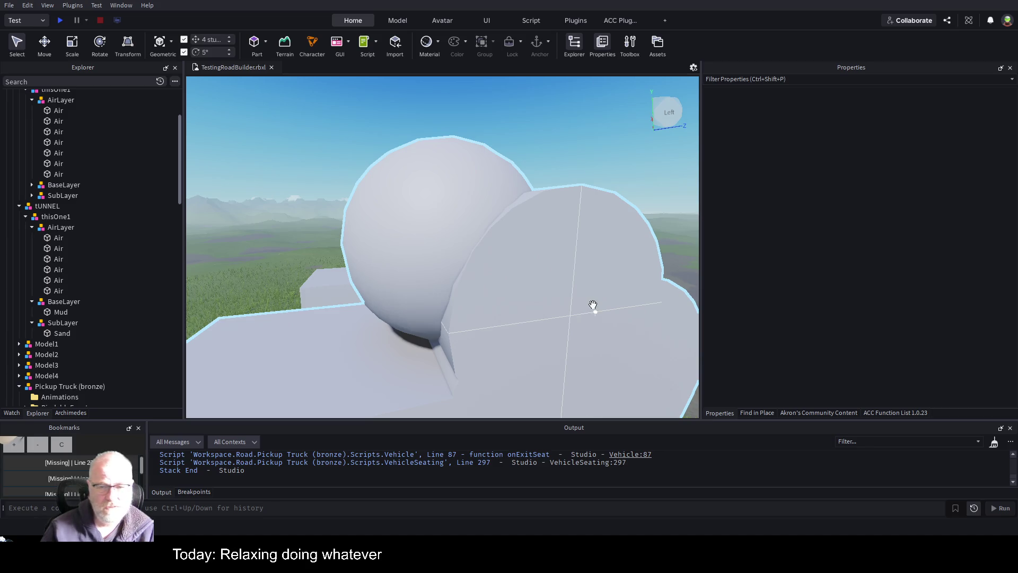
left_click(631, 332)
key("Delete")
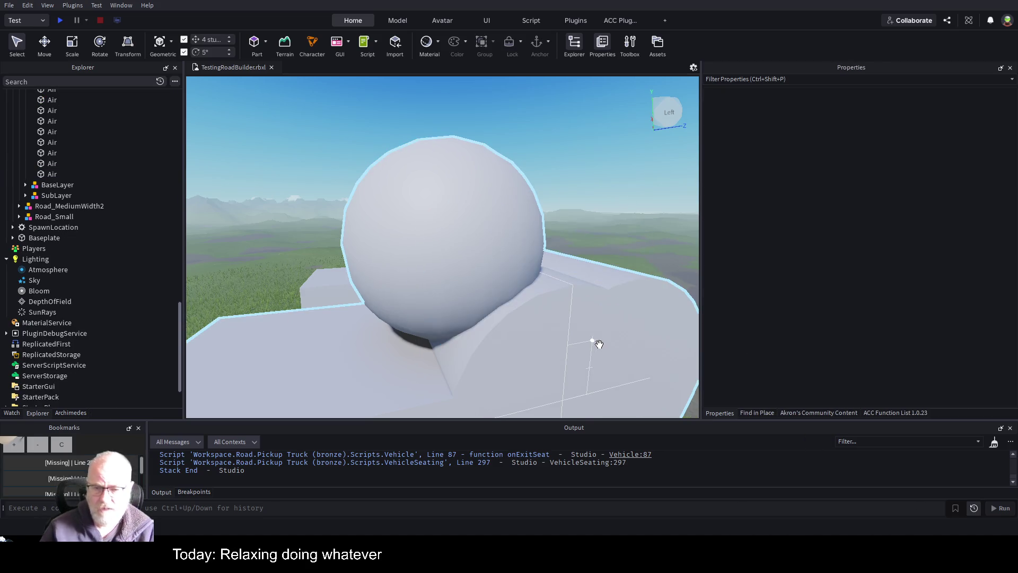
left_click(598, 344)
key("Delete")
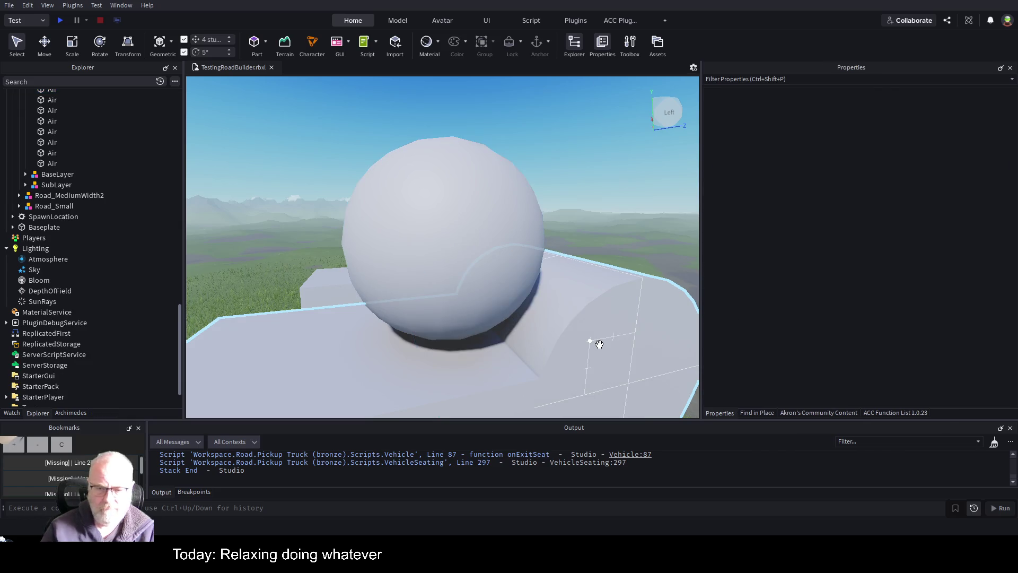
left_click(600, 344)
key("Delete")
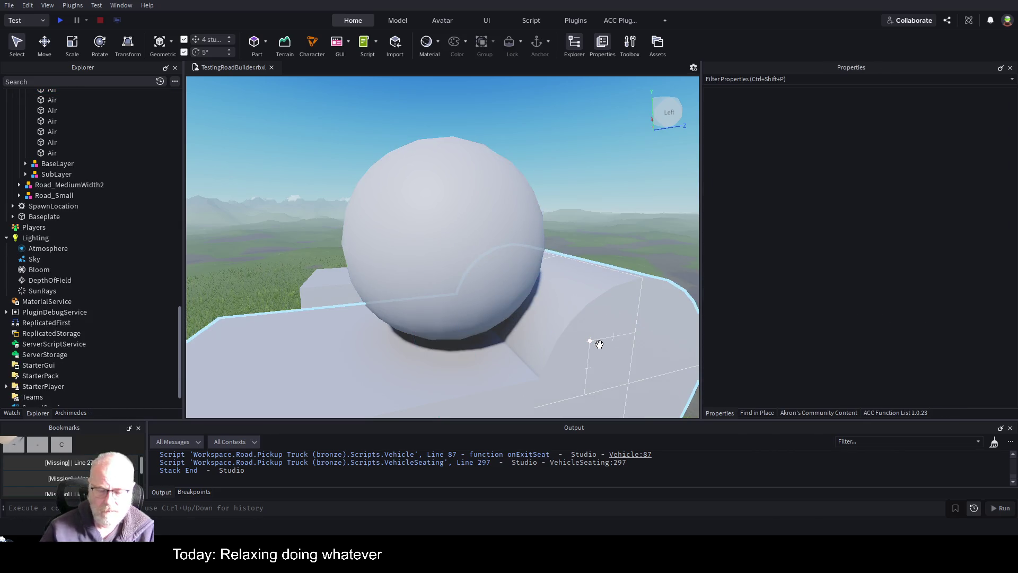
left_click(599, 344)
key("Delete")
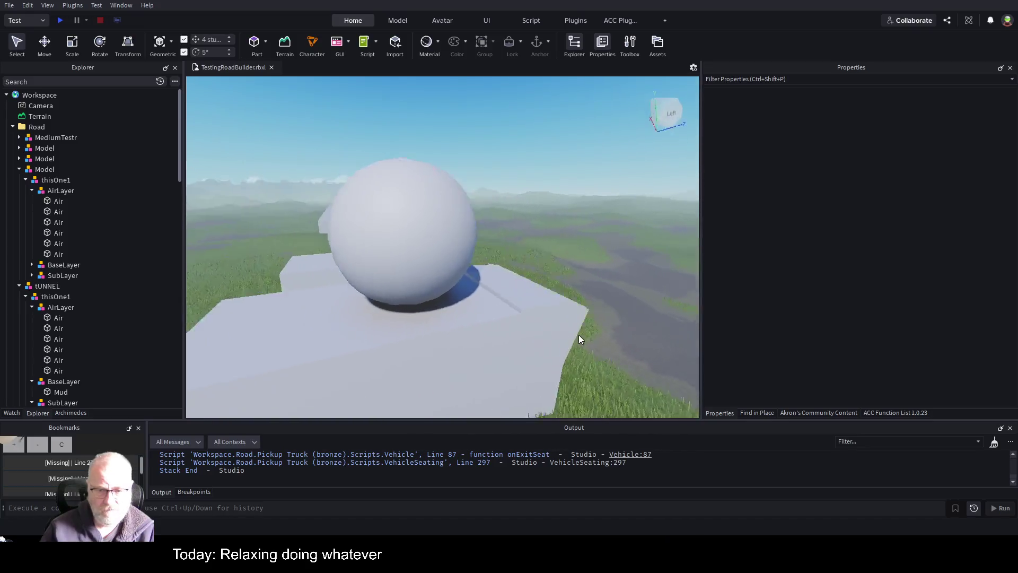
key("d")
key("d")
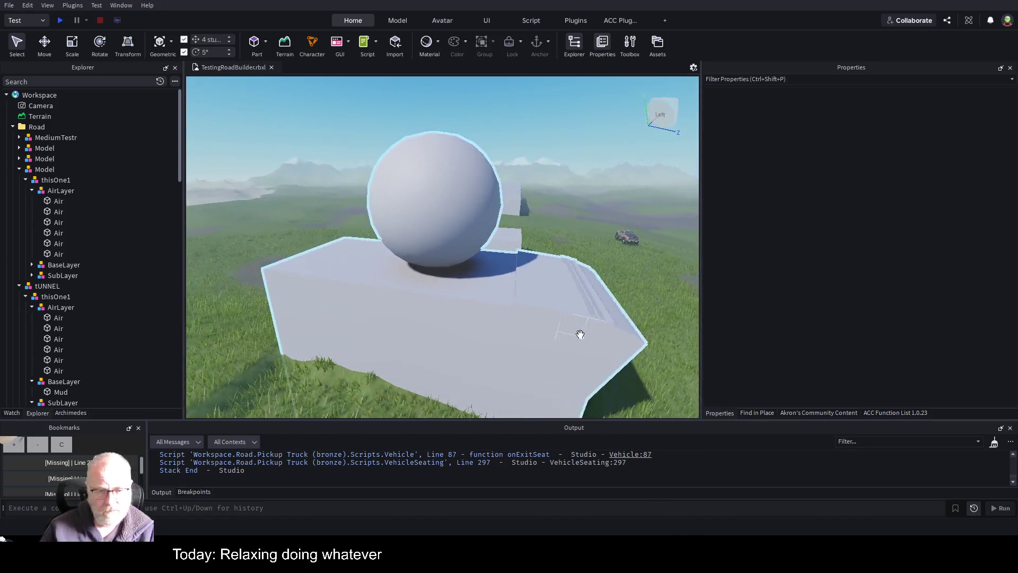
key("d")
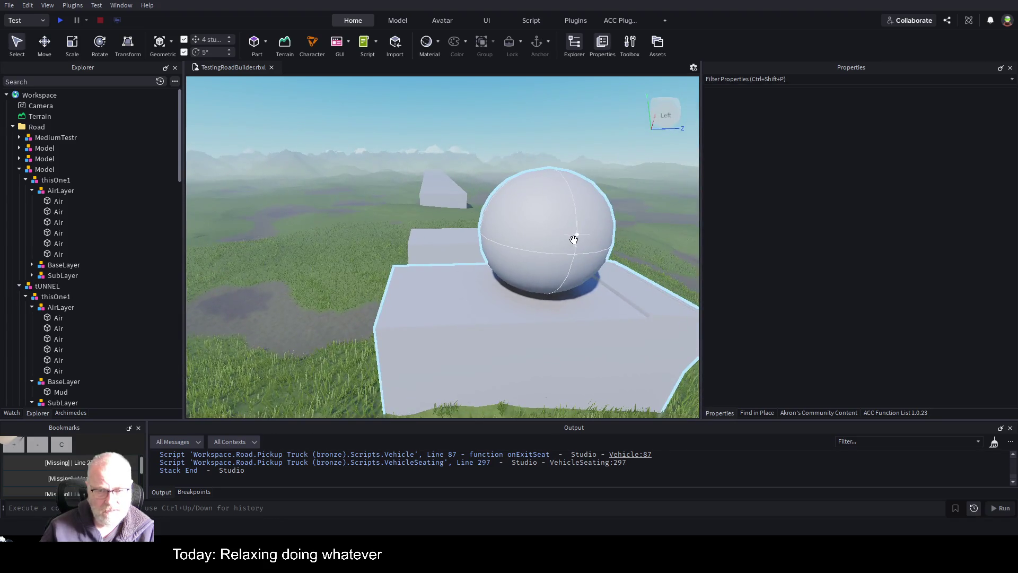
key("d")
key("a")
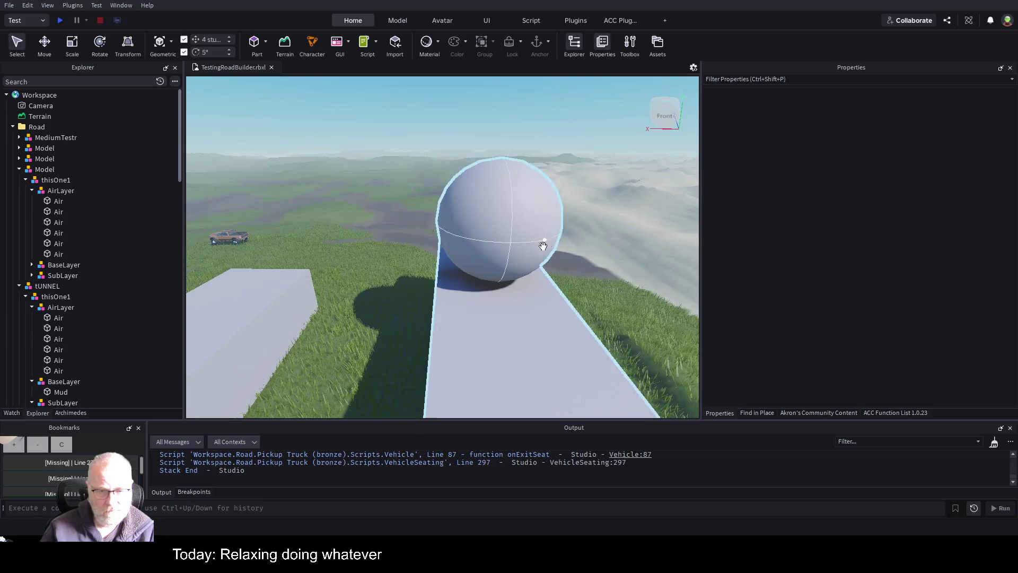
key("d")
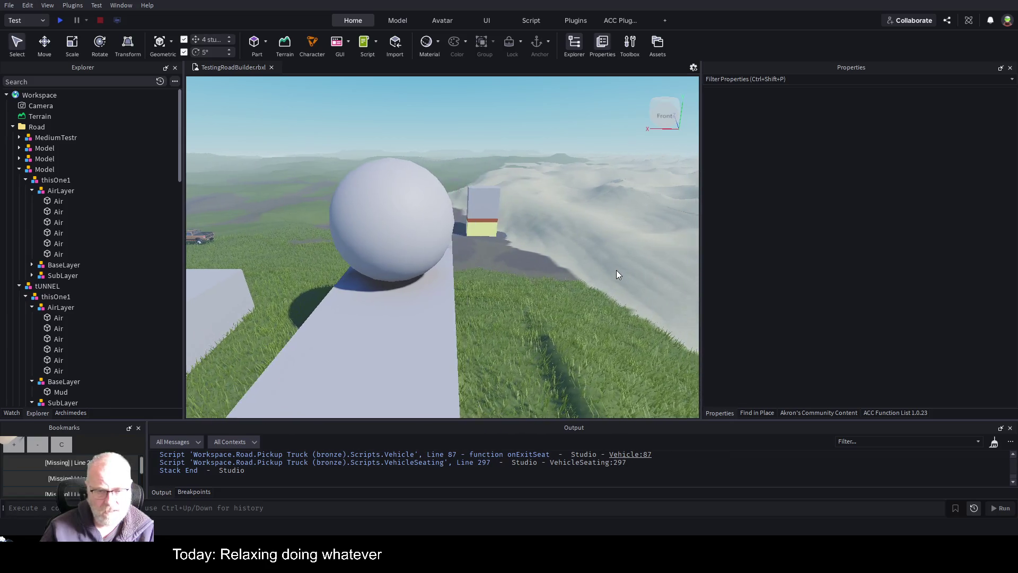
key("w")
key("s")
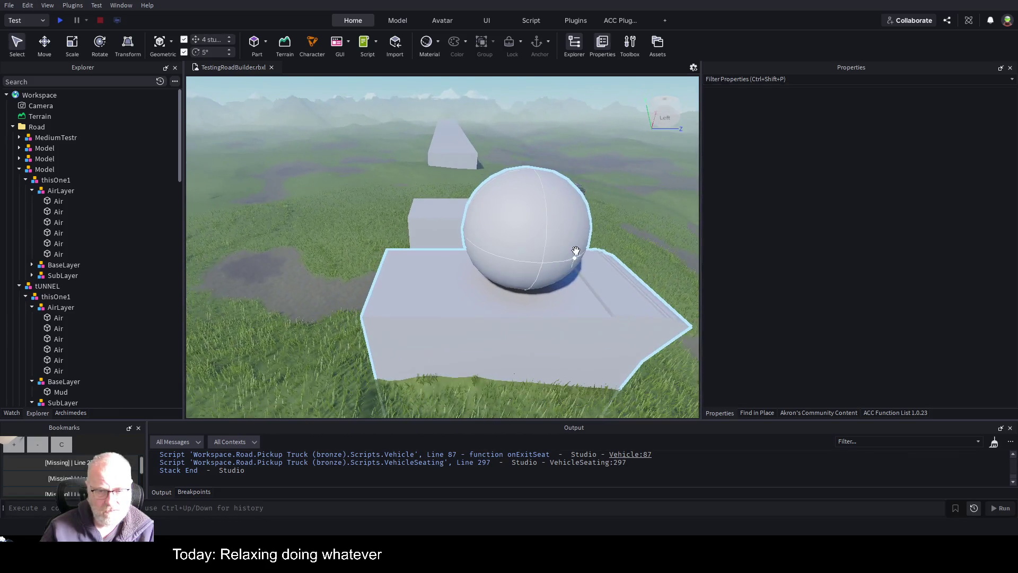
left_click(545, 243)
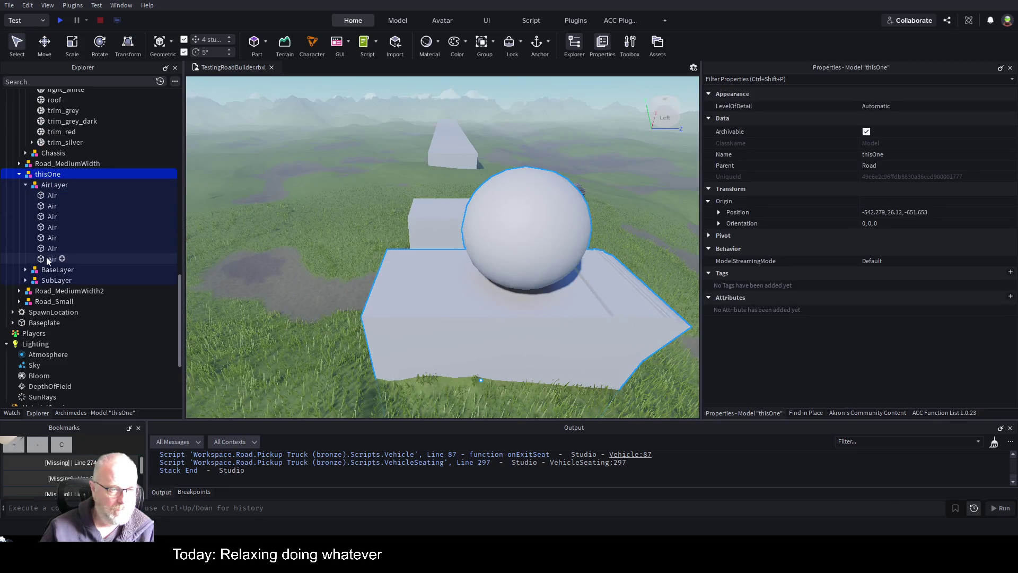
Duplicate the Air sphere as Air1, shifted 12 studs along the road, and as Air2, lowered about 16 studs.
left_click(64, 259)
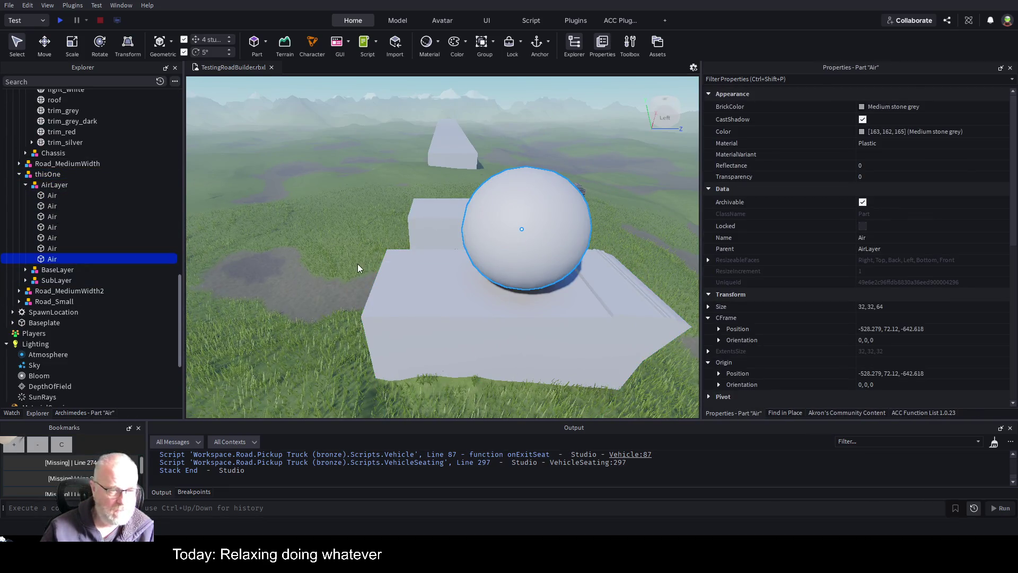
key("ctrl+d")
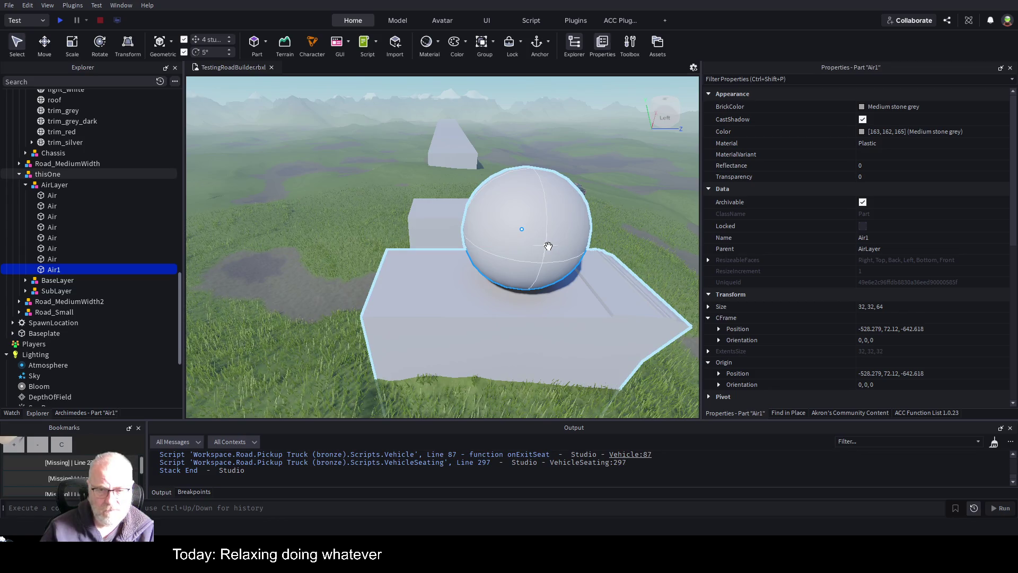
key("ctrl+2")
left_click_drag(581, 235, 497, 232)
key("ctrl+d")
mouse_move(427, 164)
left_mouse_down()
mouse_move(439, 236)
mouse_move(434, 214)
left_mouse_up()
Lower Air1 by 4 studs and duplicate it as Air3, 32 studs further along the road.
scroll(488, 254, "up", 5)
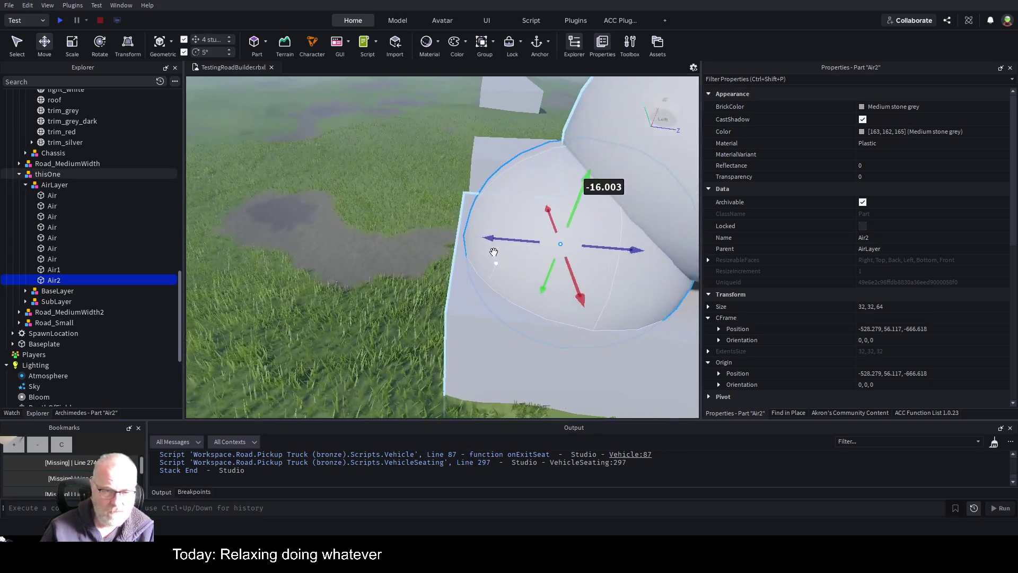
scroll(494, 251, "up", 3)
scroll(494, 251, "down", 3)
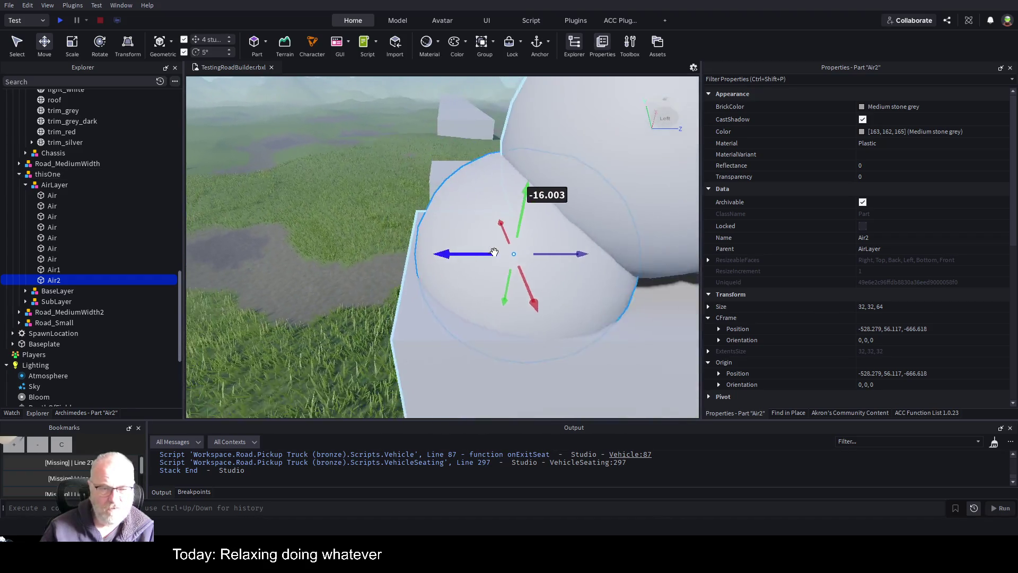
scroll(494, 251, "down", 3)
left_click(535, 183)
mouse_move(506, 124)
left_mouse_down()
mouse_move(501, 202)
mouse_move(518, 164)
left_mouse_up()
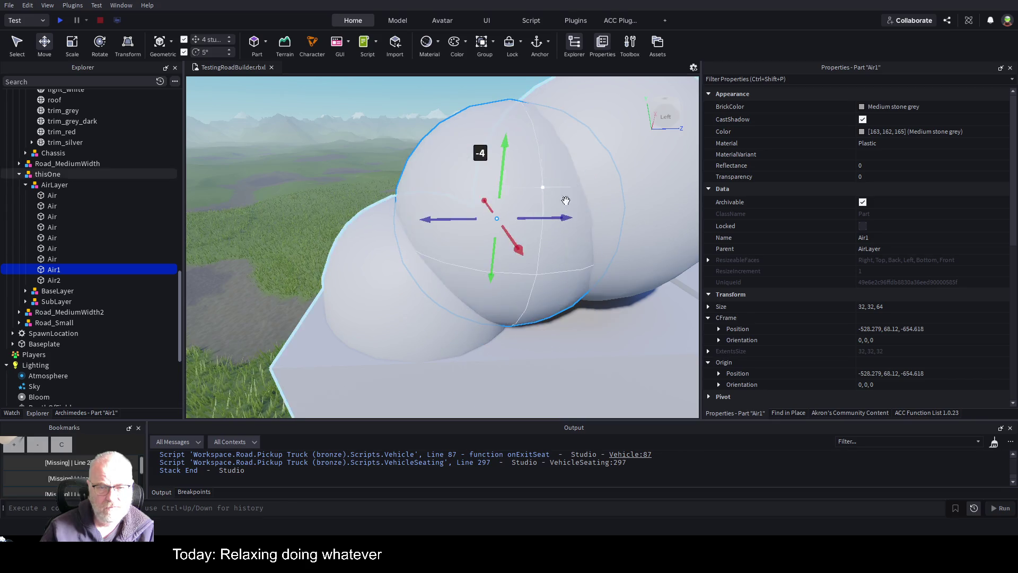
scroll(574, 206, "down", 3)
scroll(574, 207, "down", 2)
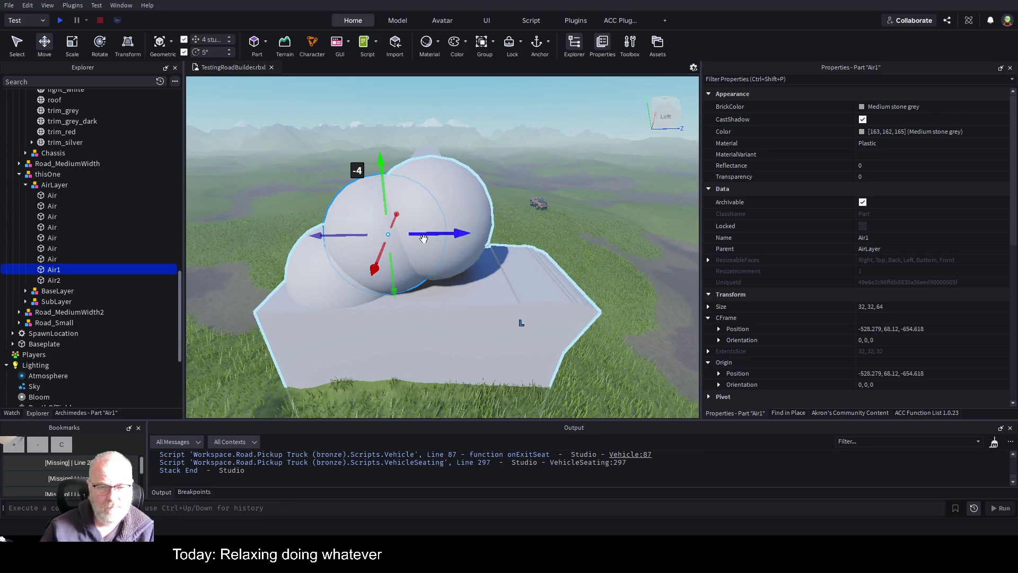
key("ctrl+d")
left_click_drag(460, 241, 571, 243)
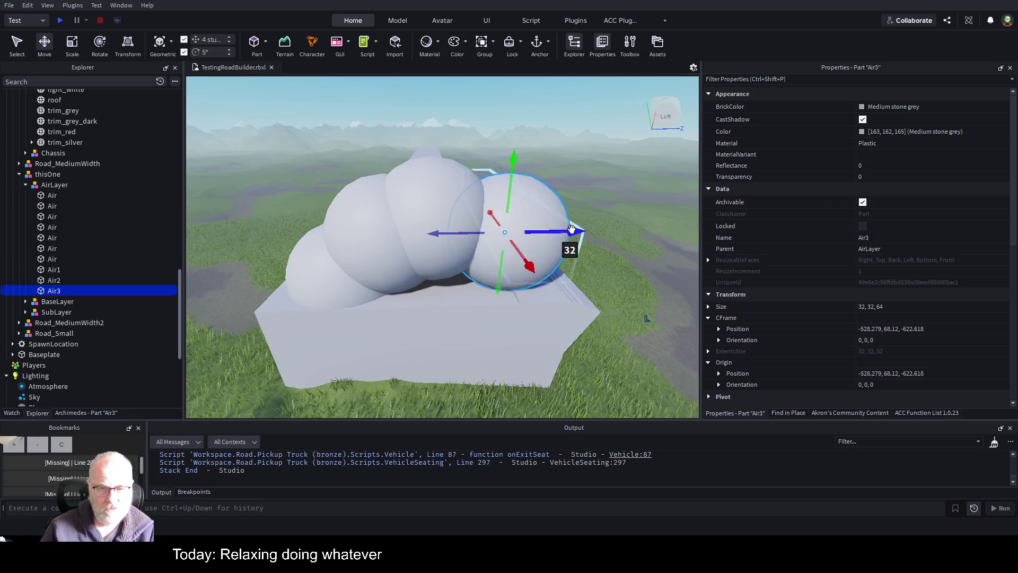
Duplicate Air2 as Air4, shifted about 49 studs along the road.
left_click(342, 279, "ctrl")
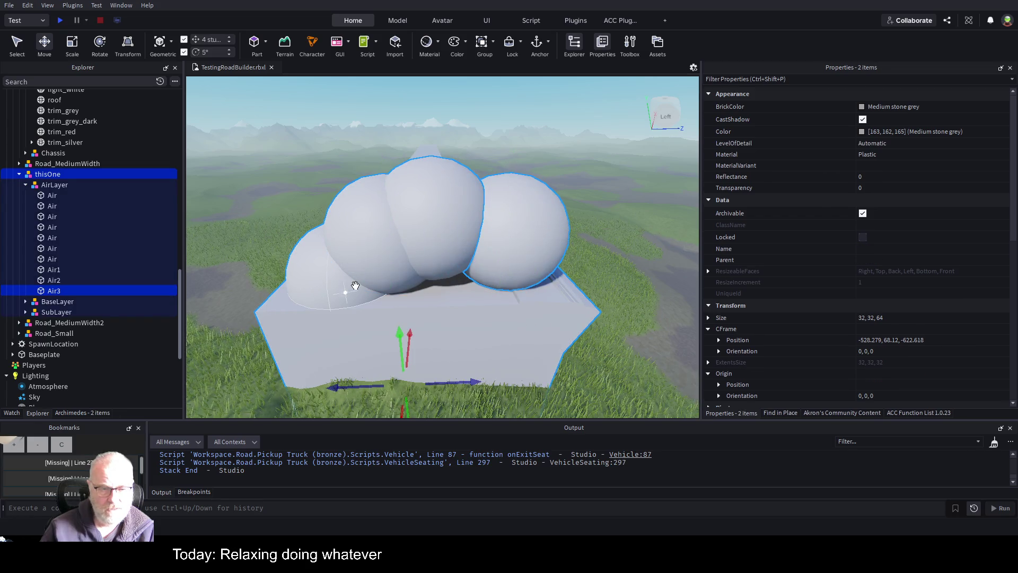
left_click(318, 285)
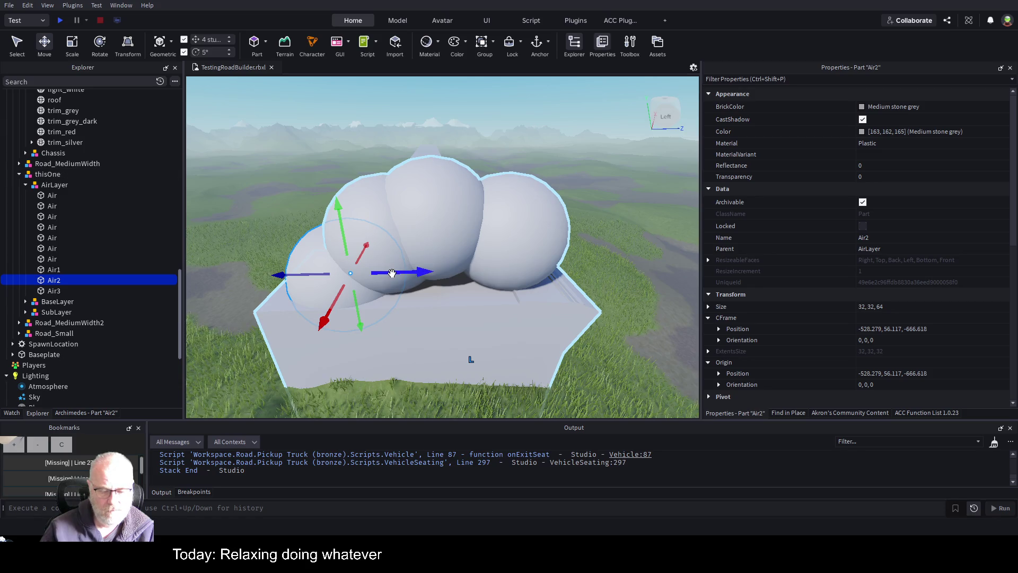
key("ctrl+d")
mouse_move(391, 273)
left_mouse_down()
mouse_move(573, 271)
mouse_move(626, 282)
left_mouse_up()
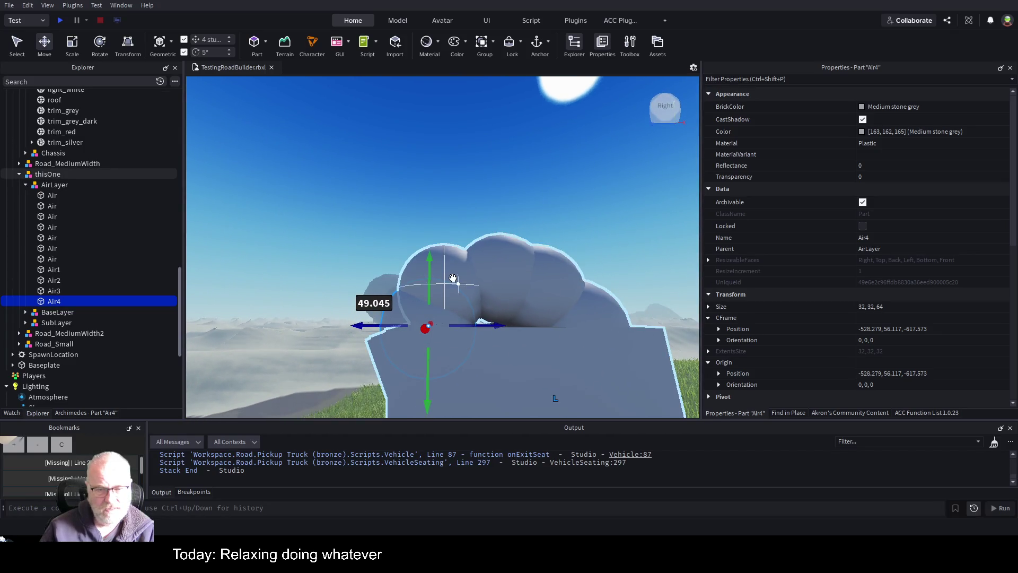
Lower Air3 and Air1 by 4 studs each, and nudge Air3 8 studs along the road.
left_click(433, 190)
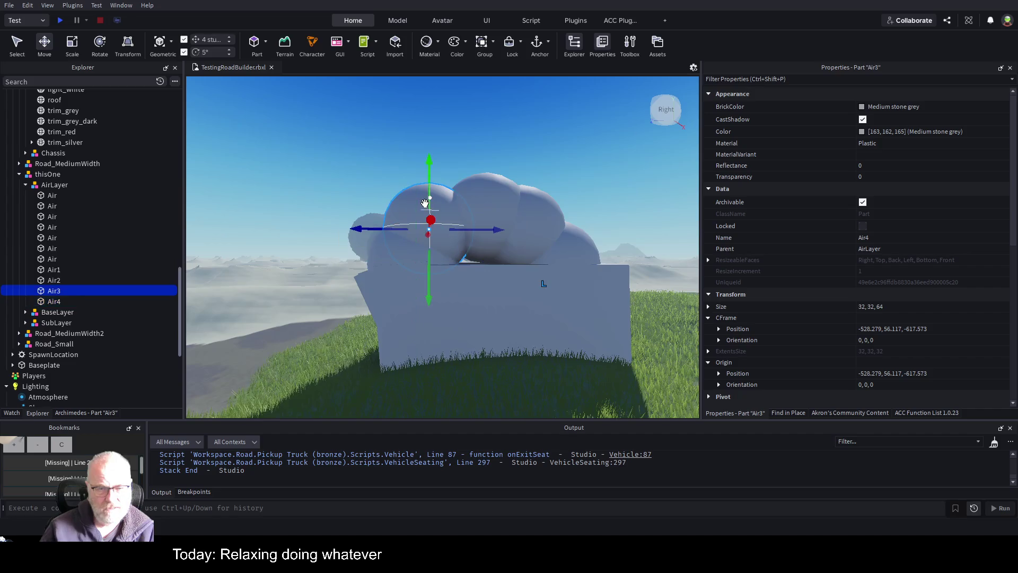
left_click_drag(427, 187, 427, 198)
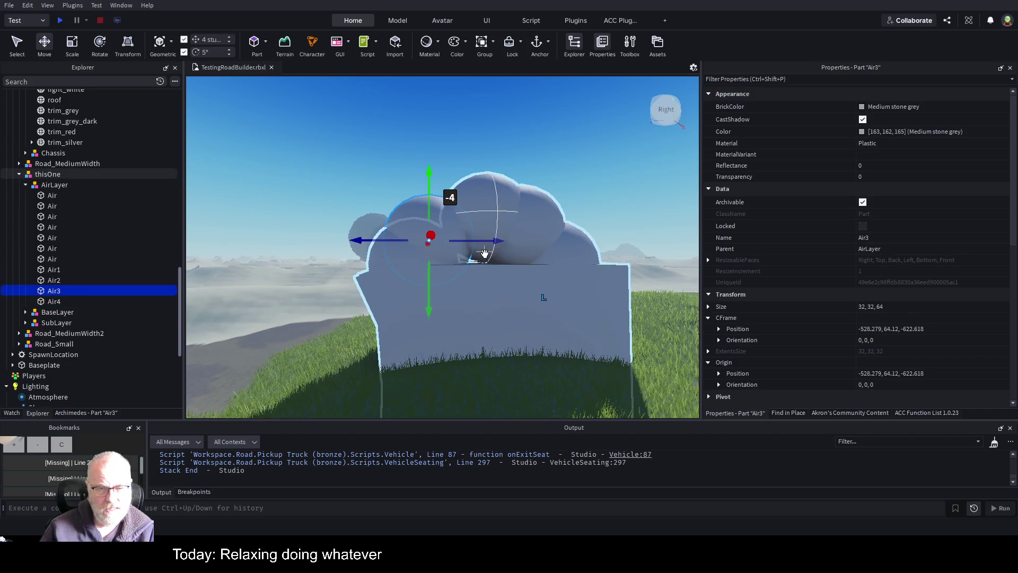
left_click_drag(484, 239, 506, 241)
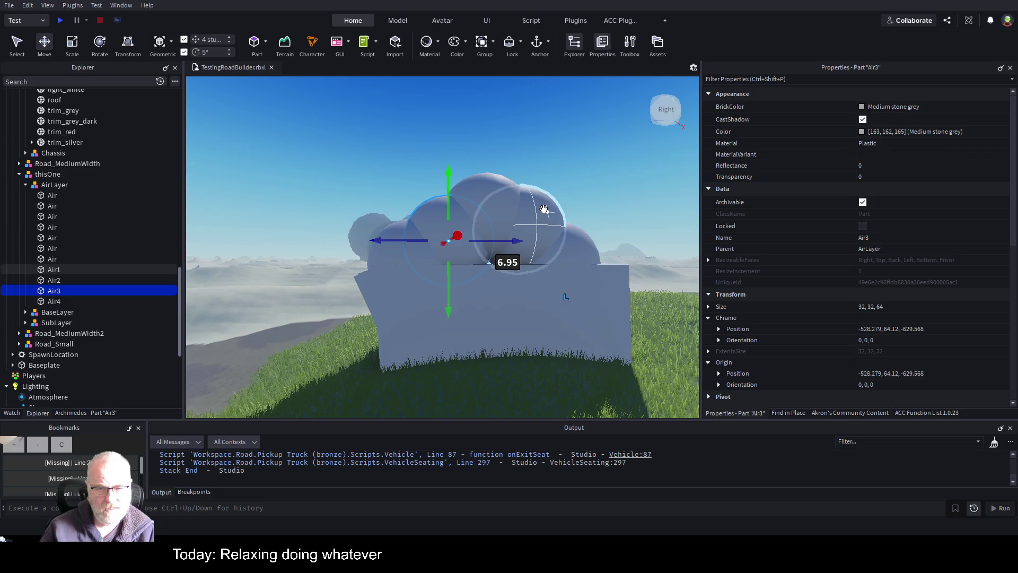
left_click(515, 233)
left_click_drag(519, 170, 525, 183)
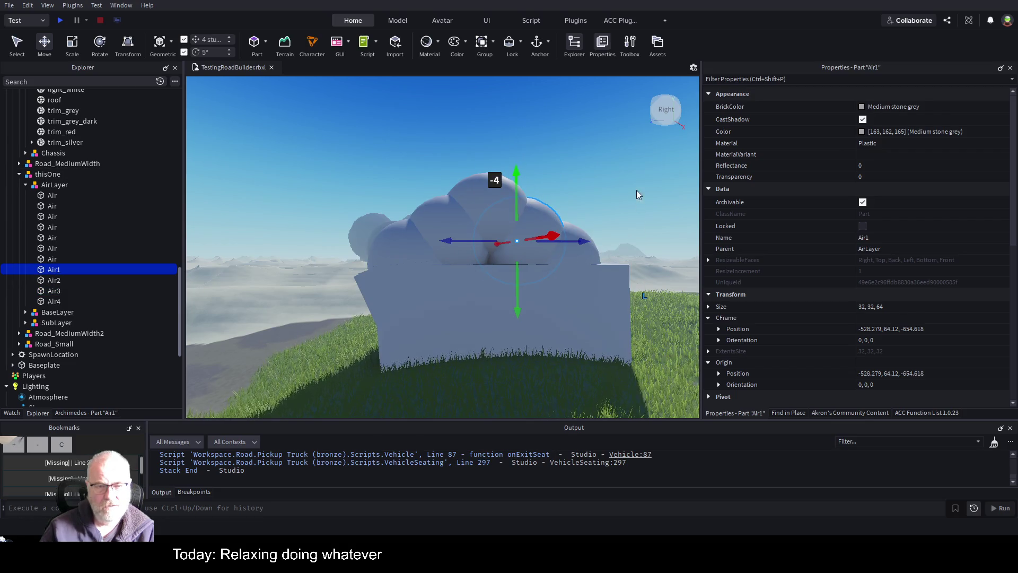
Save the TestingRoadBuilder place with the spheres clustered on the slab.
key("s")
key("w")
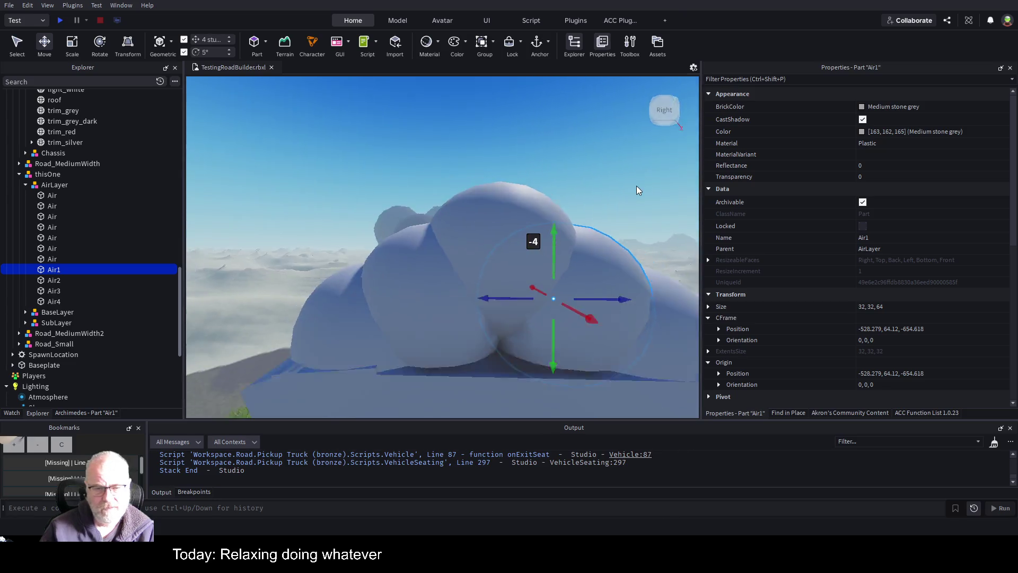
key("f")
key("ctrl+s")
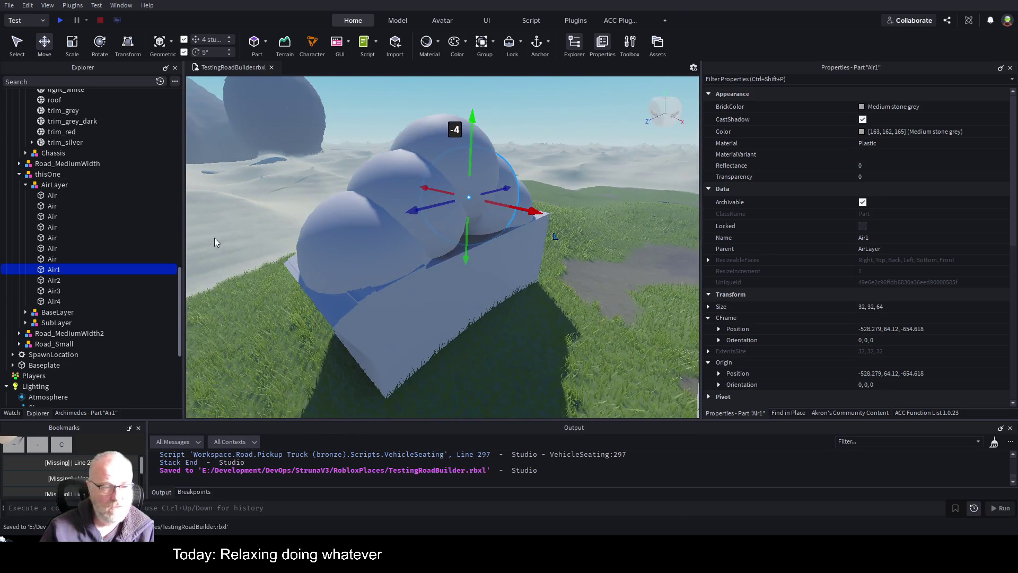
Rename spheres Air1–Air4 to Air and save the place.
left_click(52, 270)
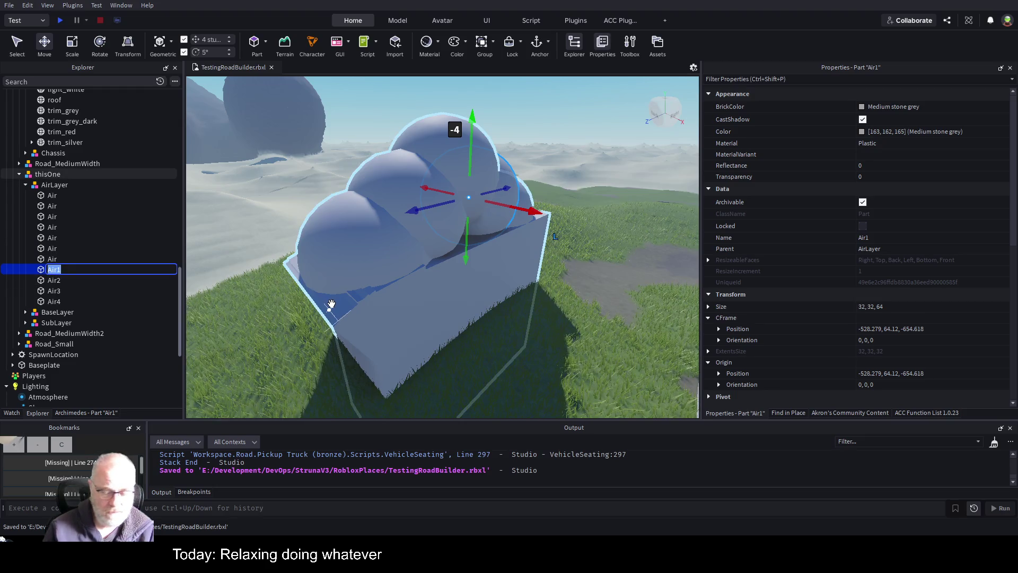
key("Tab")
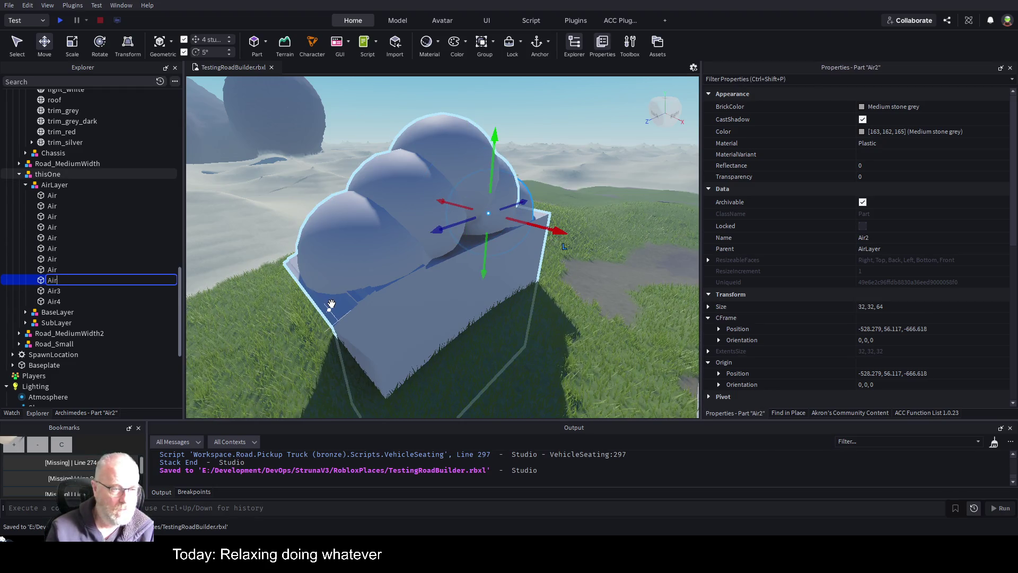
key("Tab")
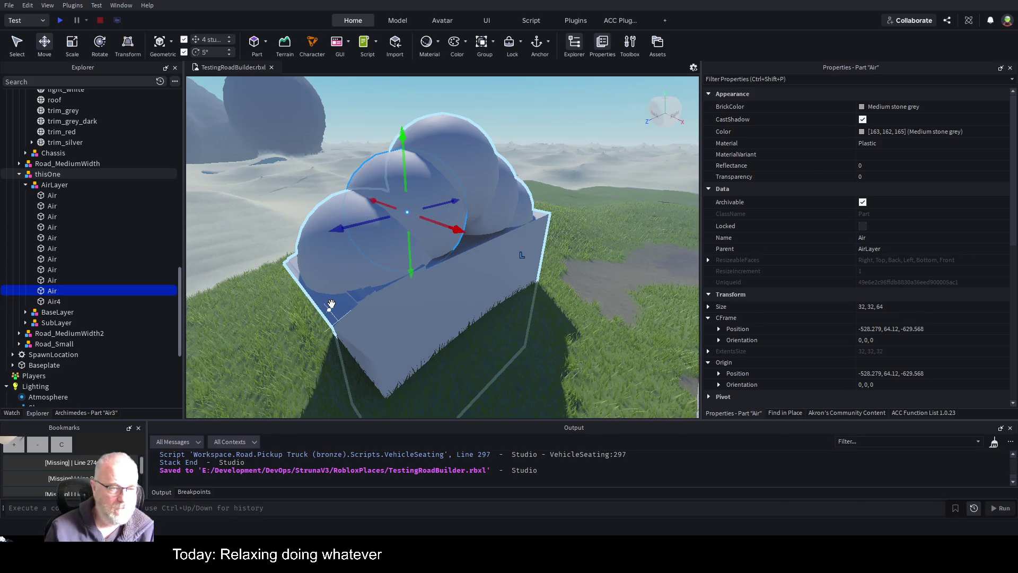
key("Tab")
key("Return")
key("ctrl+s")
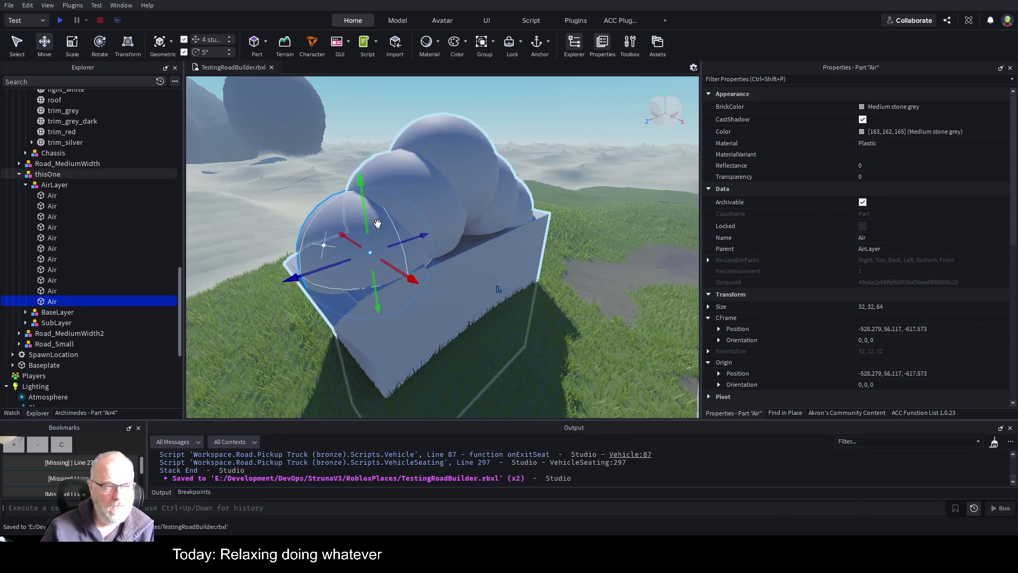
Collapse the AirLayer folder and the thisOne model in Explorer.
left_click(26, 185)
left_click(42, 178)
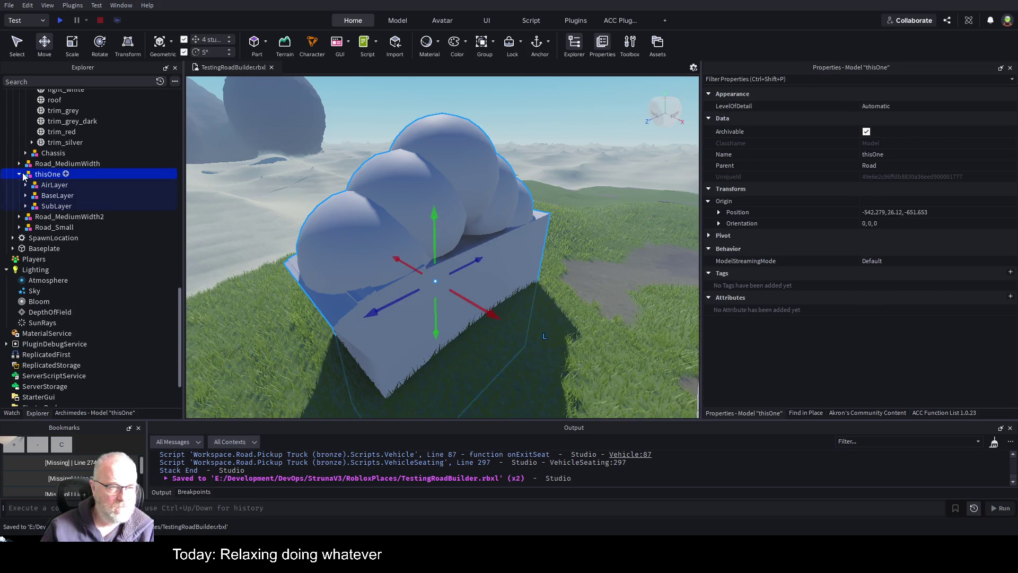
left_click(20, 175)
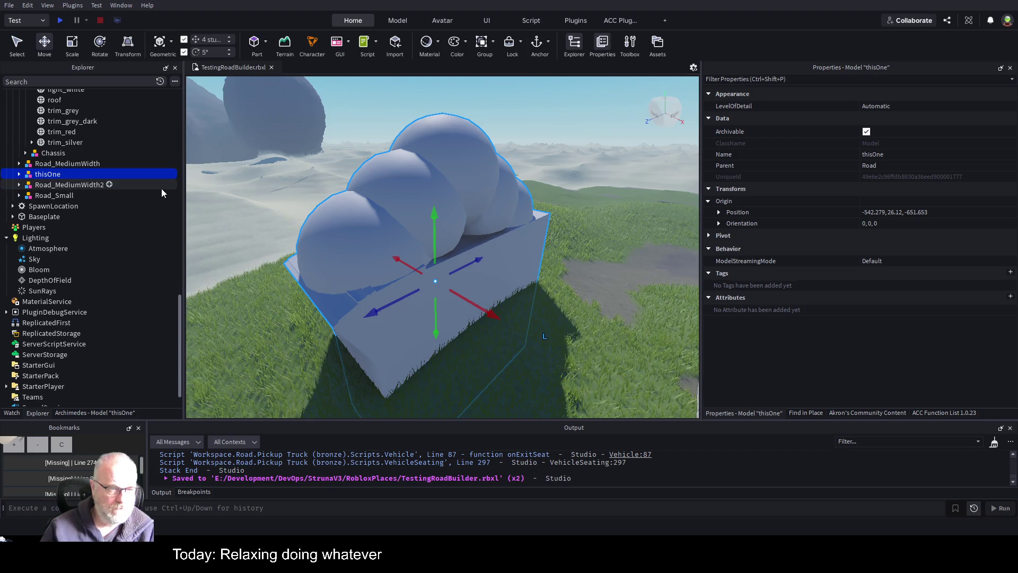
scroll(161, 188, "up", 3)
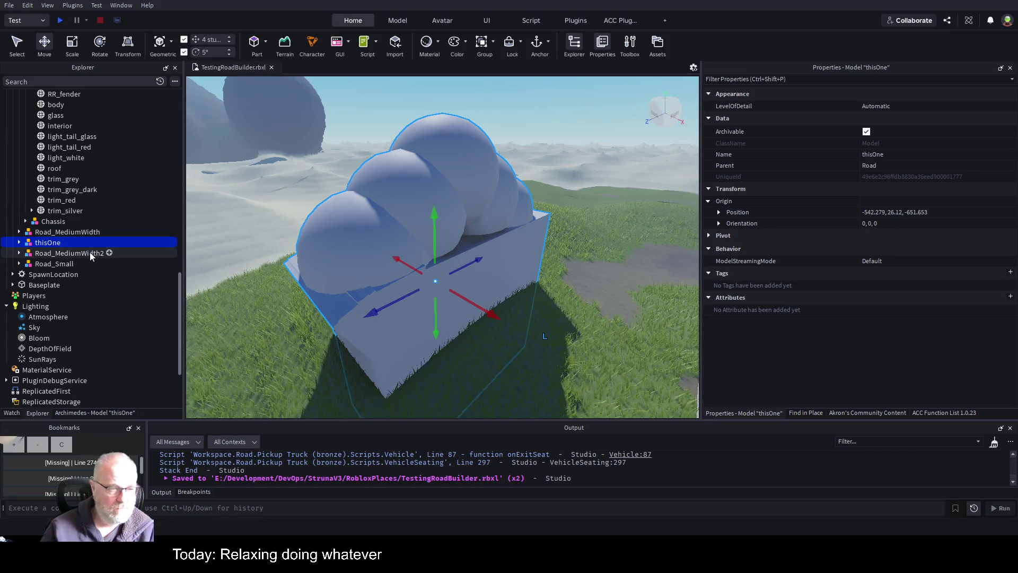
Collapse the Pickup Truck (bronze) model and the Road folder, leaving Workspace selected.
scroll(90, 253, "up", 10)
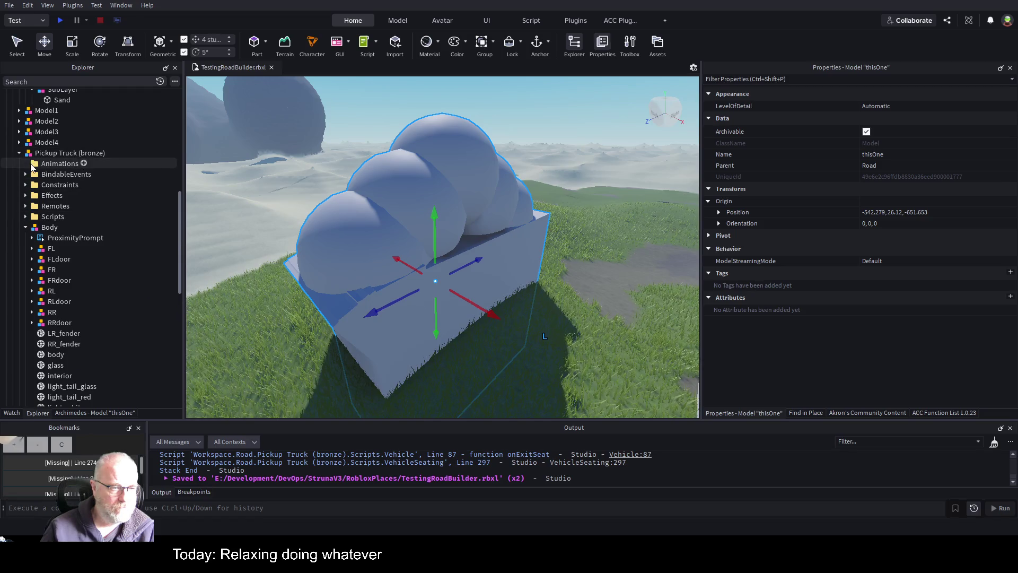
left_click(16, 153)
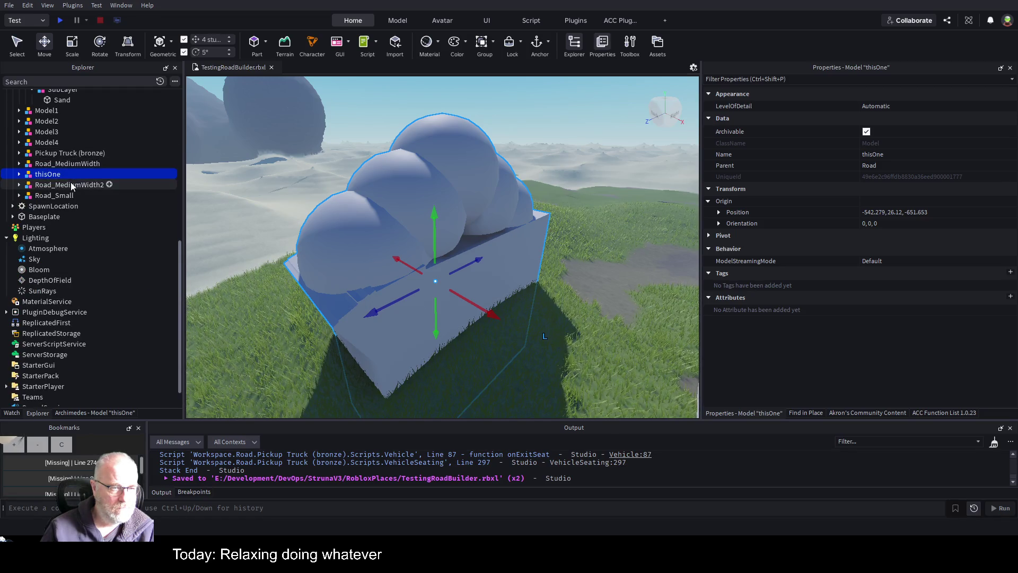
scroll(71, 182, "up", 9)
scroll(31, 154, "up", 3)
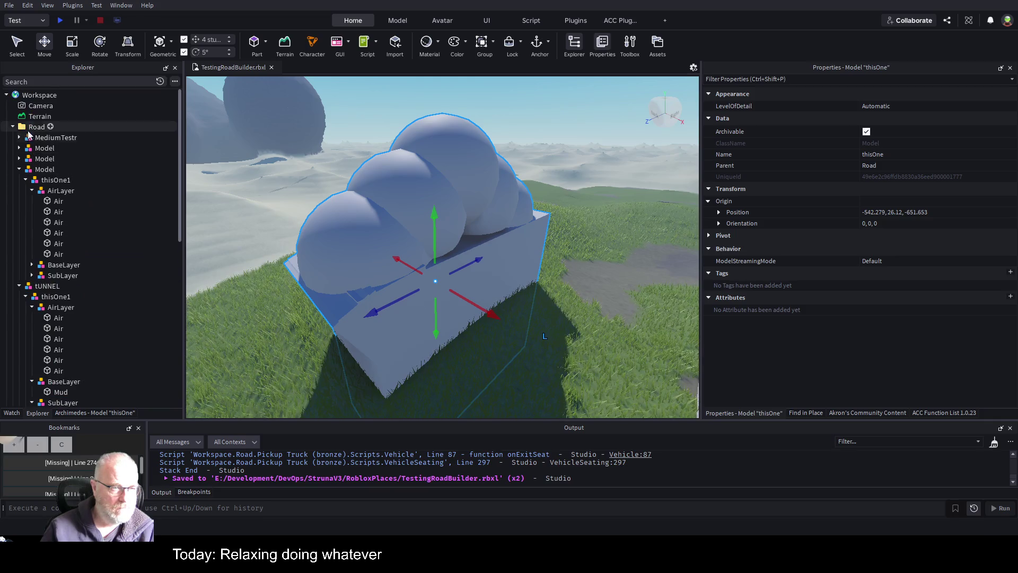
left_click(12, 128)
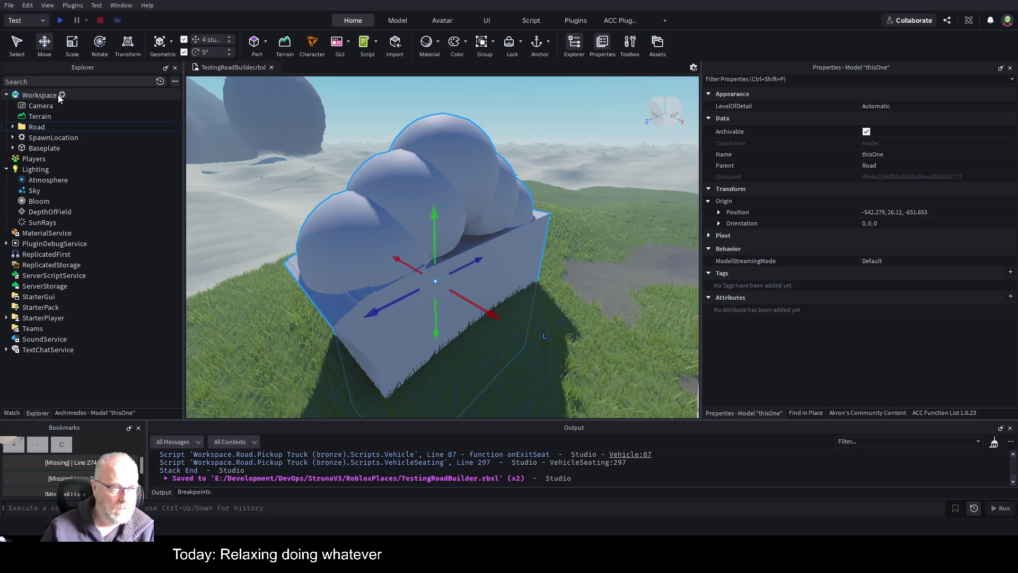
left_click(63, 99)
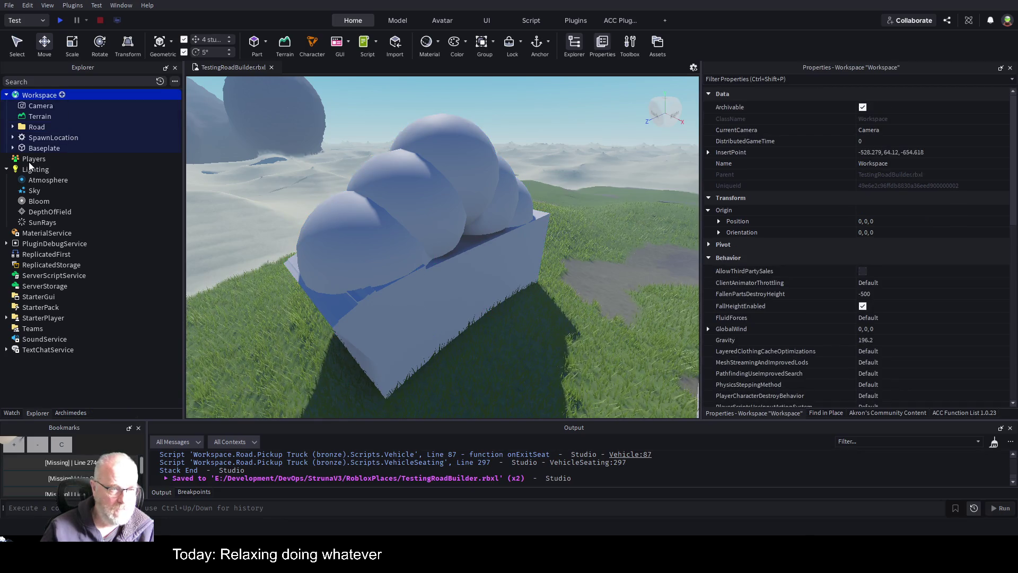
Insert a Folder under Workspace named worldroads.
key("ctrl+alt+g")
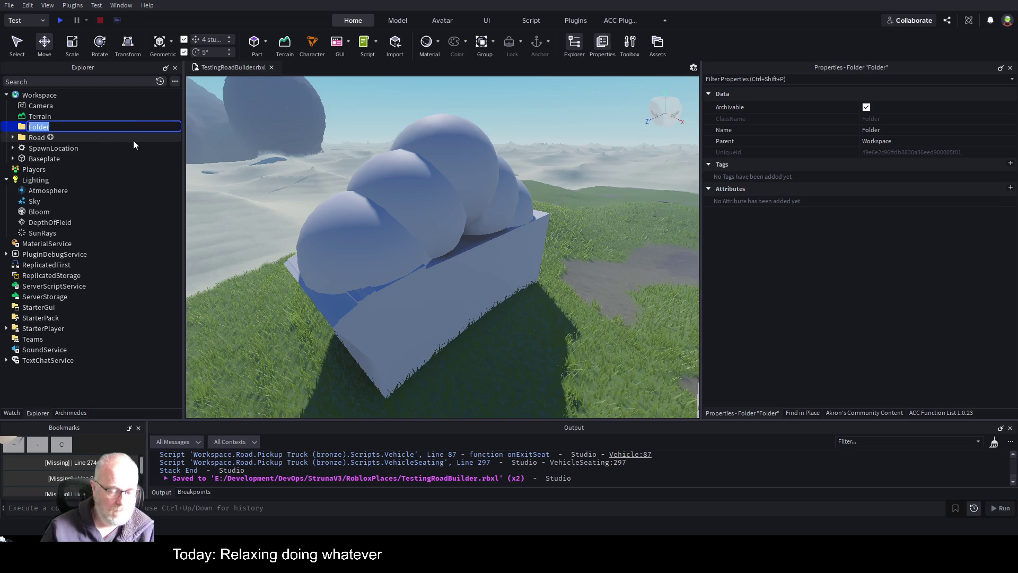
type("worldobject")
key("BackSpace")
key("BackSpace")
key("BackSpace")
type("roads")
key("Return")
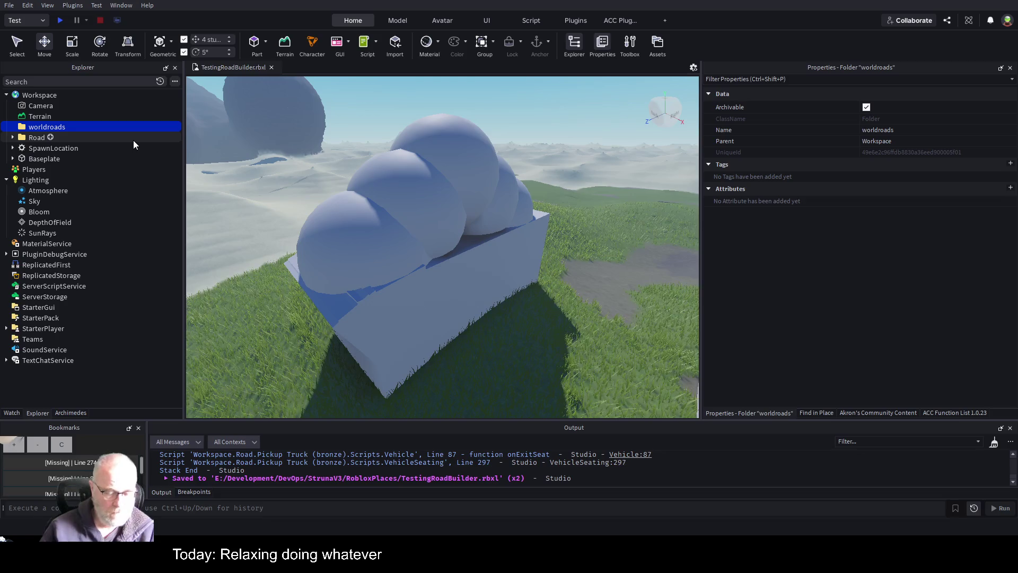
Paste a copy of thisOne and move it into the worldroads folder.
key("ctrl+v")
left_click_drag(88, 157, 43, 125)
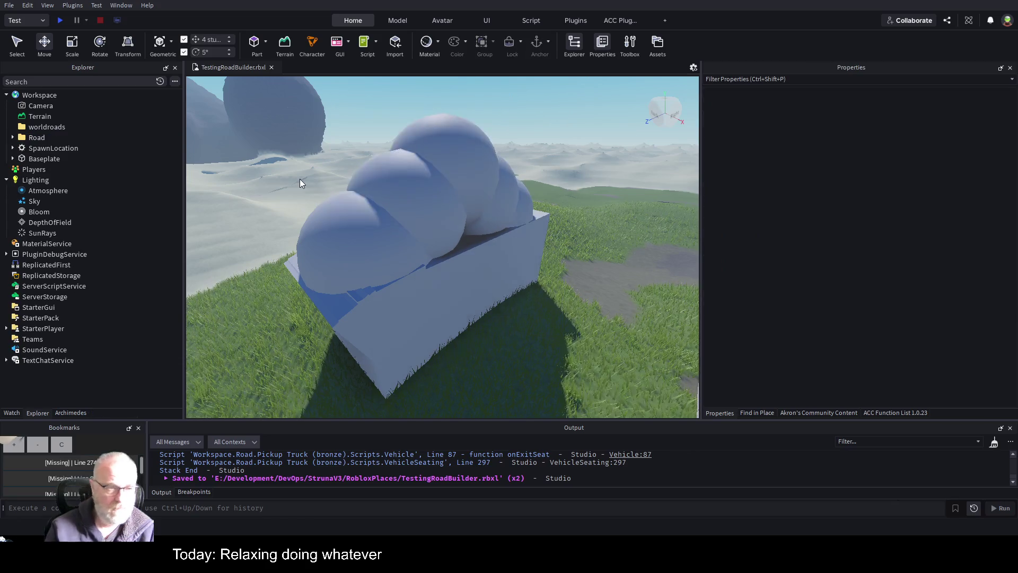
left_click(374, 230)
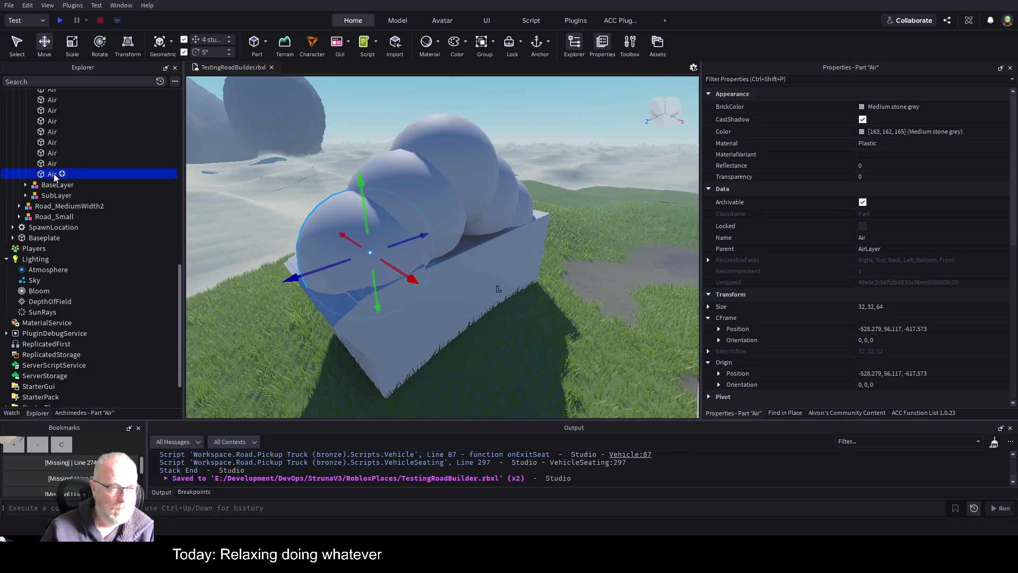
Move the thisOne road model 52 studs along X, then paste a copy into worldroads.
scroll(63, 156, "up", 3)
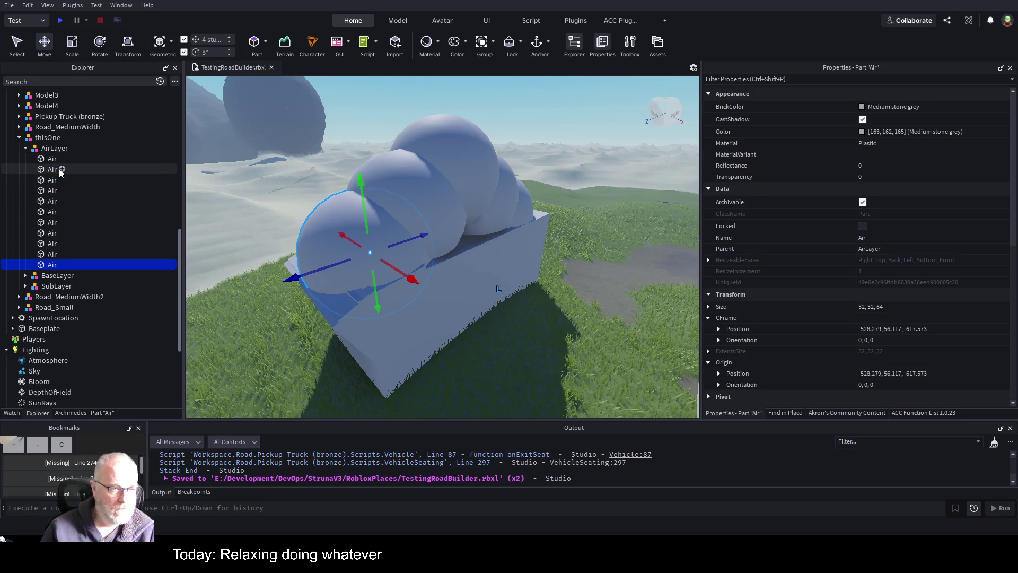
left_click(54, 139)
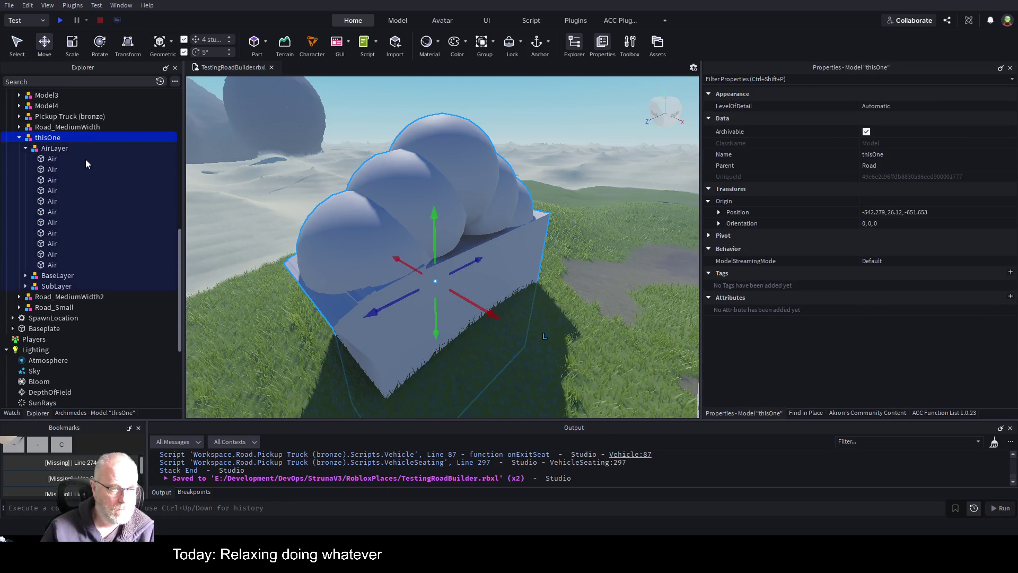
scroll(92, 211, "up", 4)
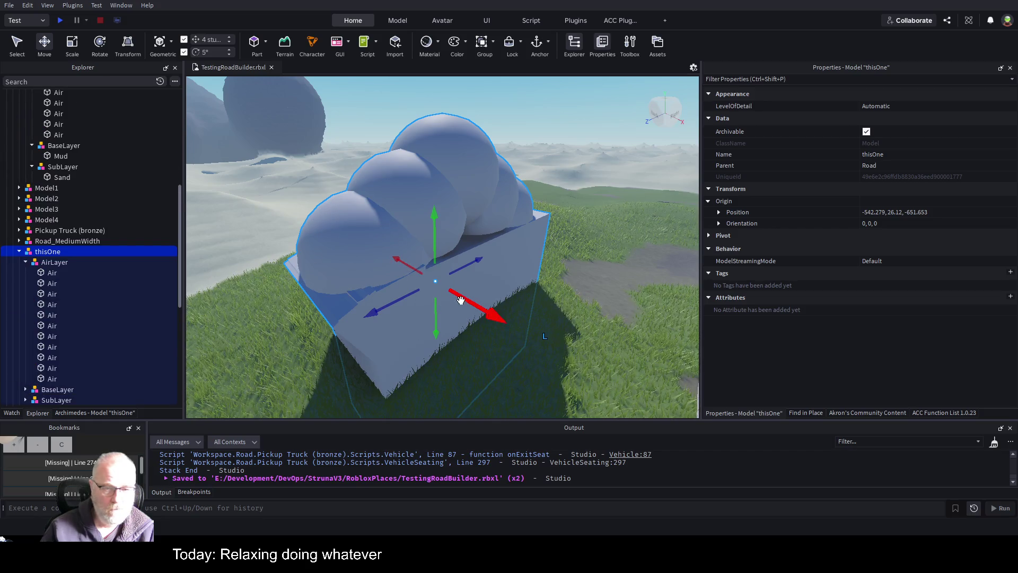
left_click_drag(466, 303, 589, 357)
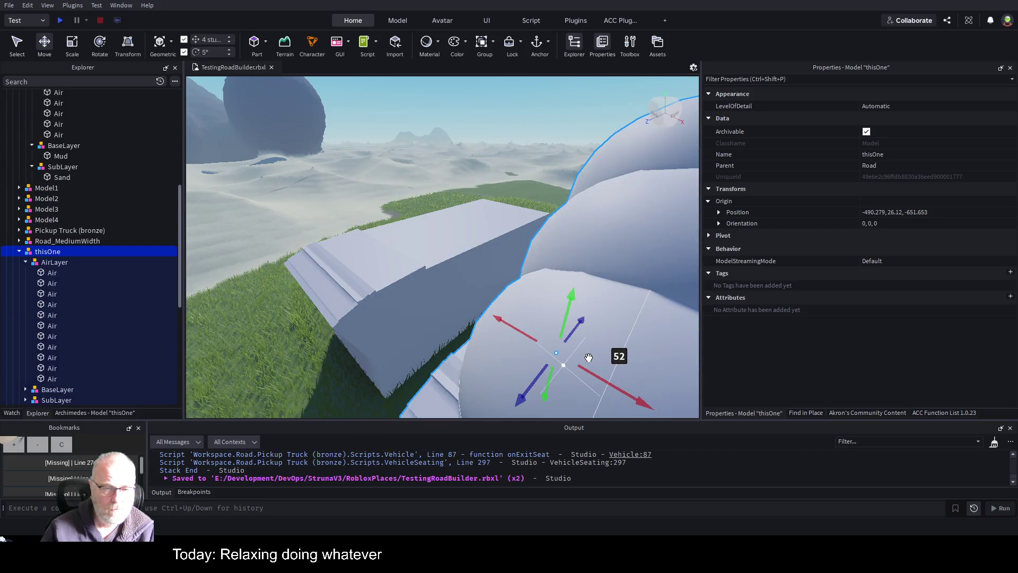
scroll(552, 313, "down", 5)
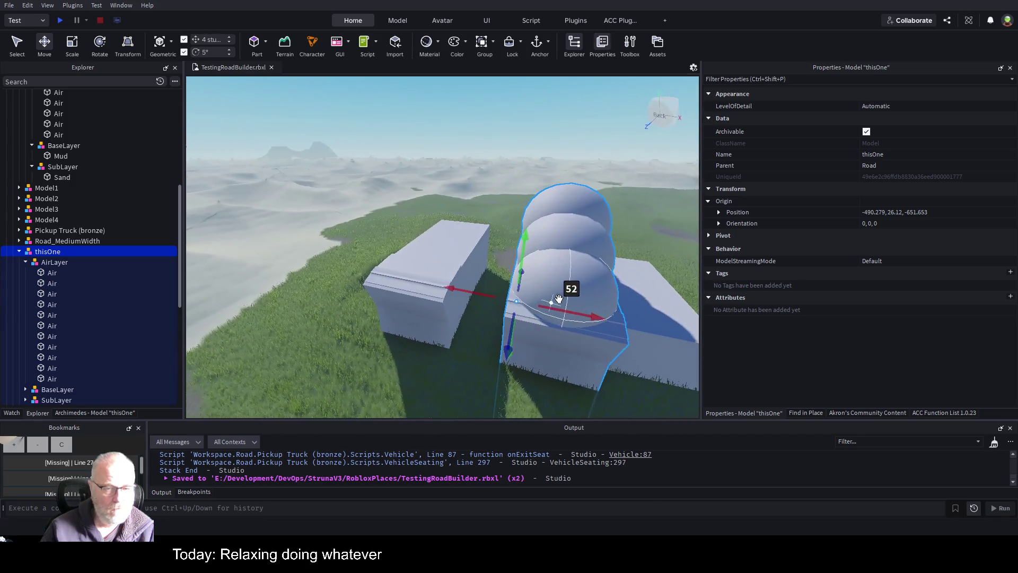
scroll(110, 228, "up", 10)
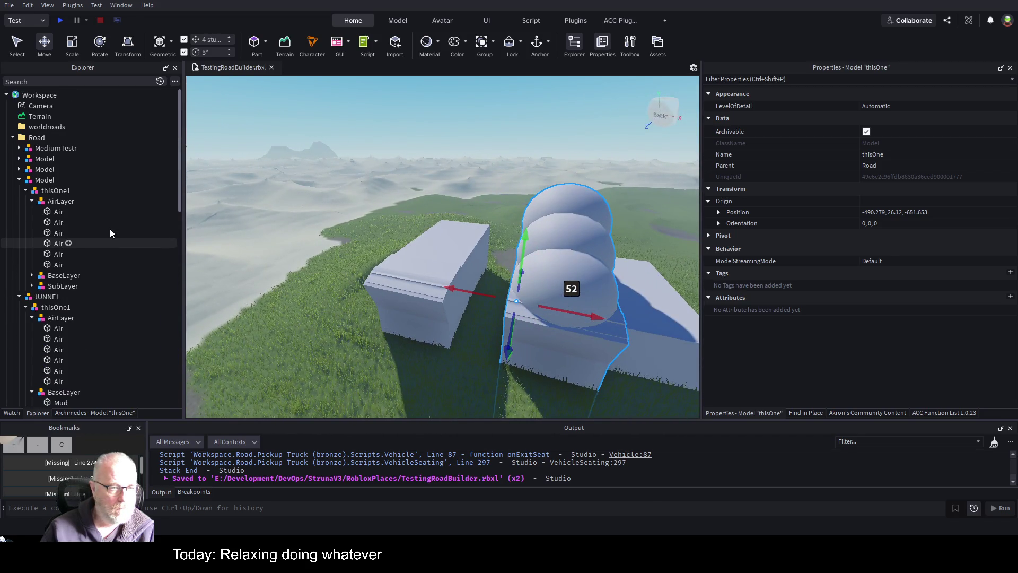
left_click(48, 127)
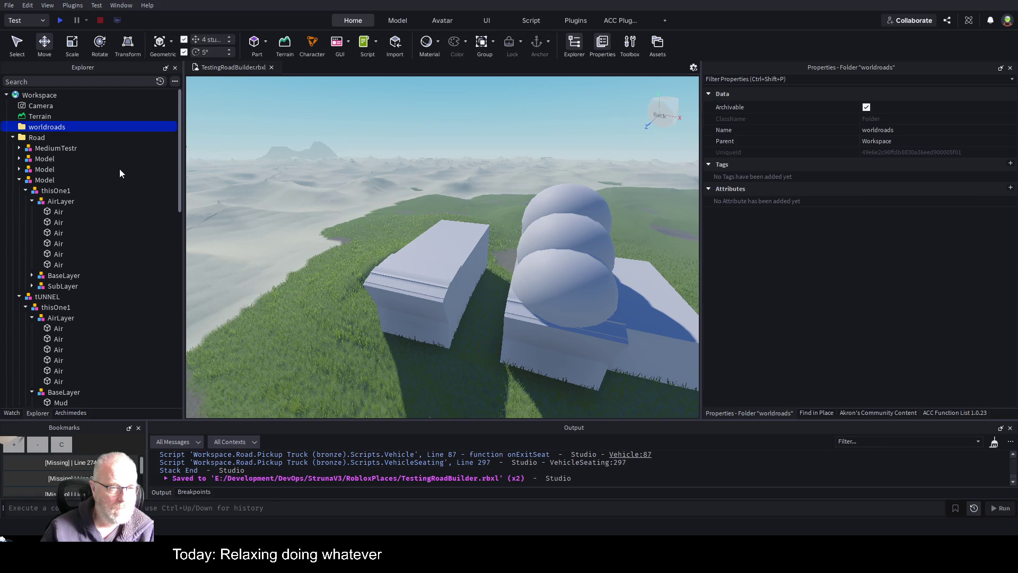
key("ctrl+shift+v")
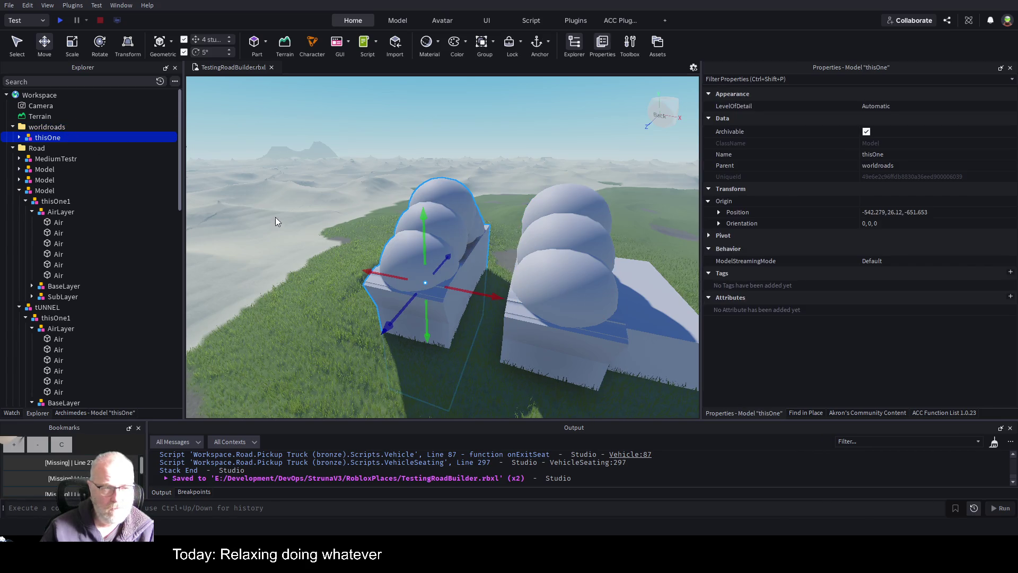
Array the road copy into 40 segments with Archimedes and delete the extra thisOne at the end.
left_click(71, 412)
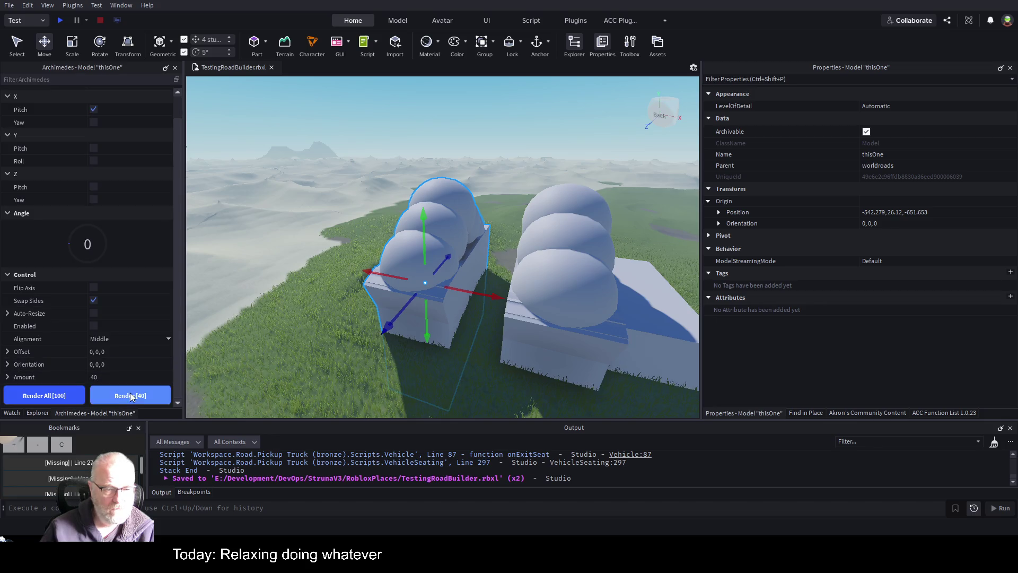
mouse_move(114, 186)
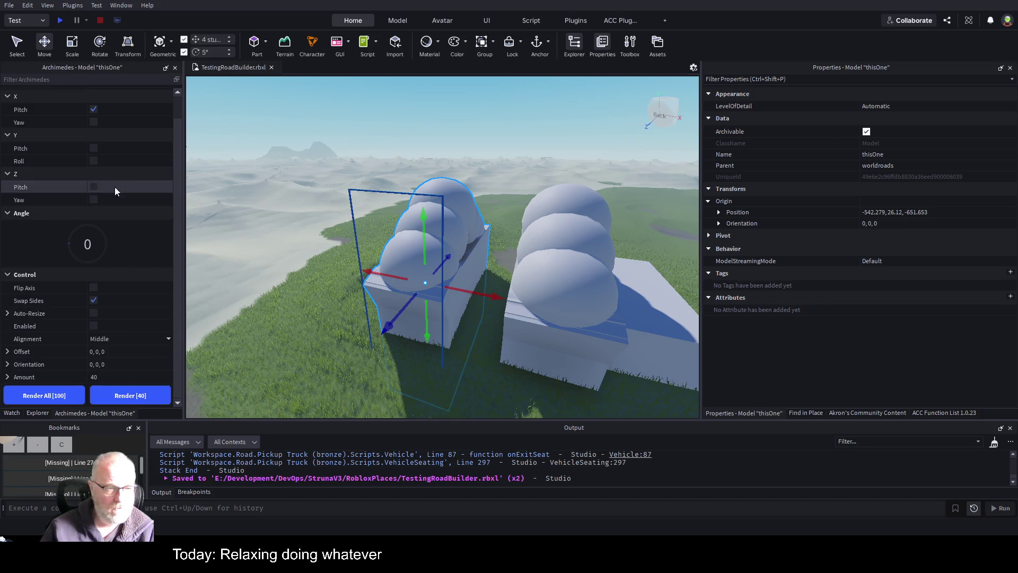
left_click(94, 325)
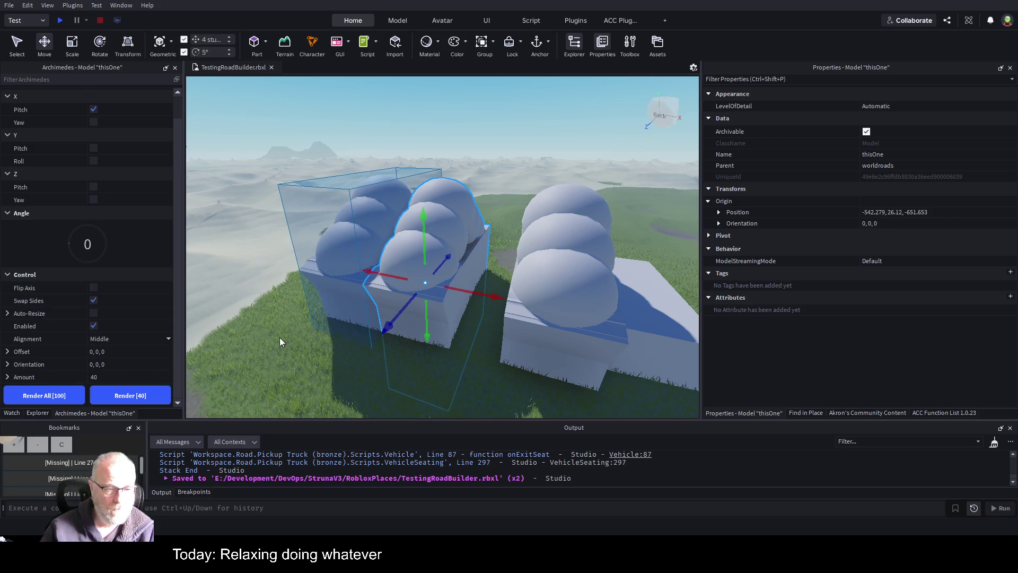
left_click(146, 393)
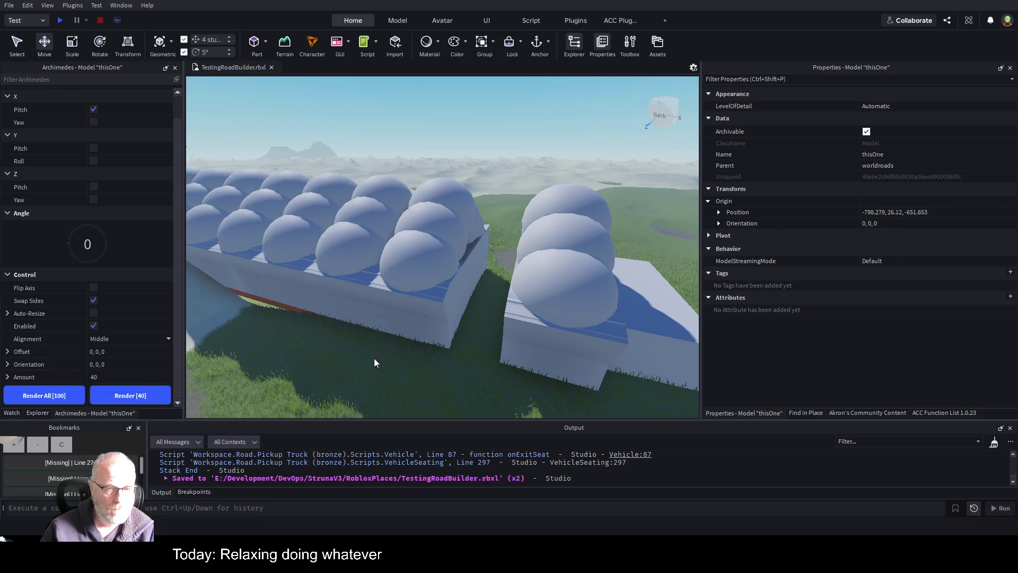
key("f")
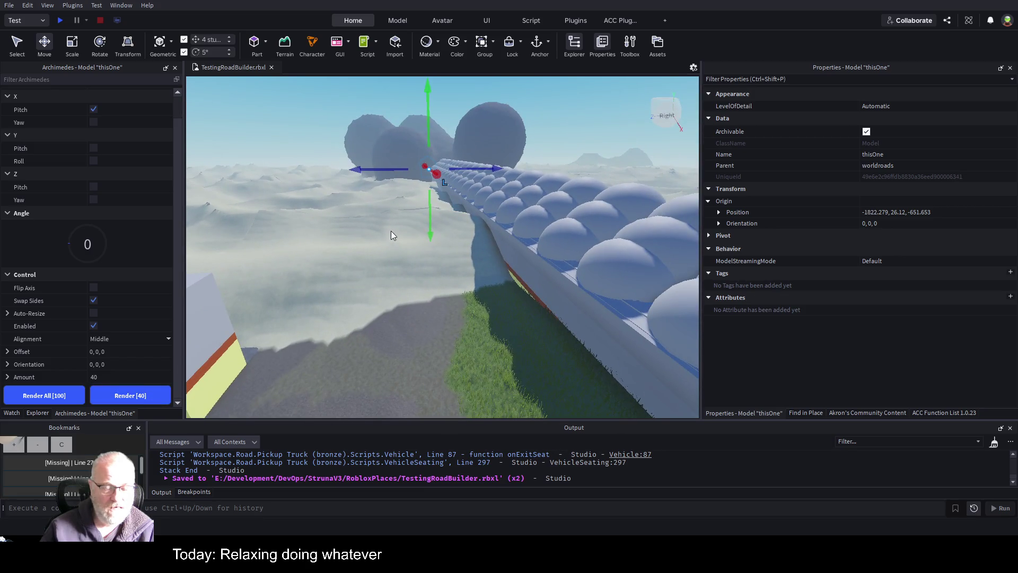
left_click(37, 416)
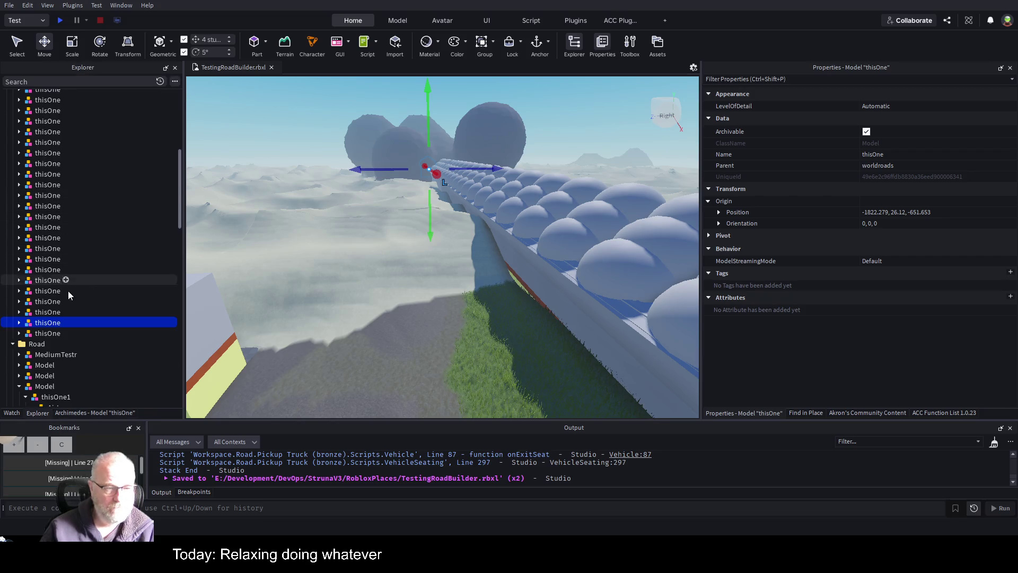
key("Delete")
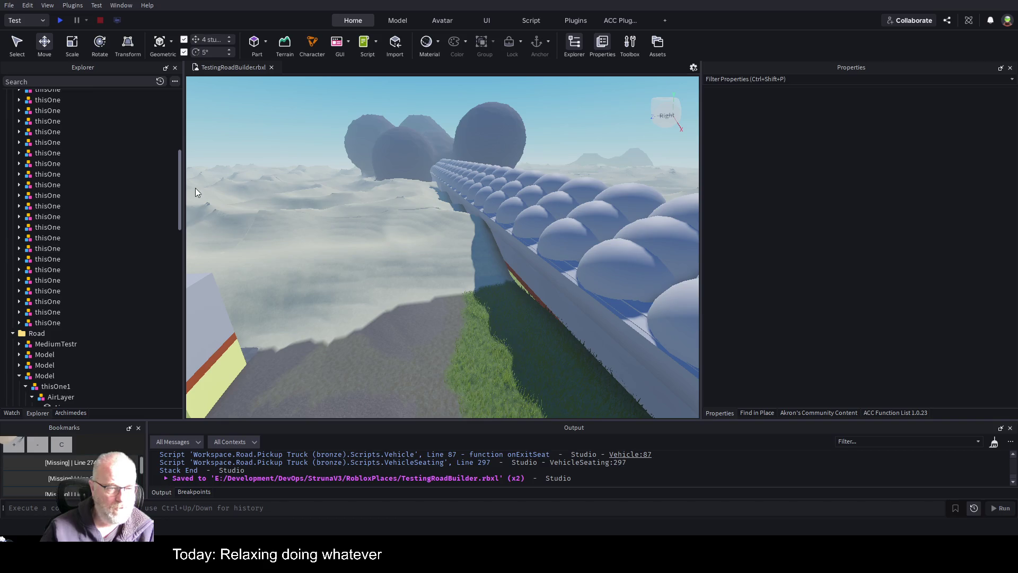
Turn off the Archimedes array tool.
left_click(79, 414)
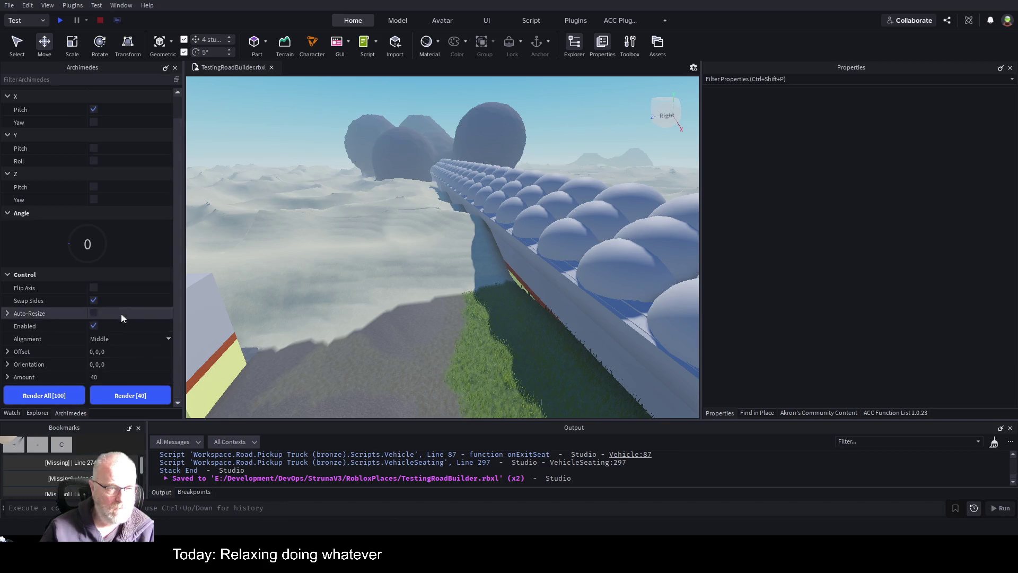
left_click(97, 324)
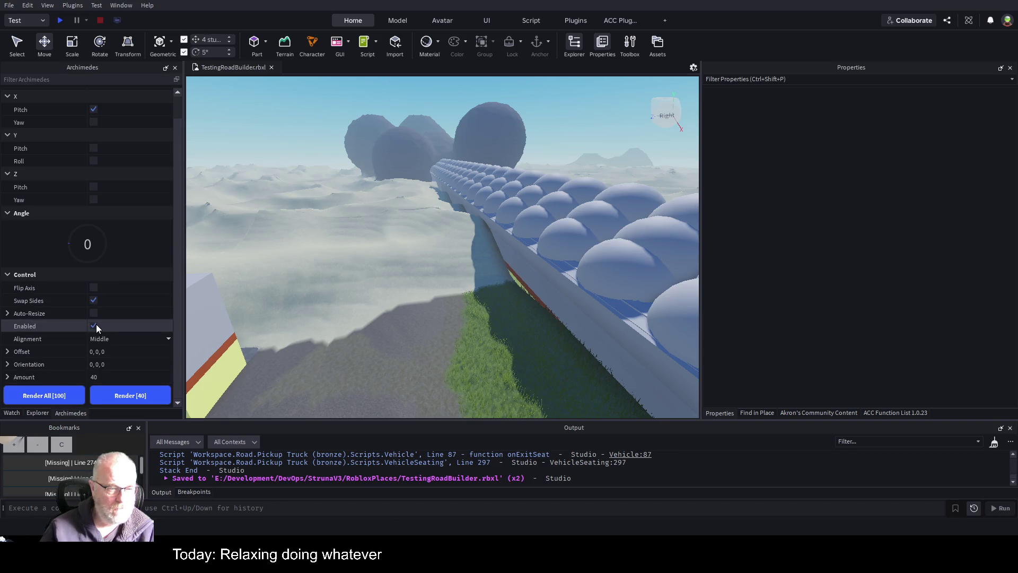
left_click(40, 415)
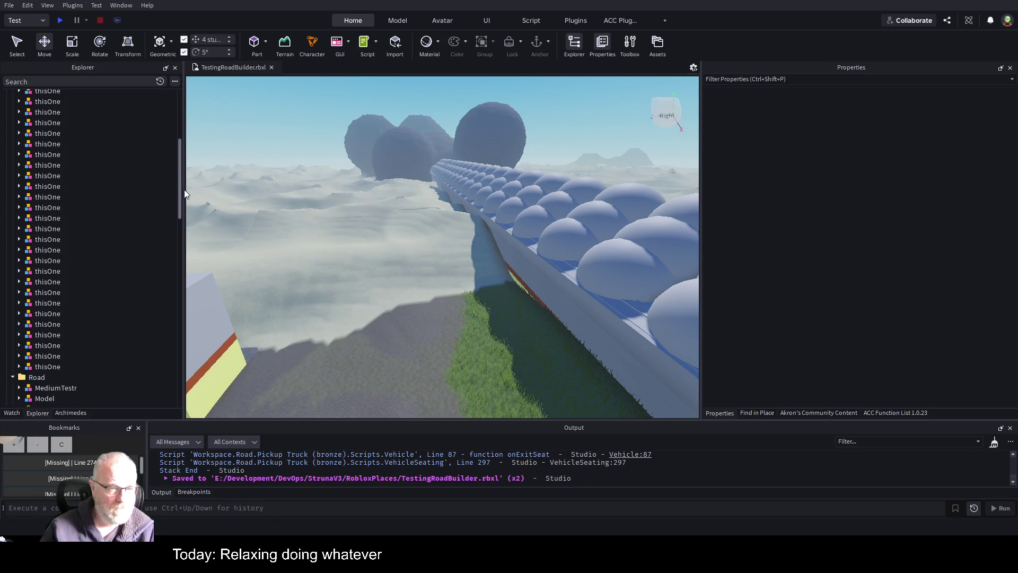
Select all thisOne pieces in worldroads and group them into one Model with Ctrl+G.
left_click_drag(184, 191, 195, 123)
left_click(48, 137)
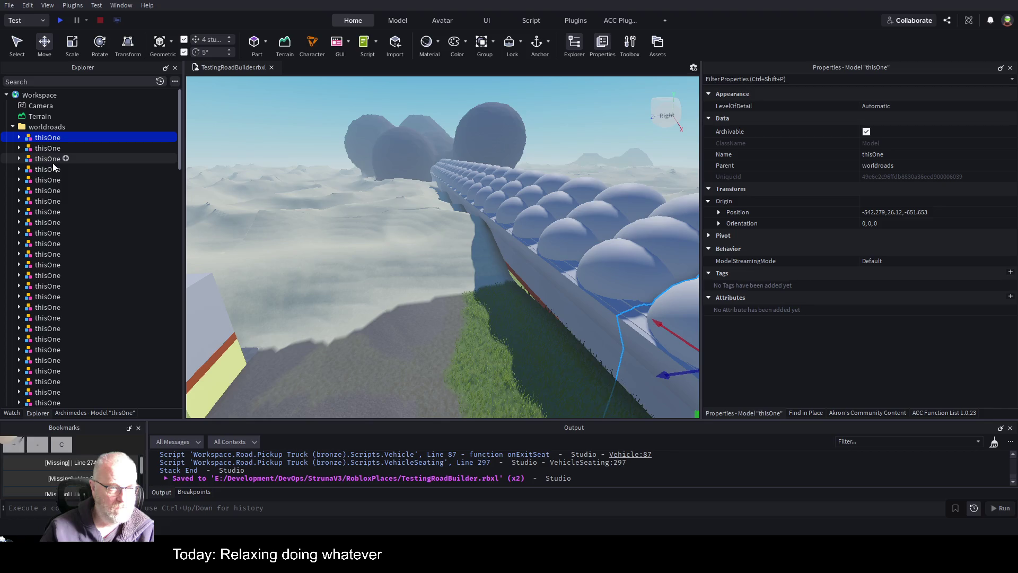
scroll(61, 154, "down", 5)
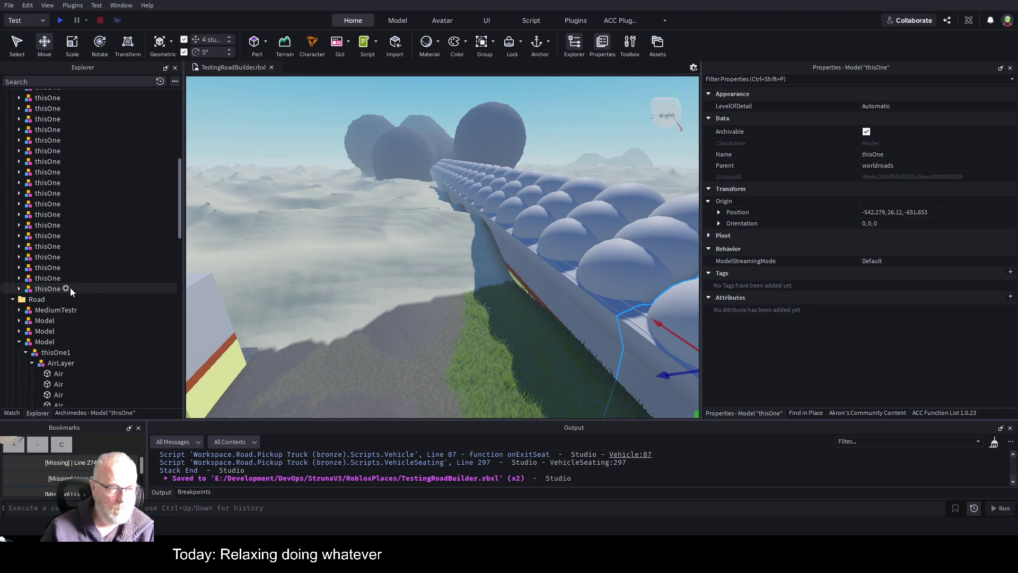
left_click(51, 290, "shift")
key("ctrl+g")
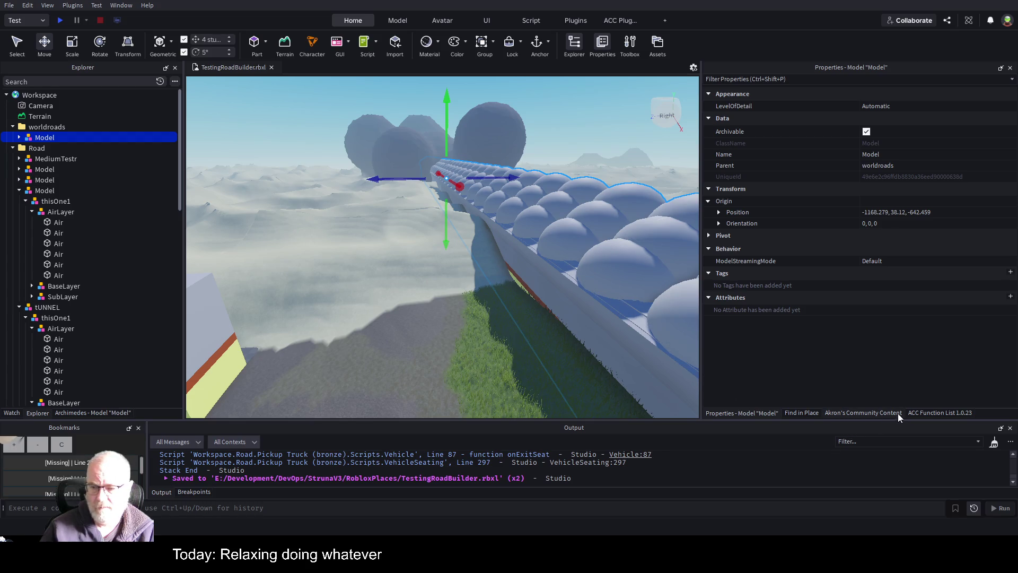
left_click(881, 412)
Run Convert 2 Terrain on the grouped road Model and check the Archimedes settings.
left_click(754, 263)
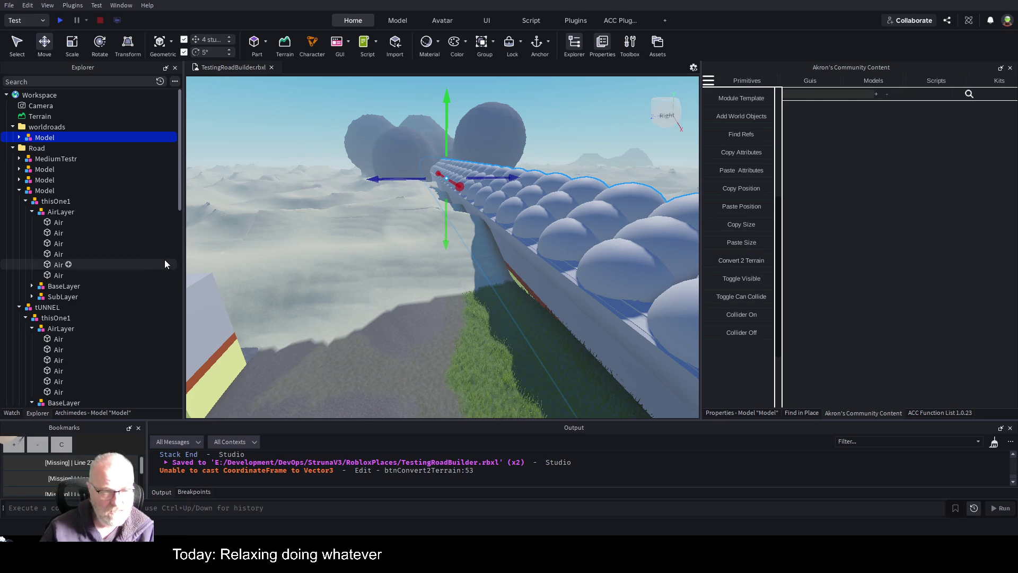
left_click(74, 413)
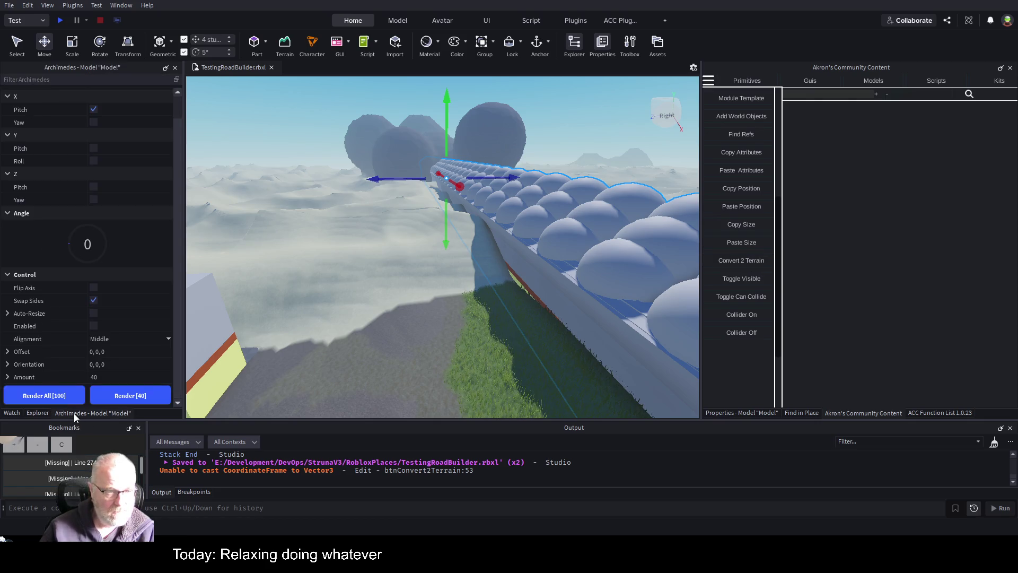
left_click(37, 413)
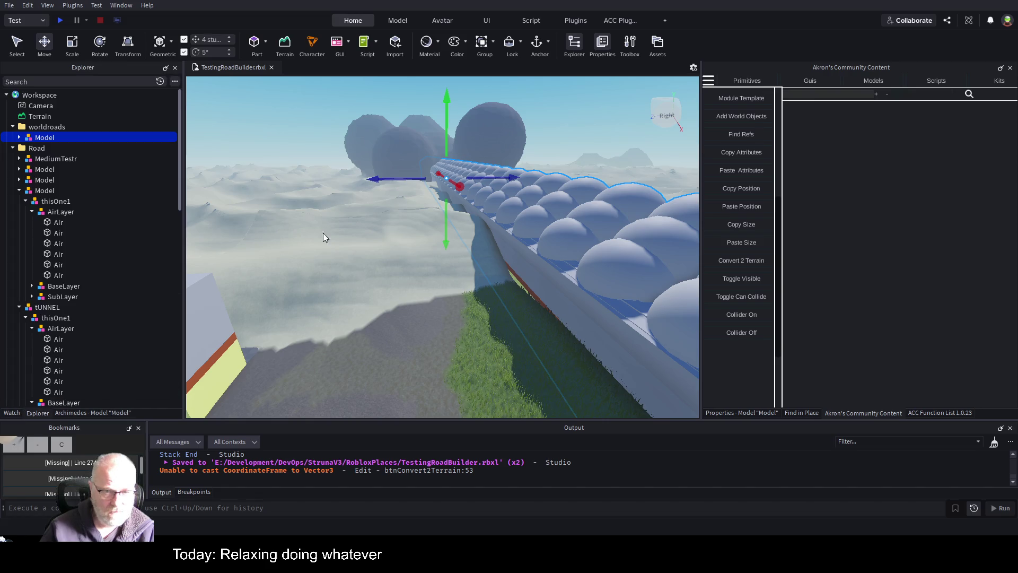
Run Convert 2 Terrain on the first thisOne piece, then inspect its AirLayer and BaseLayer.
left_click(19, 138)
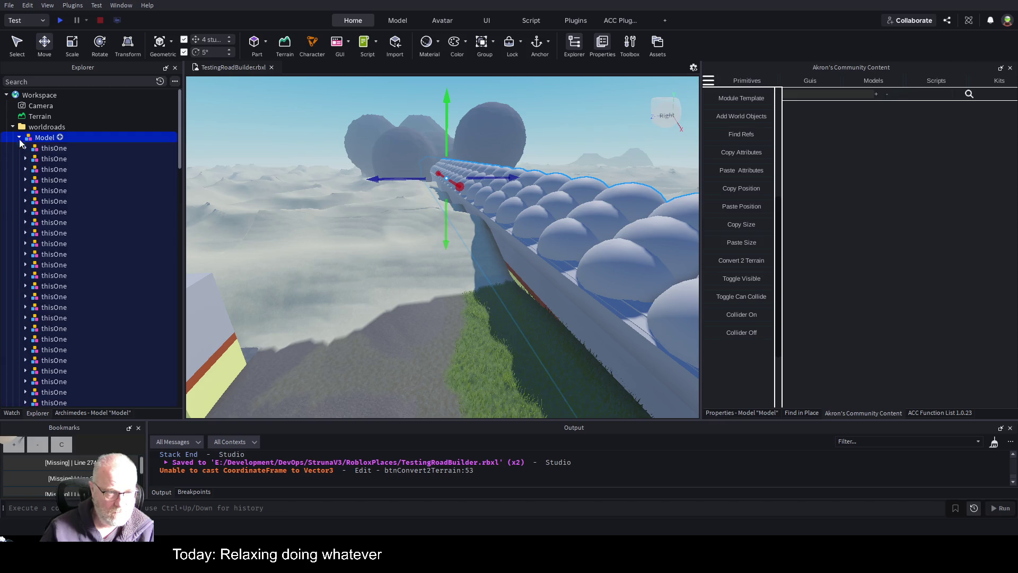
left_click(40, 148)
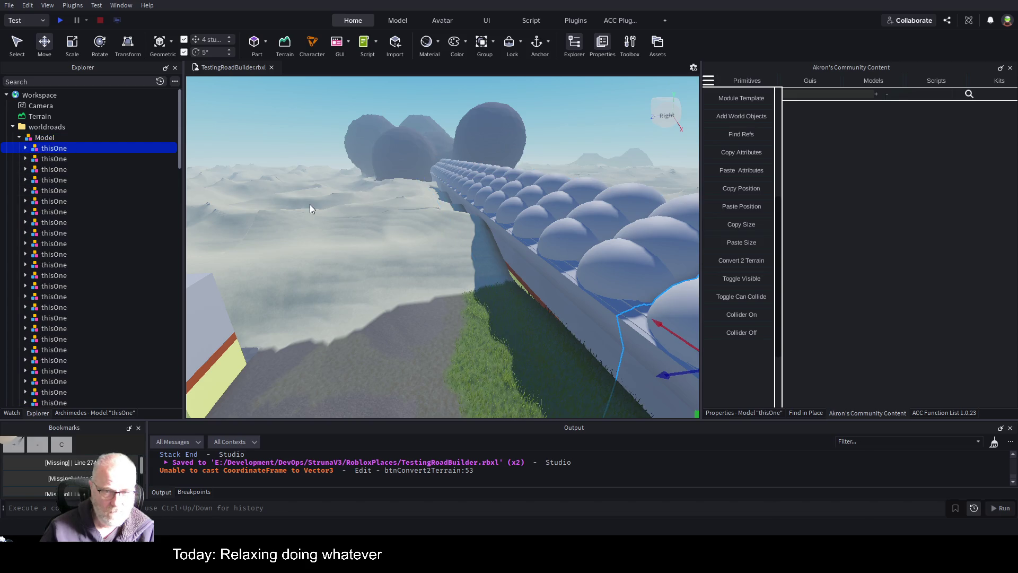
key("f")
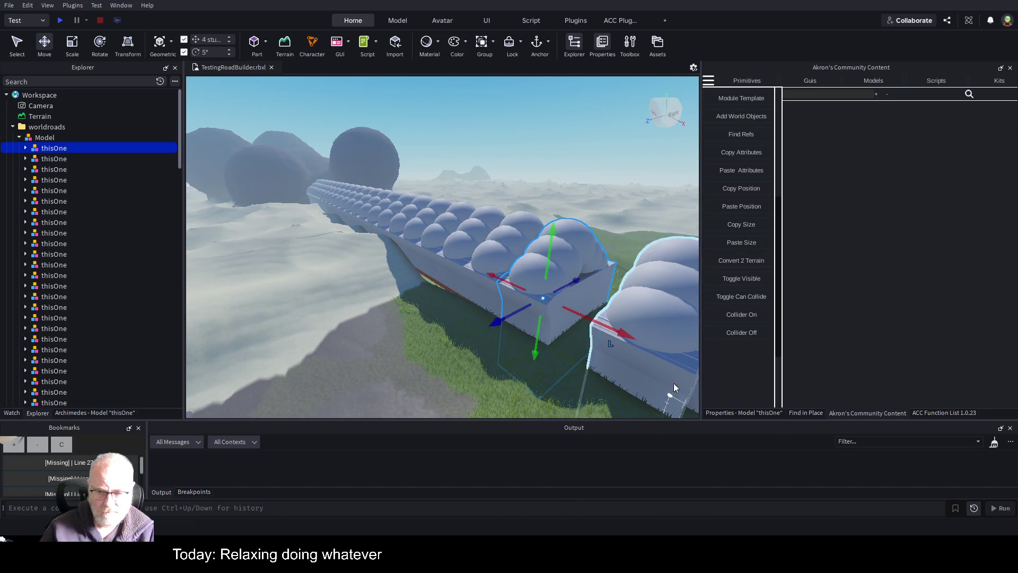
left_click(754, 266)
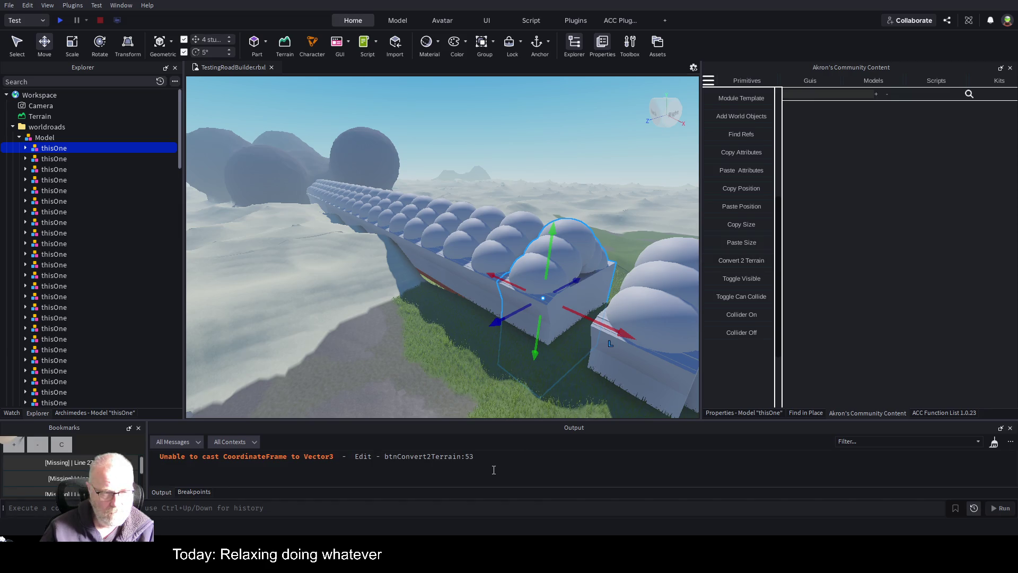
left_click(25, 148)
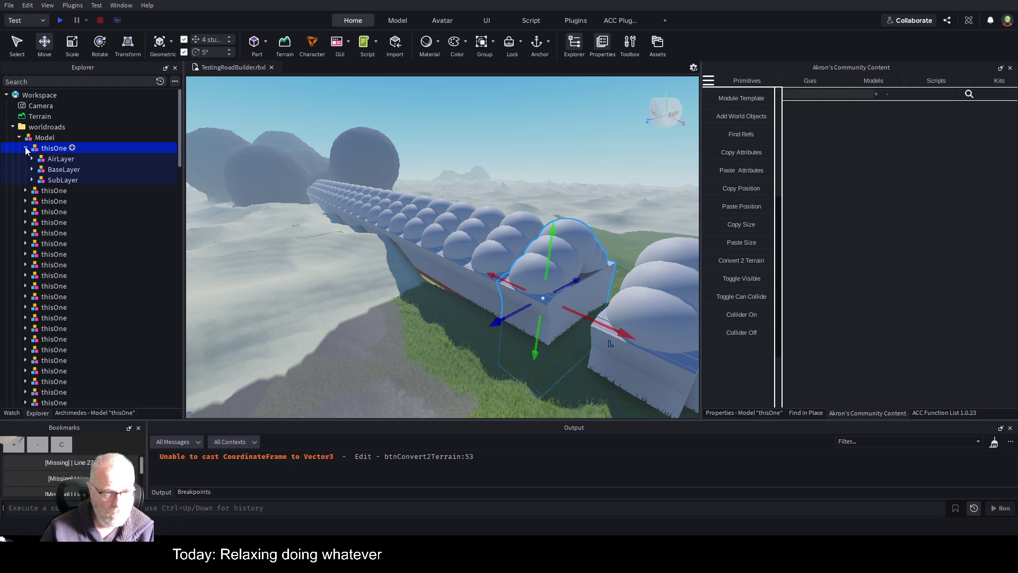
left_click(33, 159)
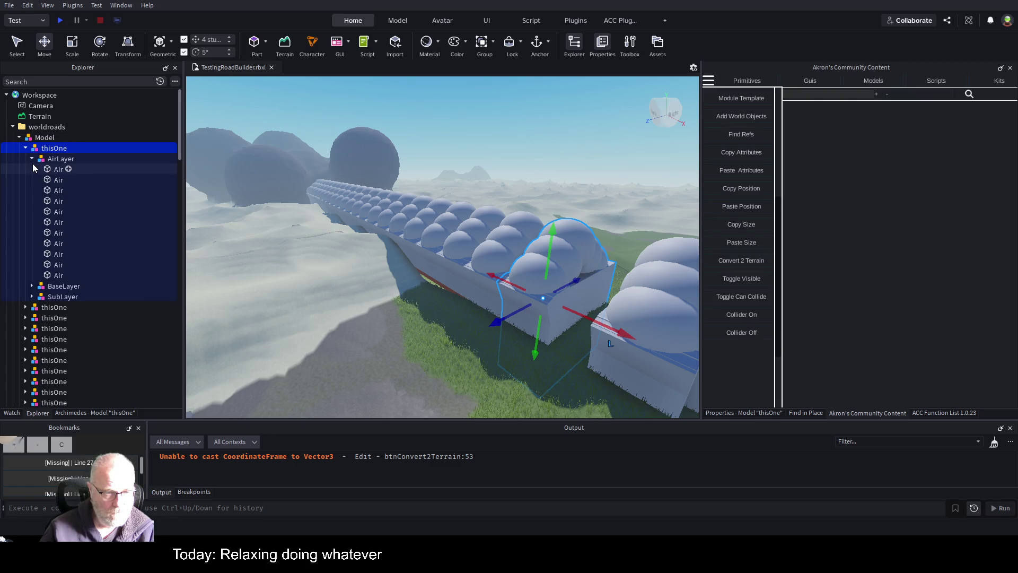
left_click(32, 159)
left_click(31, 170)
left_click(32, 170)
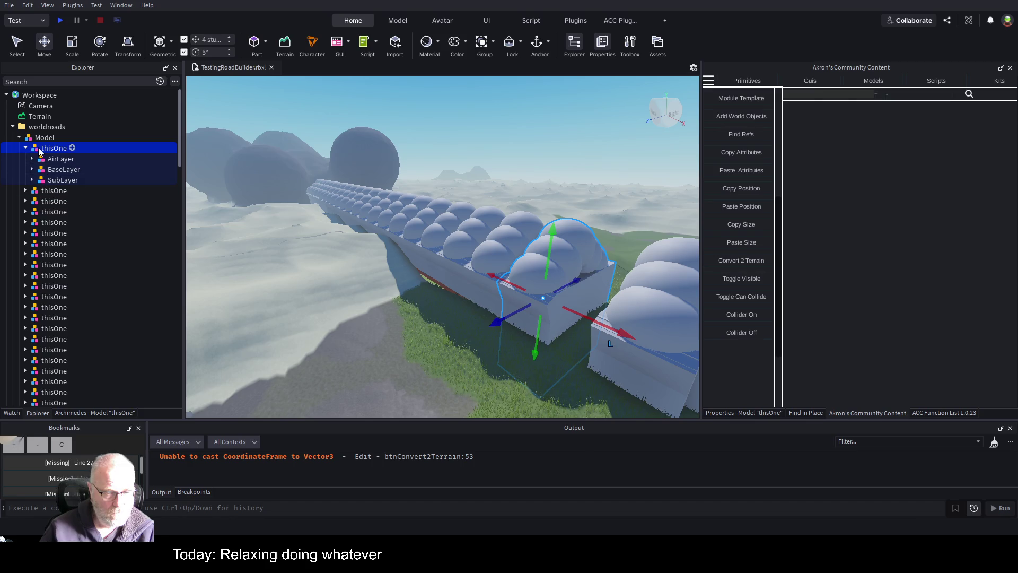
Open btnConvert2Terrain at error line 53, then frame the whole road Model in the scene.
left_click(317, 459)
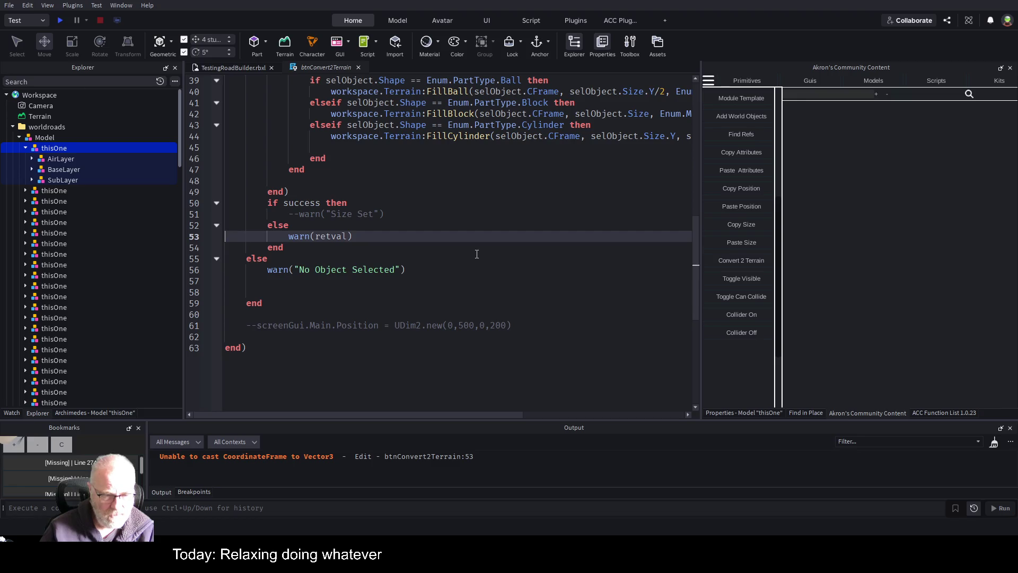
left_click(45, 138)
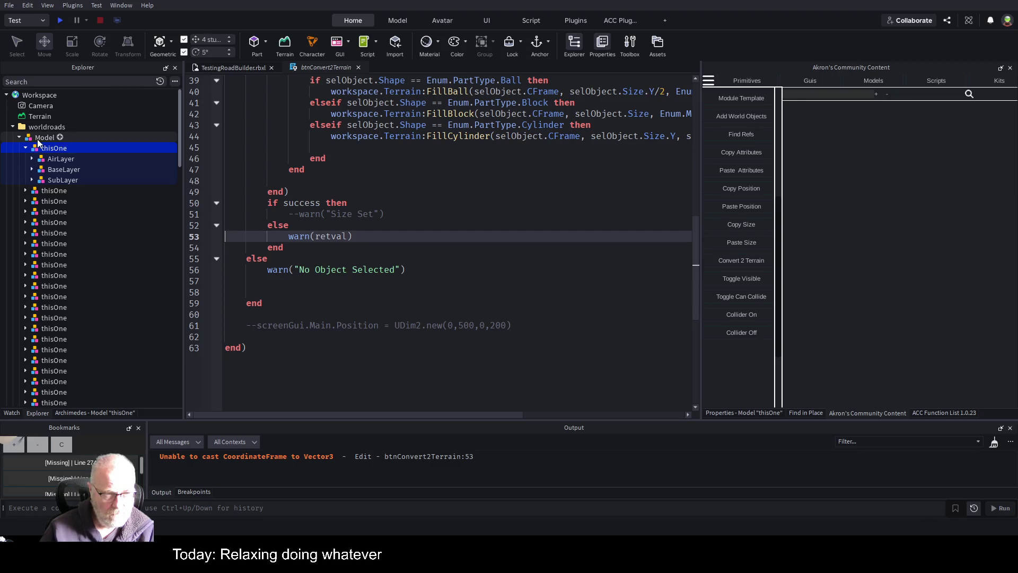
left_click(221, 70)
key("f")
scroll(549, 256, "up", 2)
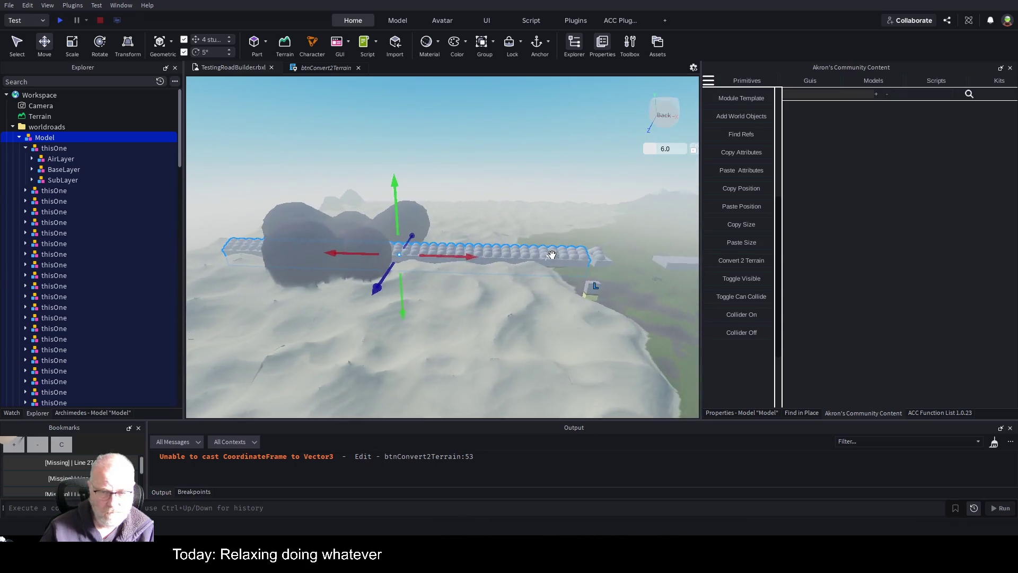
scroll(551, 255, "up", 5)
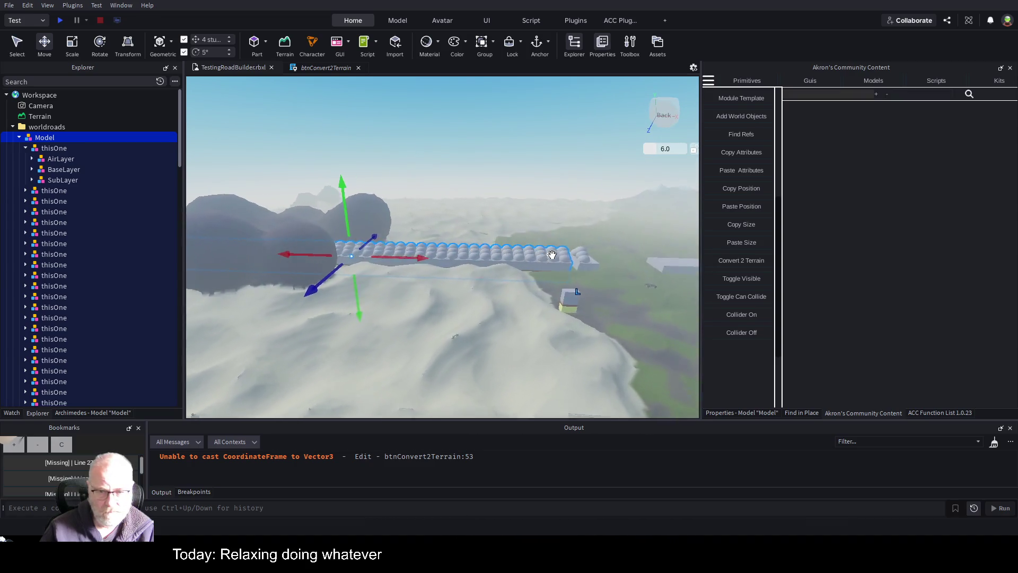
Delete the arrayed road Model from worldroads.
right_click(552, 255)
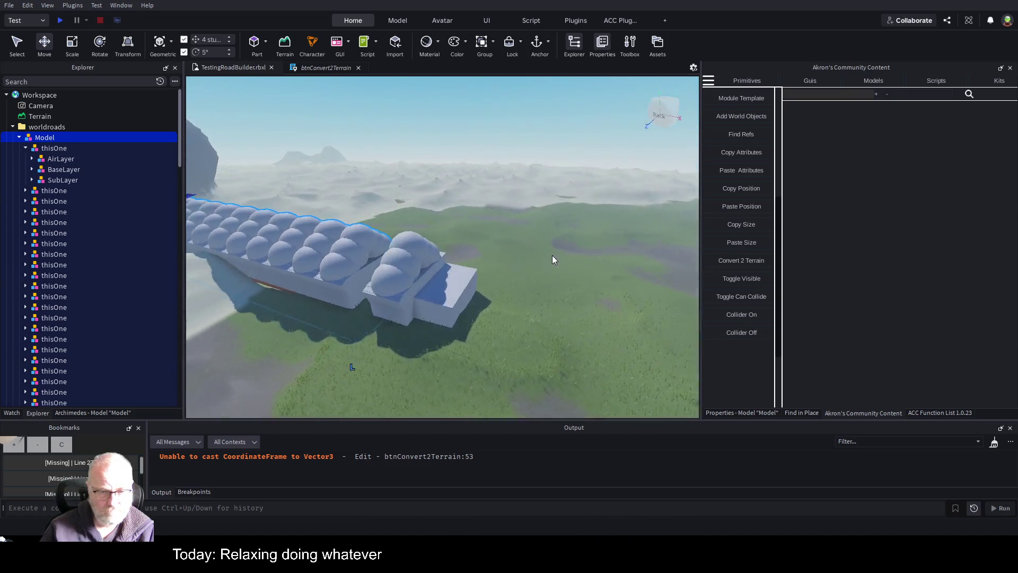
left_click(20, 137)
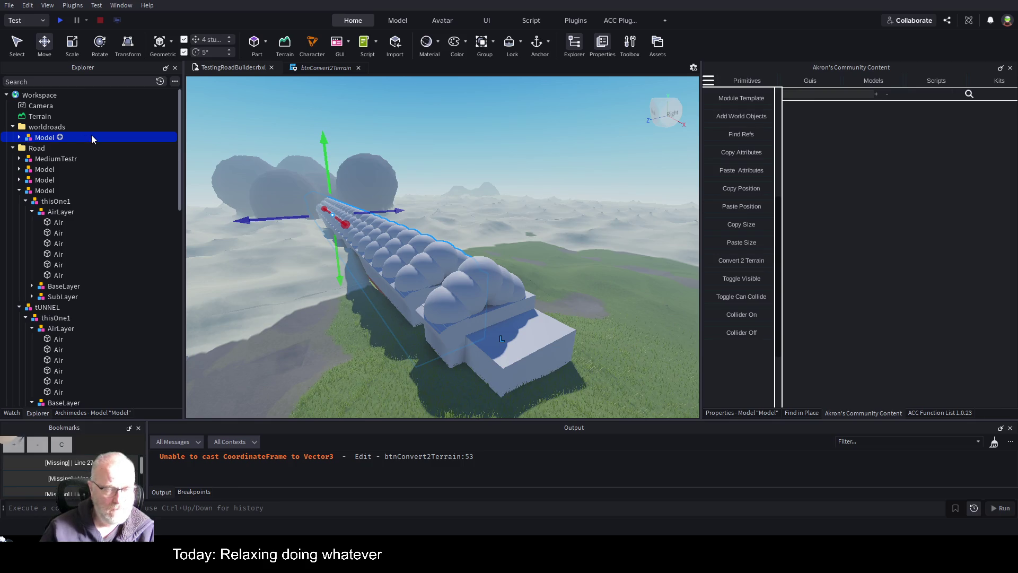
key("Delete")
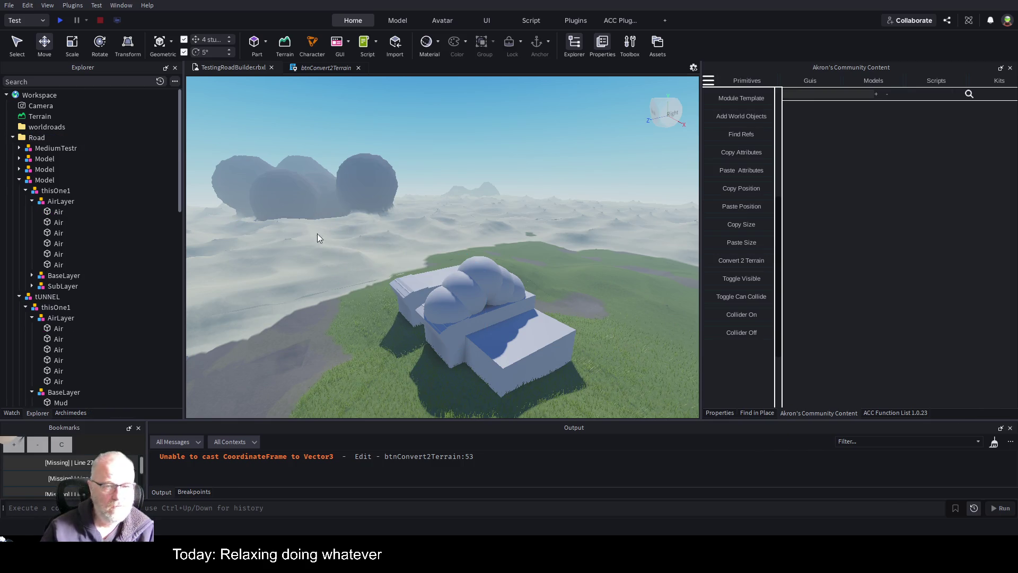
Select the standalone thisOne test piece and paste a copy into the worldroads folder.
left_click(487, 289)
scroll(88, 177, "up", 3)
scroll(88, 180, "up", 1)
left_click(56, 171)
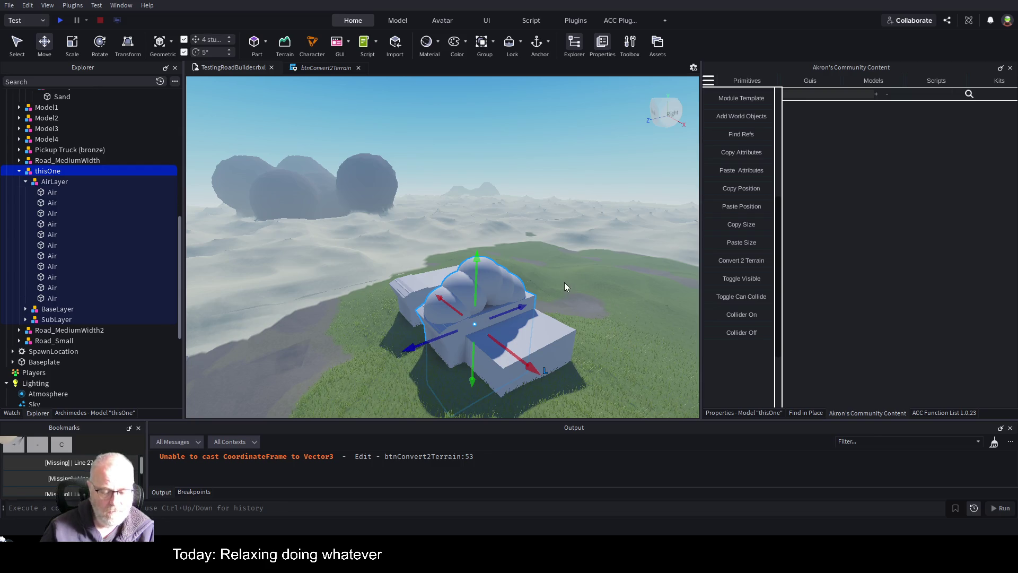
scroll(93, 207, "up", 6)
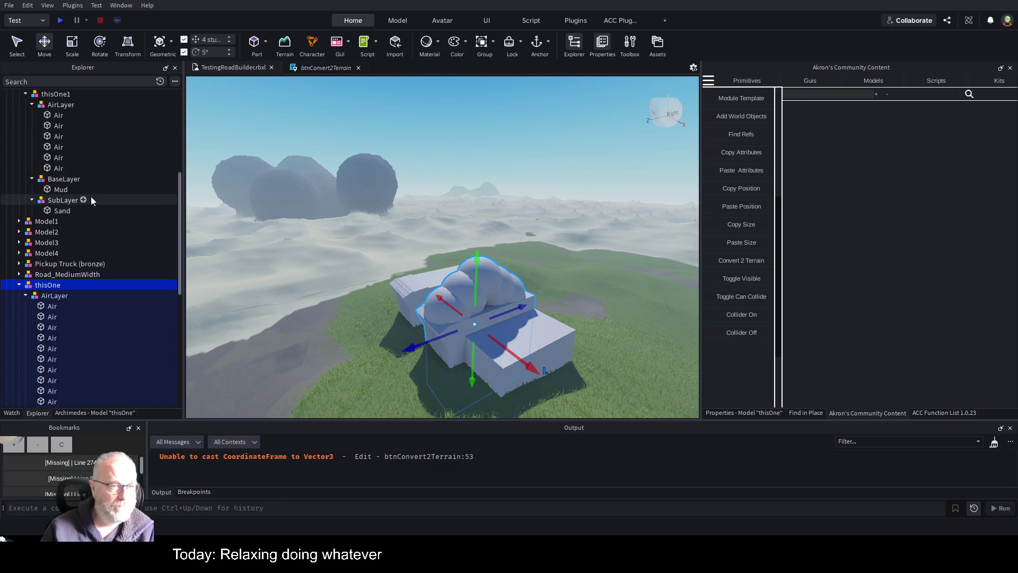
scroll(90, 196, "up", 3)
left_click(44, 117)
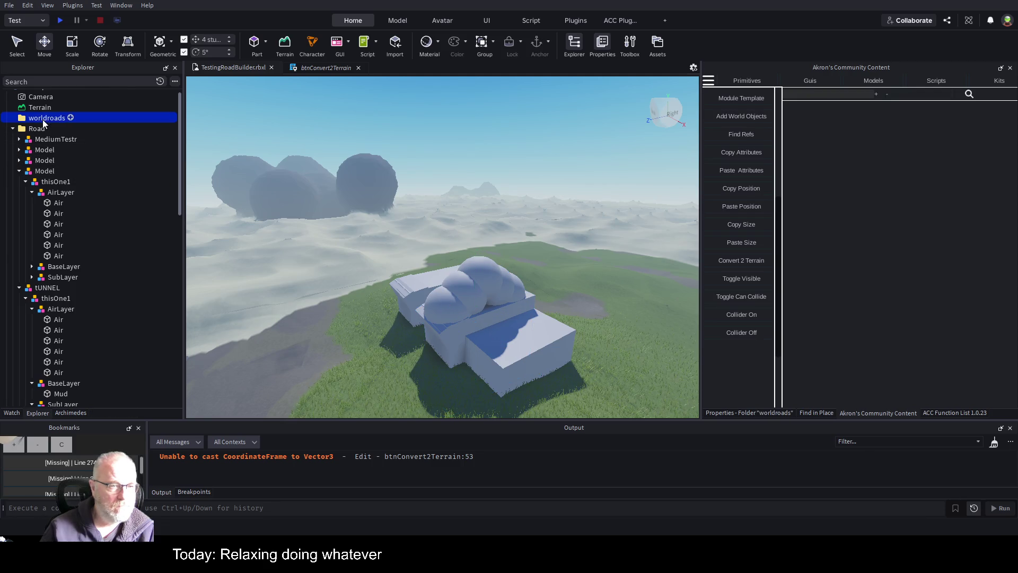
key("ctrl+shift+v")
Move the pasted thisOne copy off the original, try converting it, and expand the error details.
mouse_move(531, 366)
left_mouse_down()
mouse_move(466, 297)
mouse_move(451, 294)
left_mouse_up()
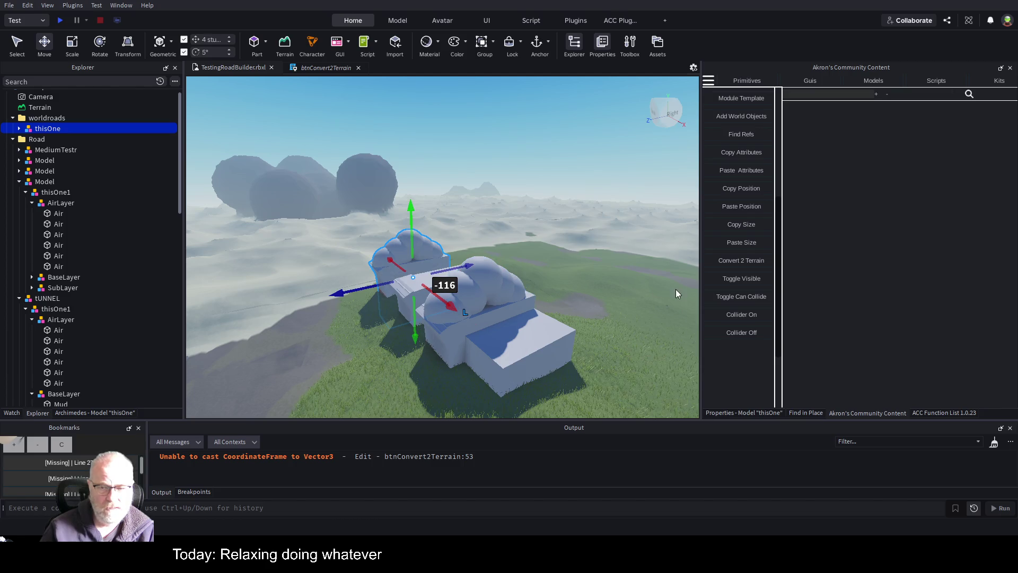
left_click(760, 262)
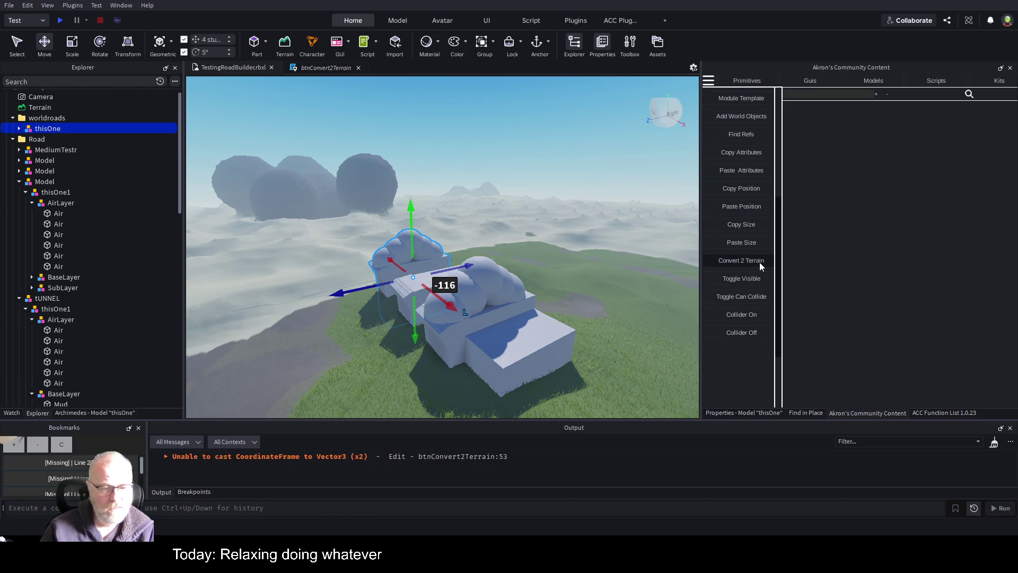
left_click(166, 457)
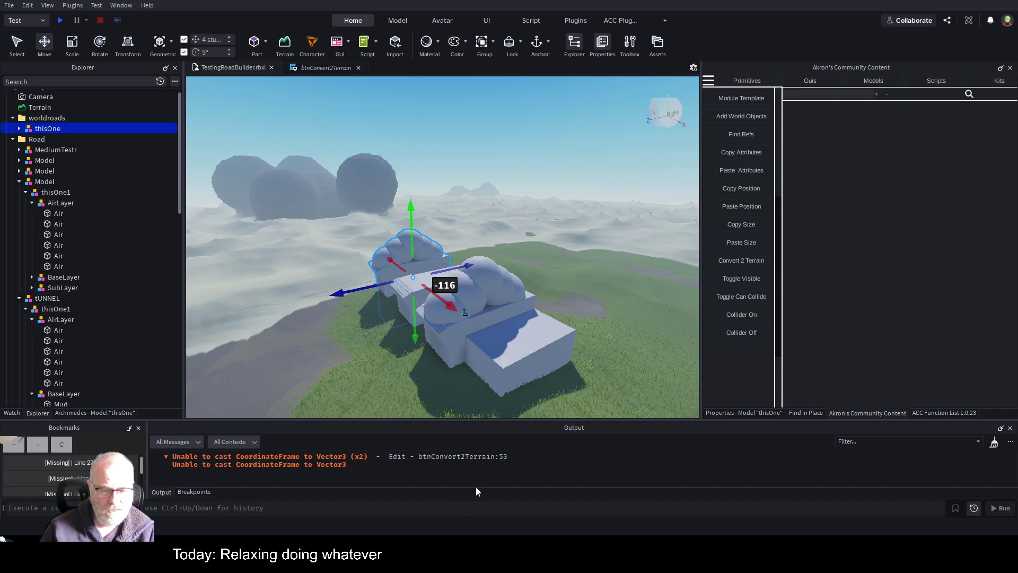
Try converting the copy's AirLayer to terrain, then select BaseLayer, SubLayer and the whole thisOne model.
left_click(19, 128)
left_click(33, 140)
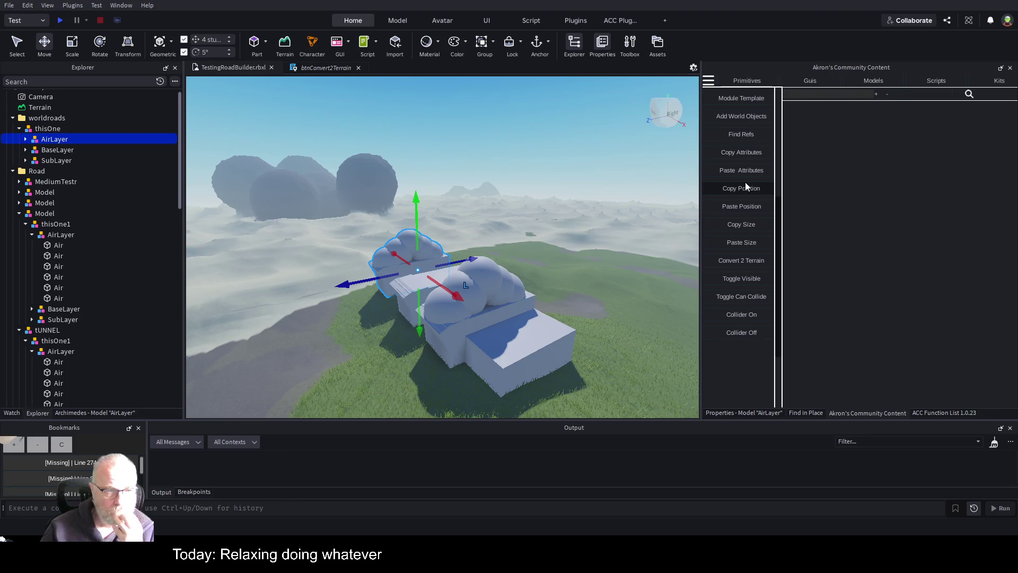
left_click(749, 262)
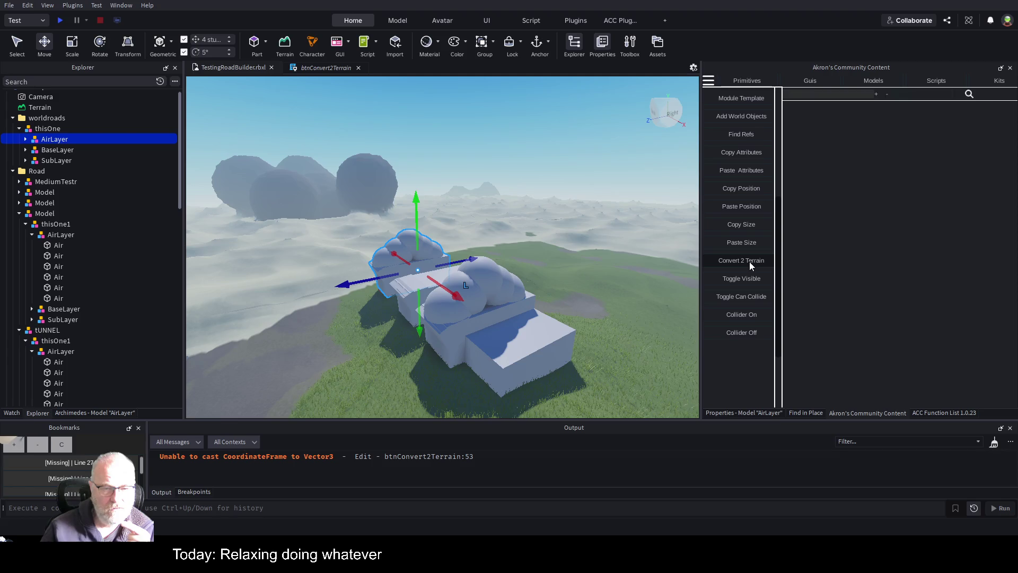
left_click(73, 150)
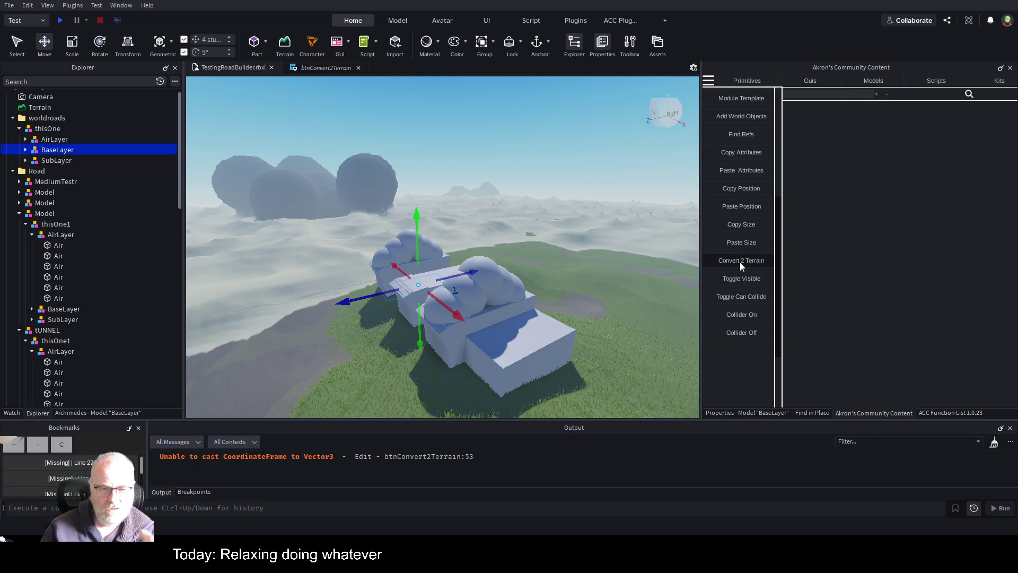
left_click(69, 160)
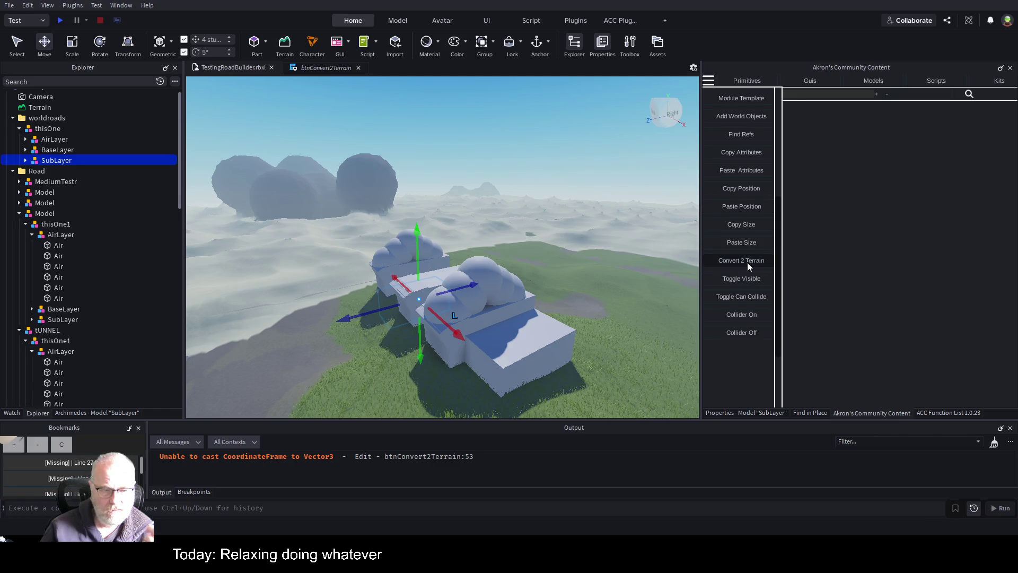
left_click(502, 247)
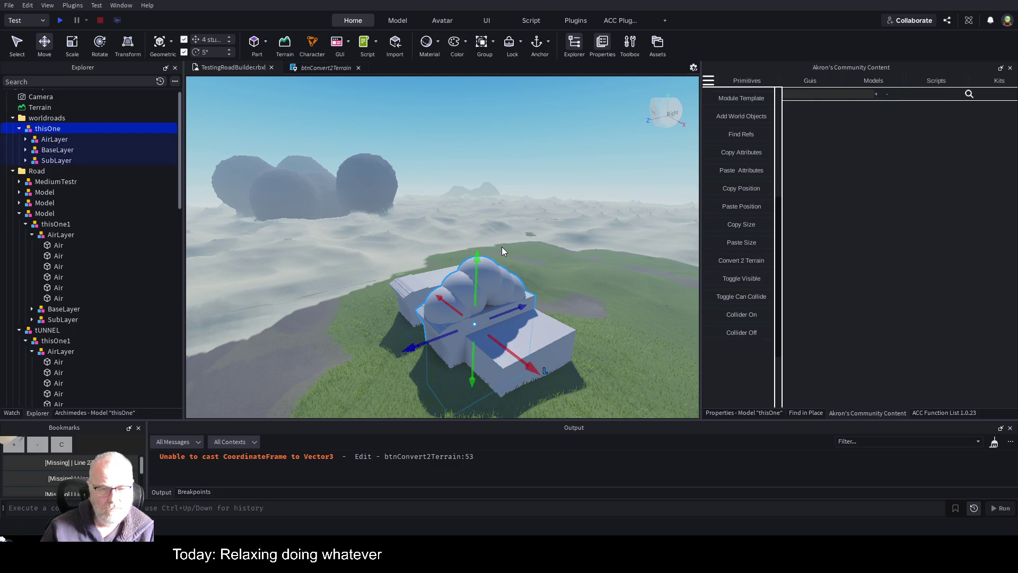
Shift thisOne left, try converting a single Air sphere, then open the btnConvert2Terrain script.
right_click(542, 241)
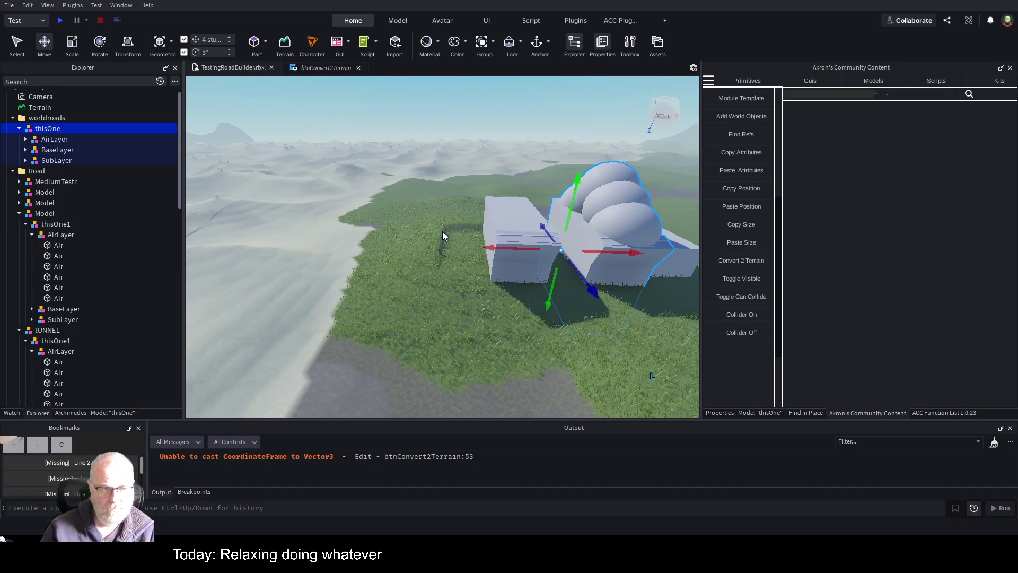
left_click_drag(632, 253, 451, 249)
left_click(25, 139)
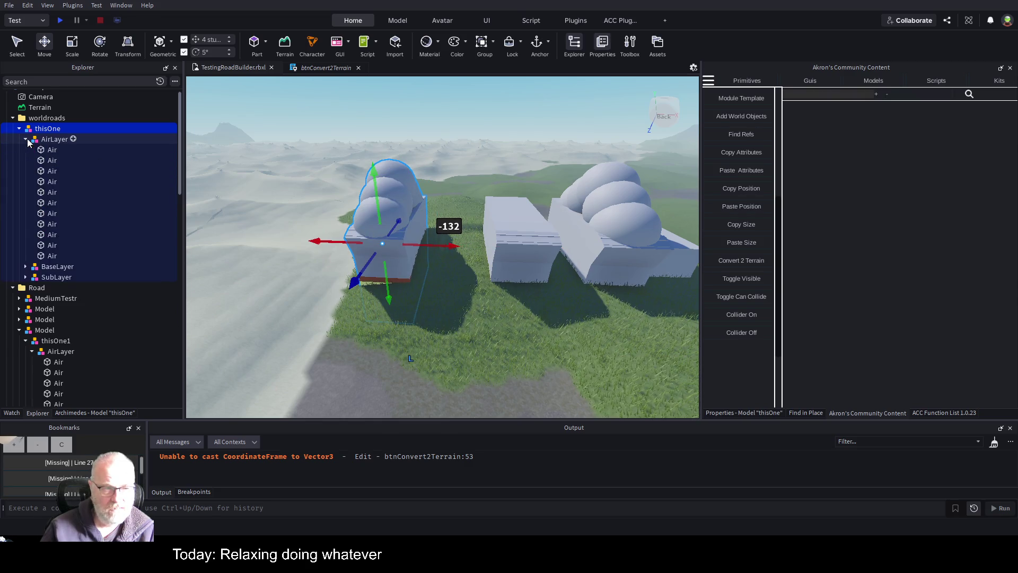
left_click(53, 235)
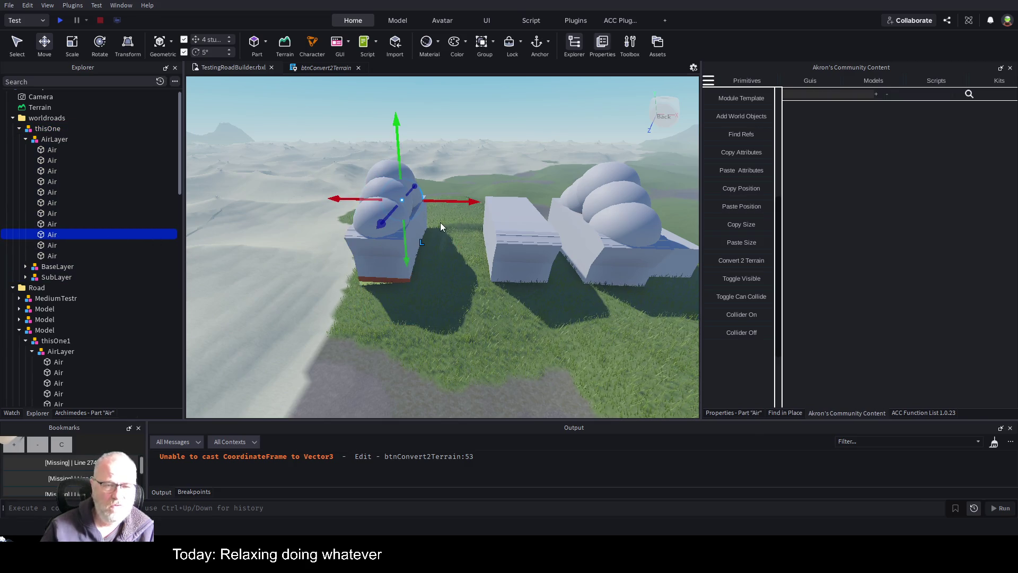
left_click(54, 257)
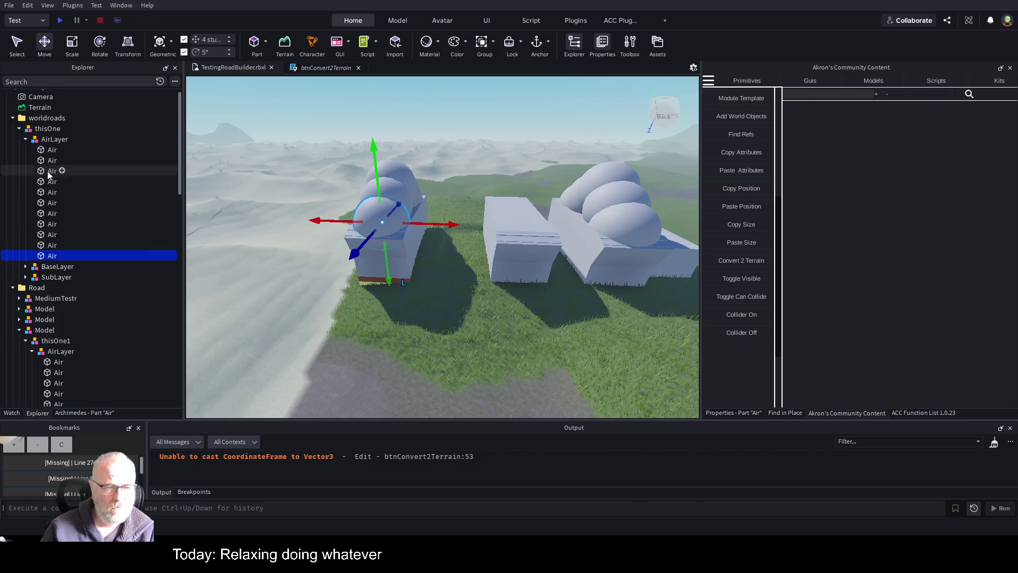
left_click(757, 263)
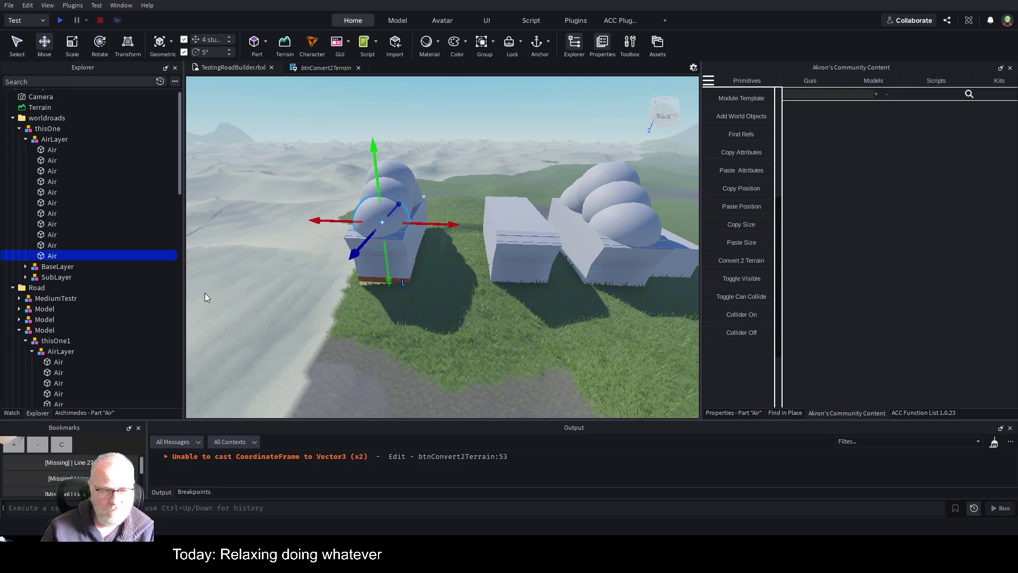
left_click(302, 69)
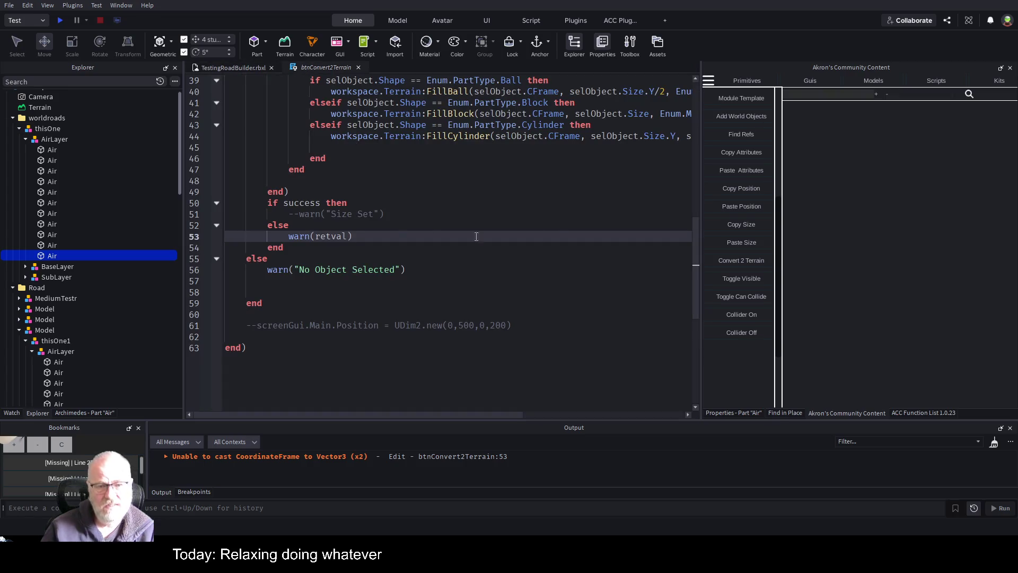
Review btnConvert2Terrain's FillBall, FillBlock and FillCylinder code, then go back to the TestingRoadBuilder.rbxl scene.
scroll(476, 236, "up", 4)
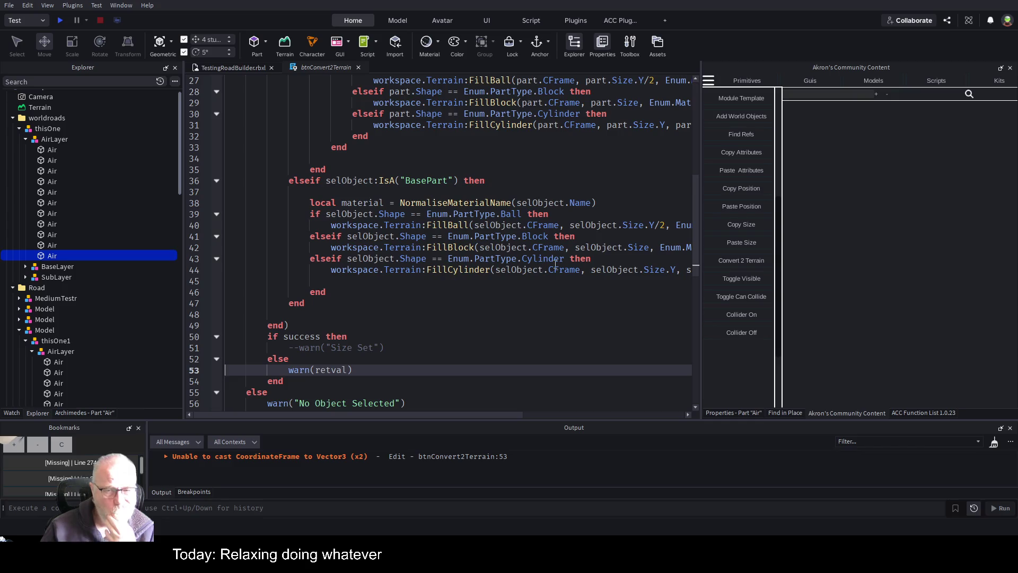
left_click_drag(501, 415, 669, 418)
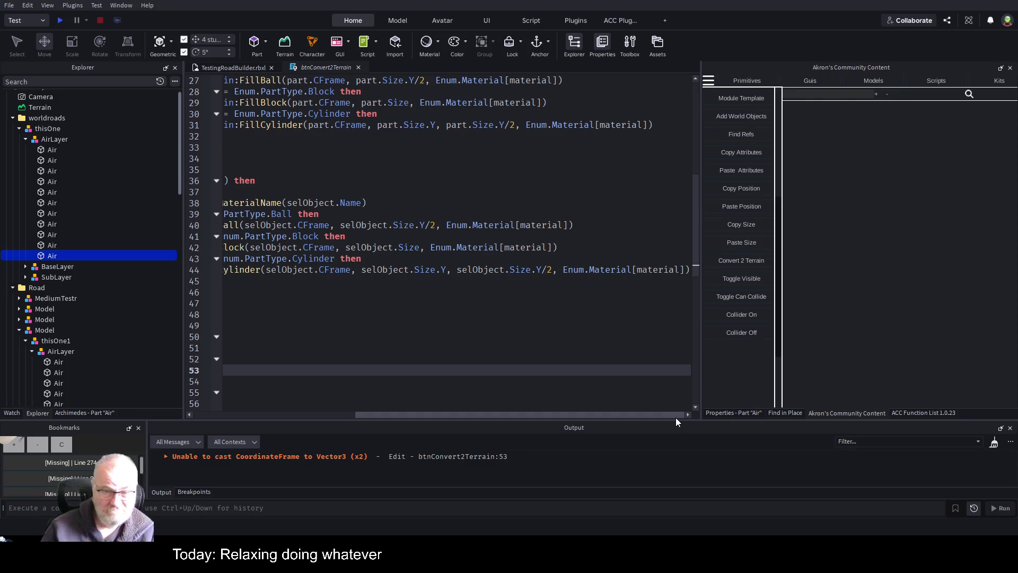
left_click_drag(676, 419, 538, 421)
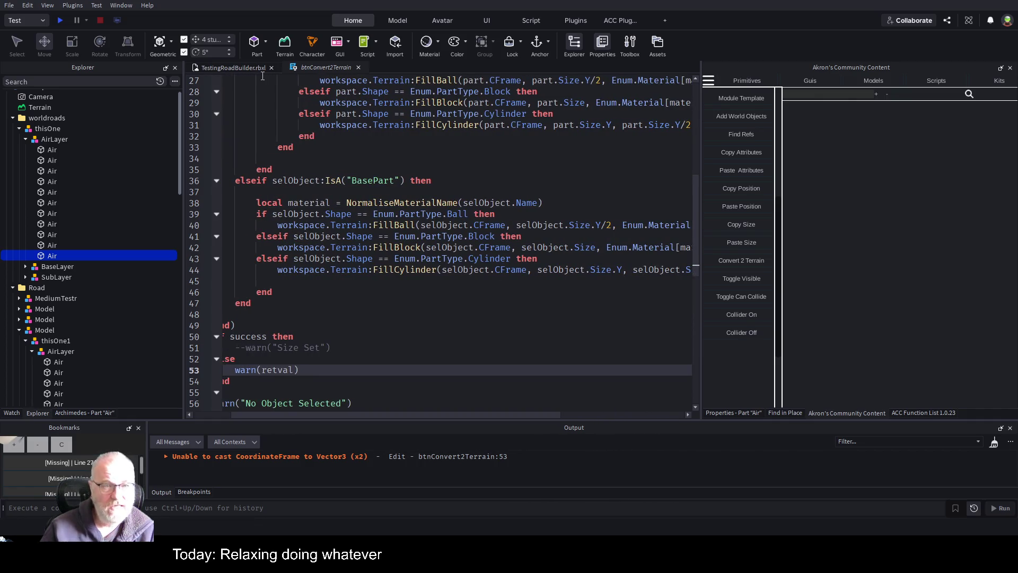
left_click(245, 70)
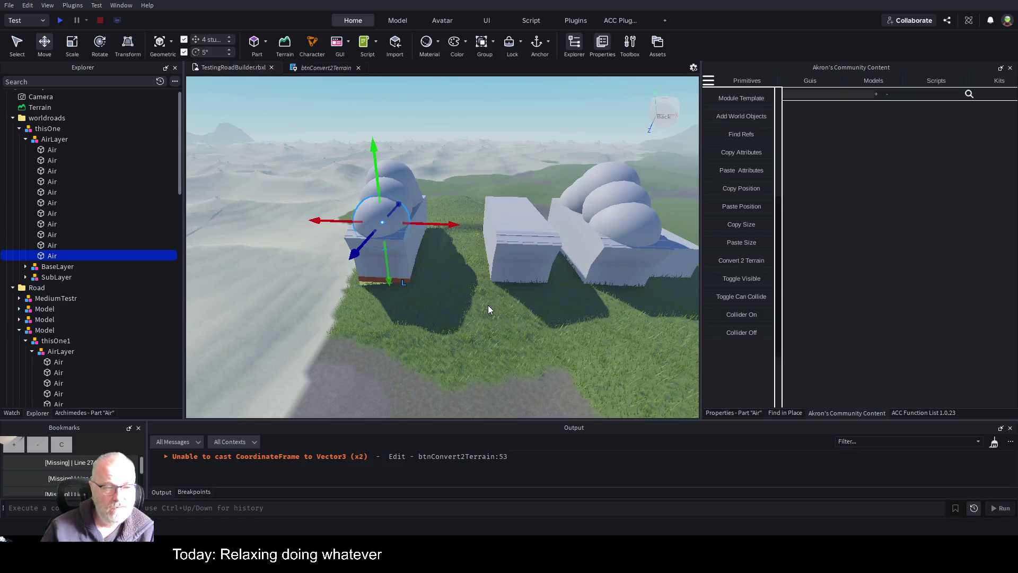
Move the loose Part onto the grass and change its Shape to Ball.
left_click(411, 324)
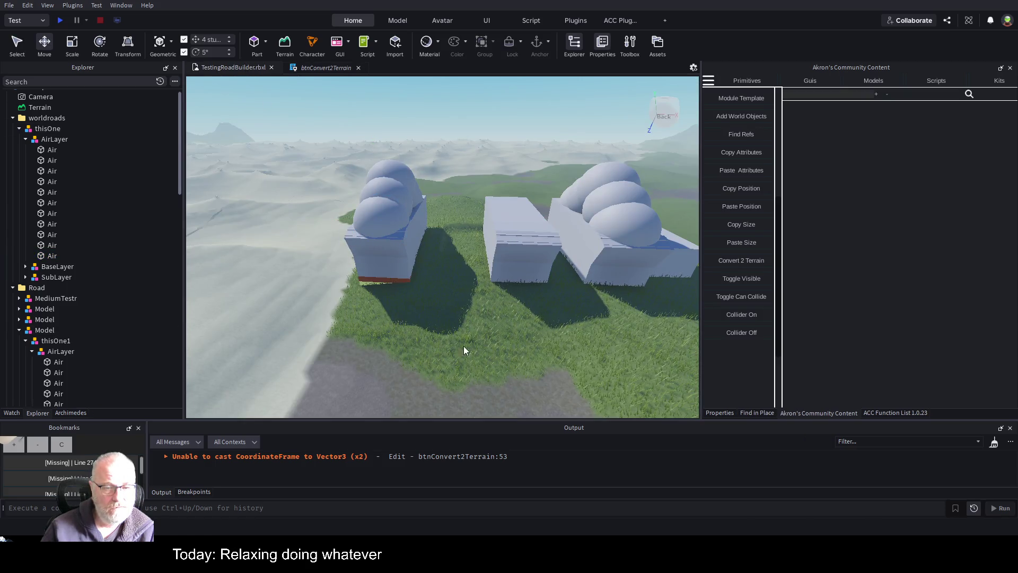
left_click(478, 309)
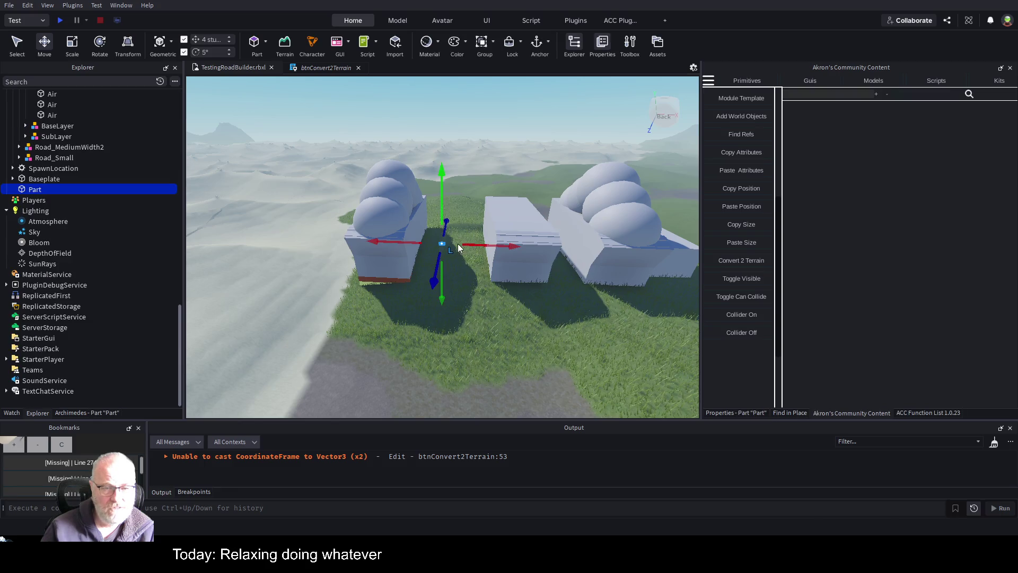
left_click_drag(433, 267, 451, 380)
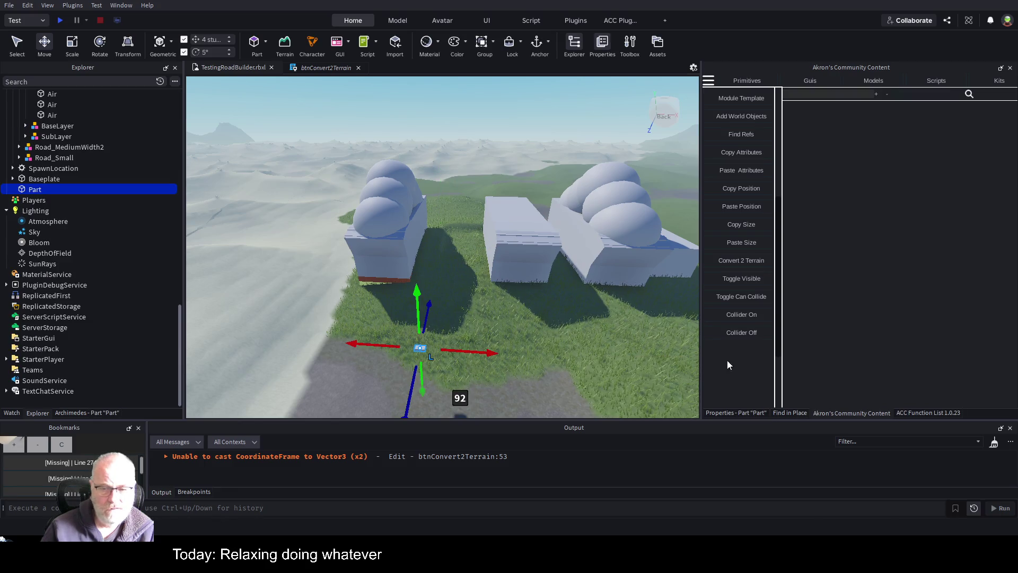
left_click(736, 411)
scroll(828, 310, "down", 5)
left_click(908, 287)
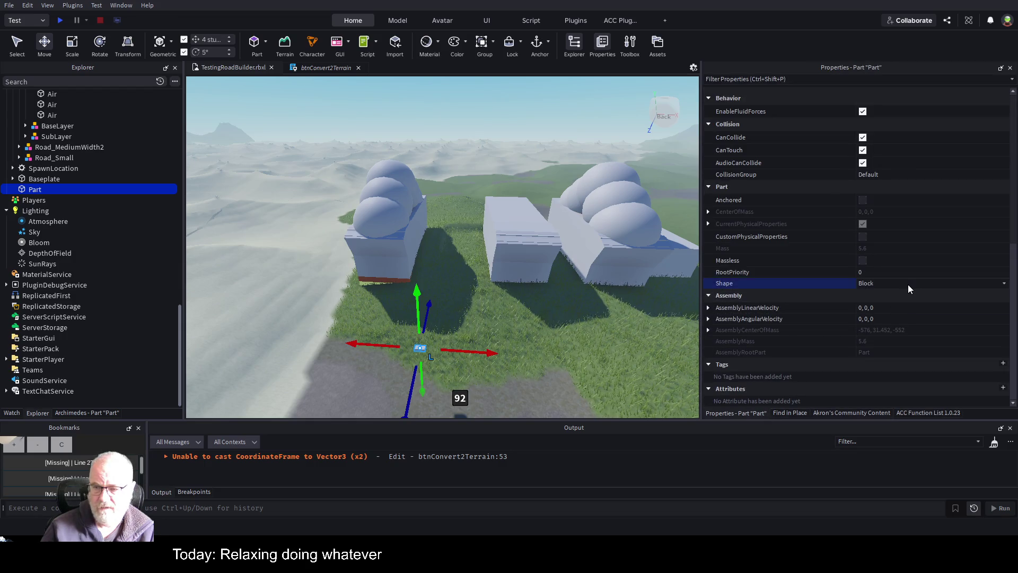
left_click(899, 300)
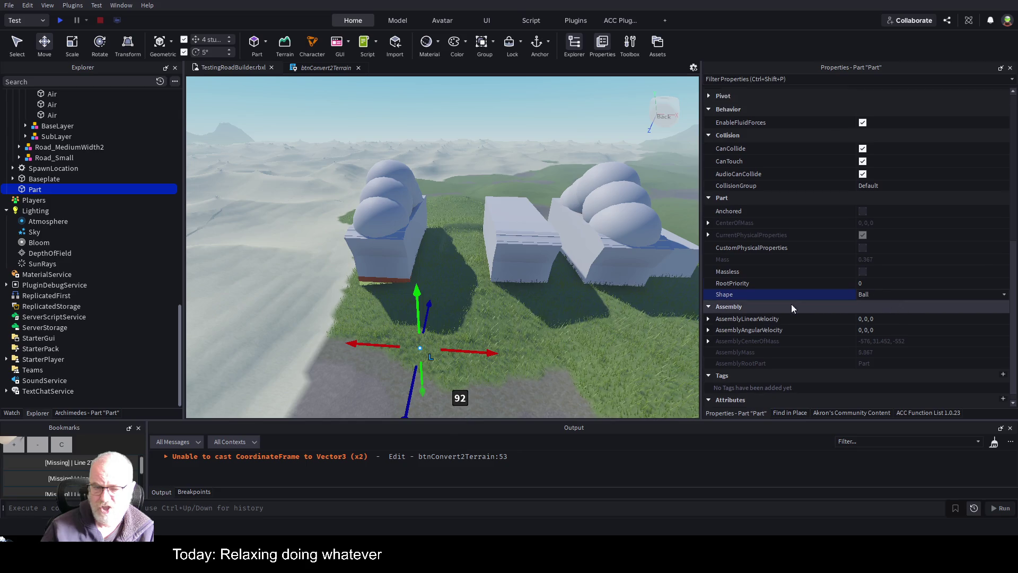
Resize the ball Part to 4, 4, 4.
left_click(516, 337)
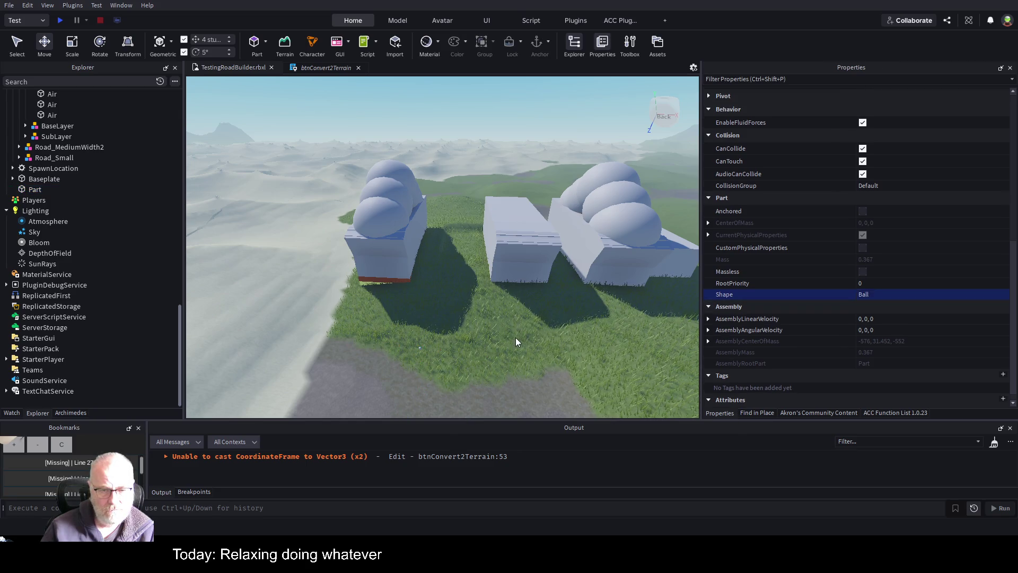
left_click(420, 349)
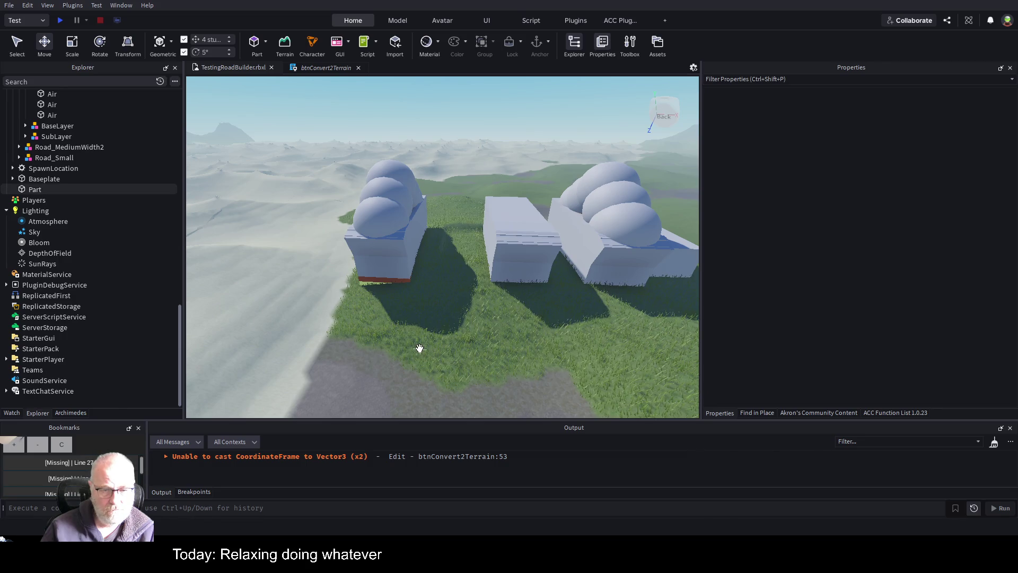
key("f")
scroll(533, 336, "down", 5)
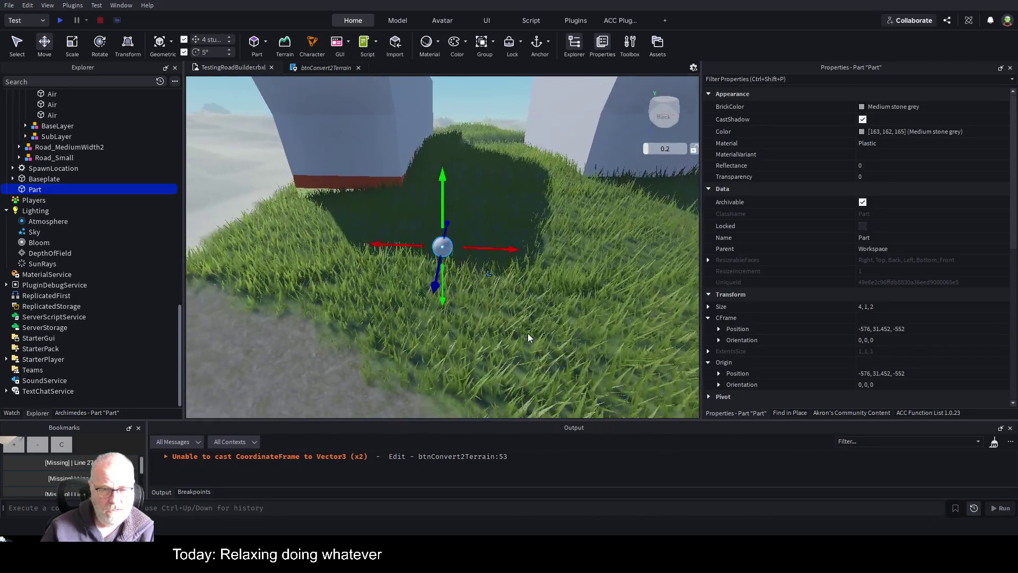
left_click(902, 307)
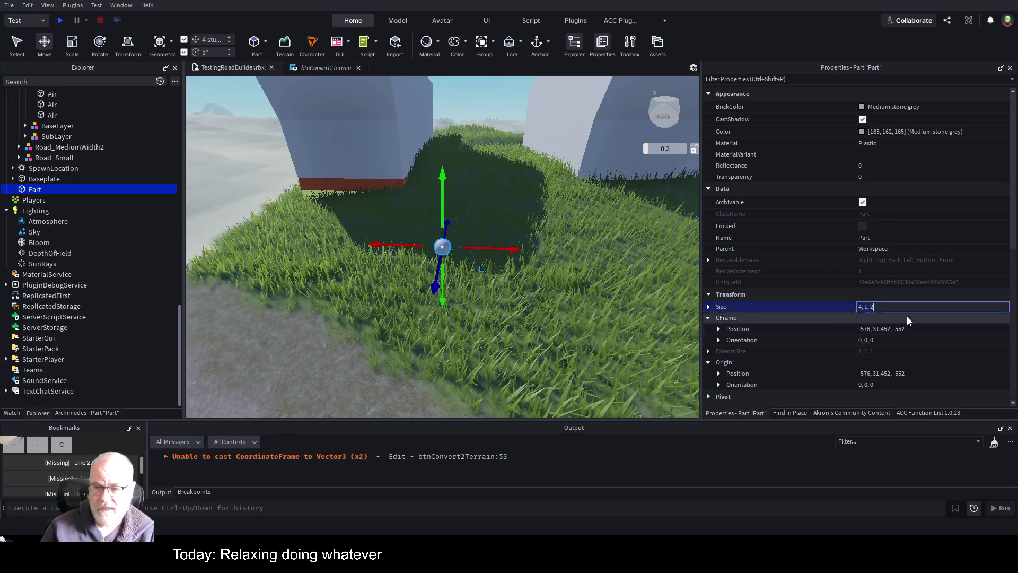
key("BackSpace")
key("BackSpace")
key("BackSpace")
type("4, 4")
key("Return")
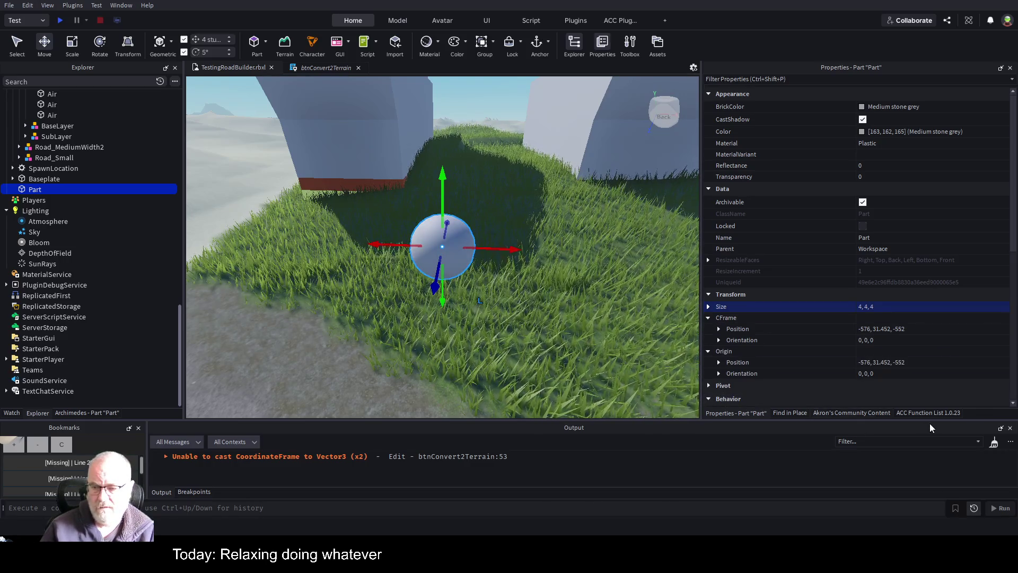
Try converting the ball to terrain, rename it Sand, and attempt the conversion again.
left_click(870, 412)
left_click(757, 260)
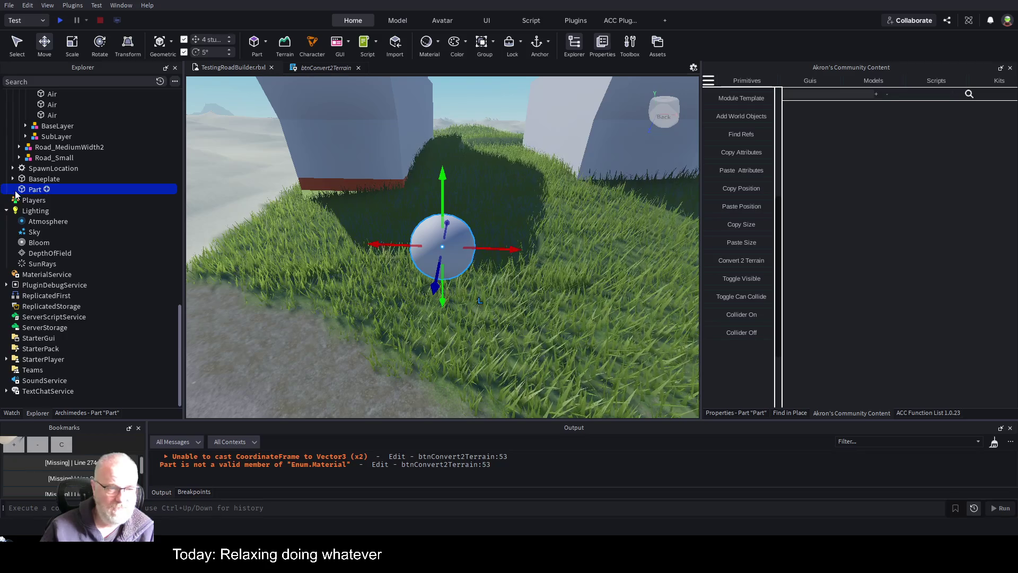
key("F2")
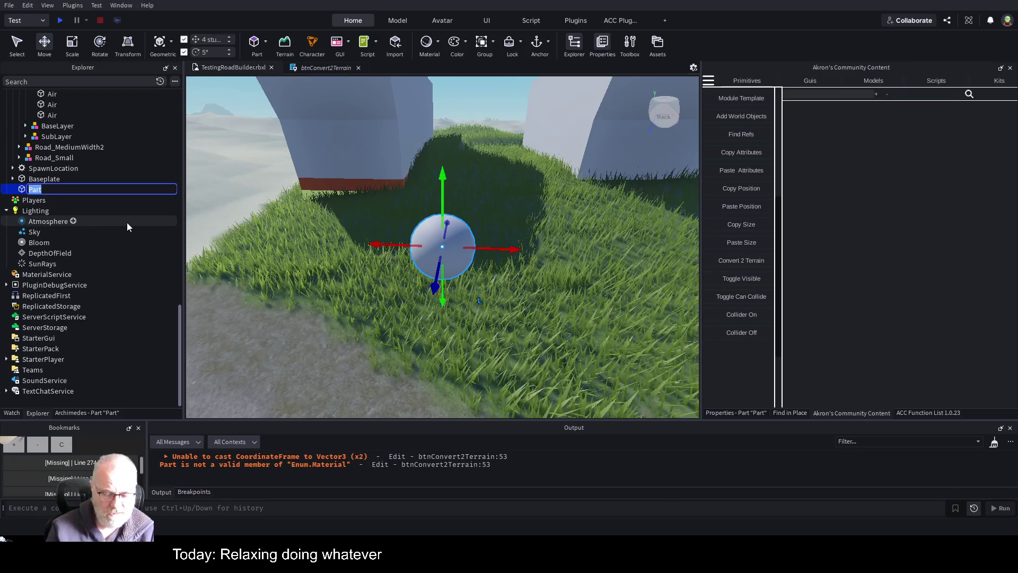
type("RocR")
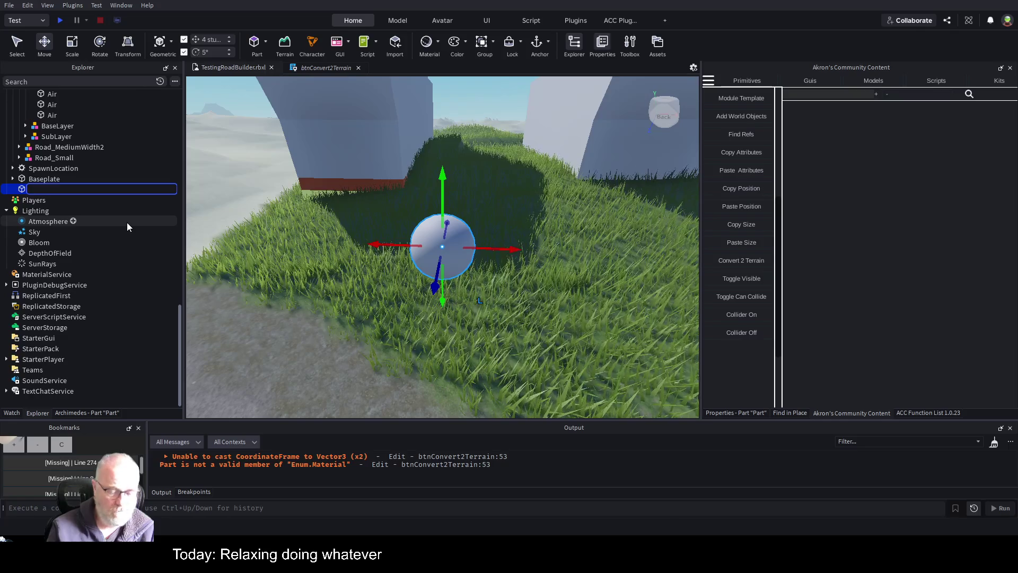
key("BackSpace")
type("Sand")
key("Return")
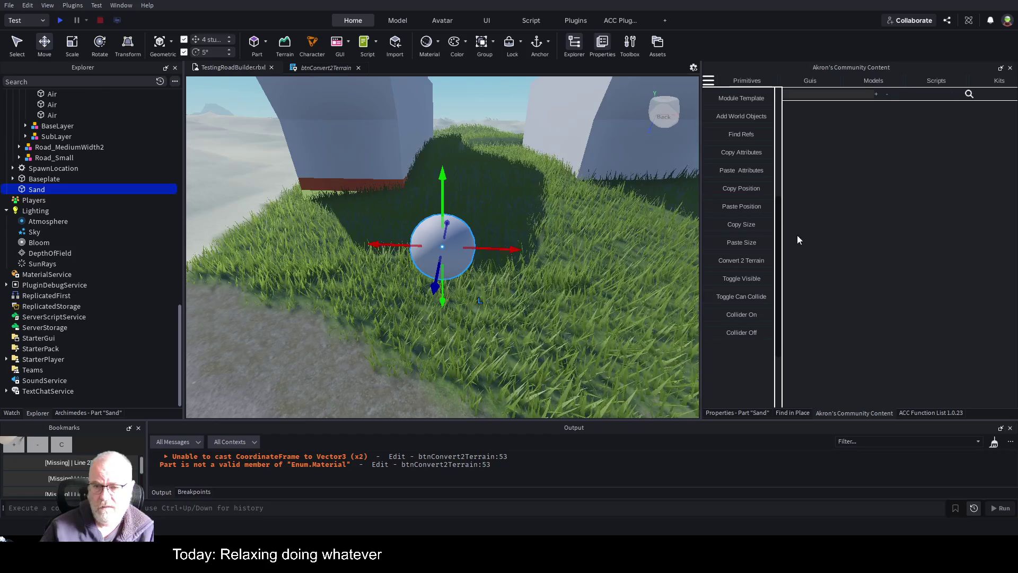
left_click(743, 261)
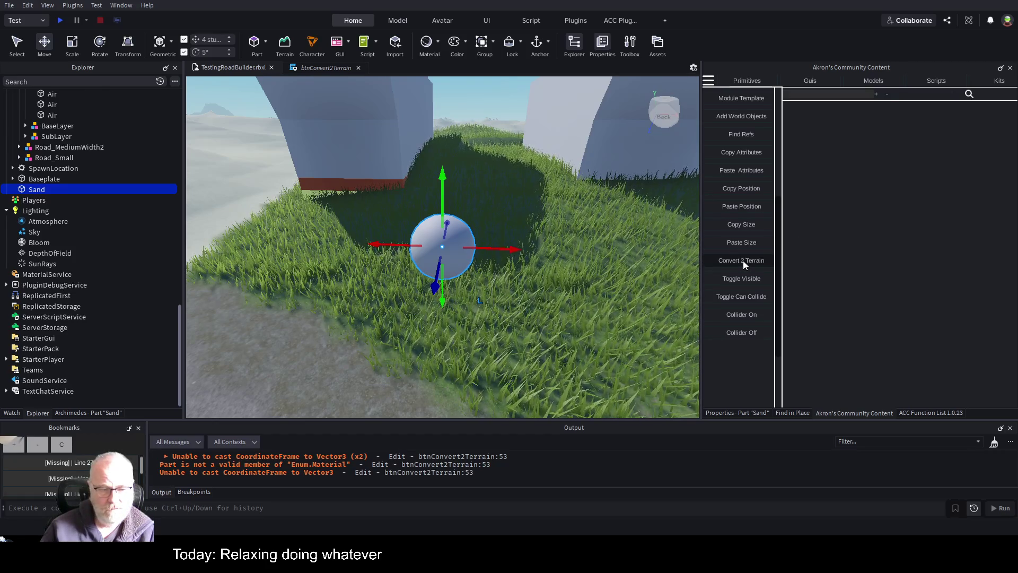
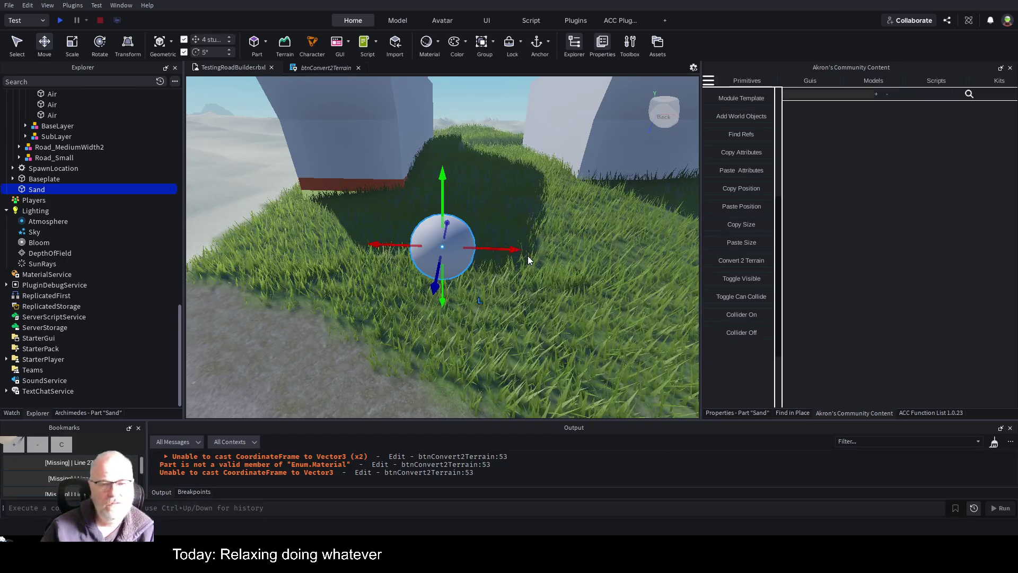
Select the five Air spheres sitting on the road block and delete them.
scroll(541, 238, "down", 3)
left_click_drag(542, 238, 541, 231)
left_click(33, 177)
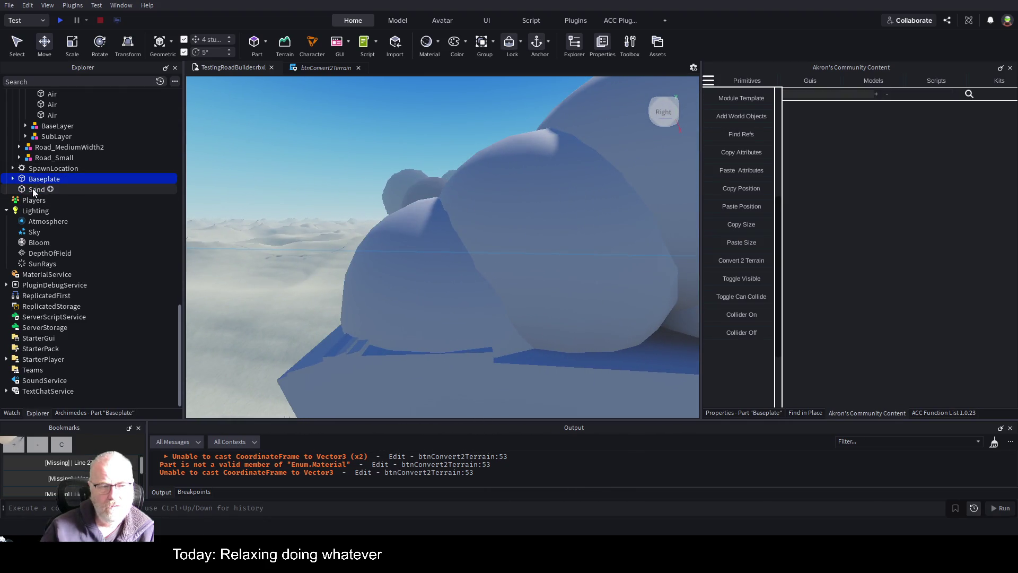
left_click(578, 227)
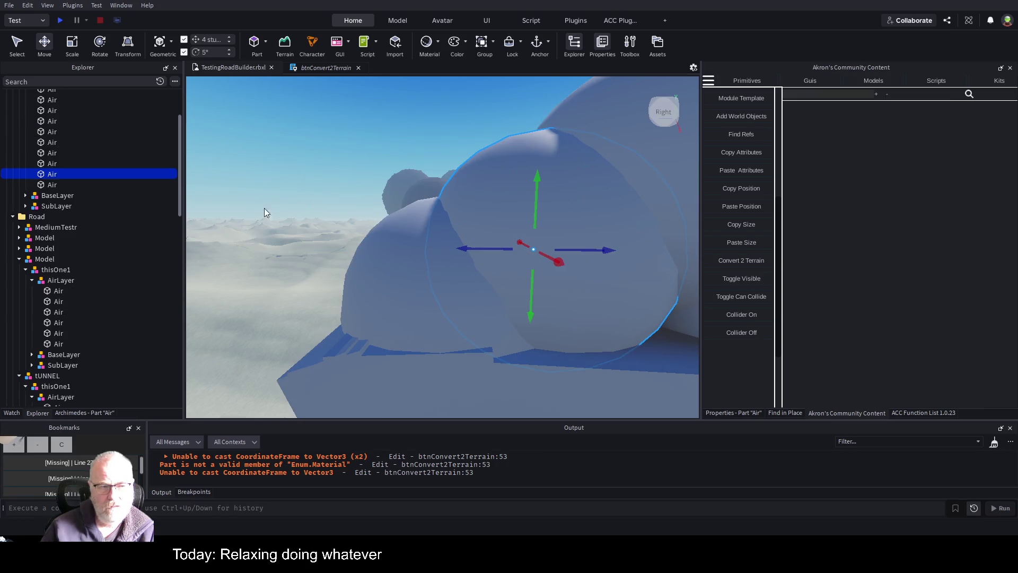
left_click_drag(526, 215, 528, 214)
left_click(48, 185)
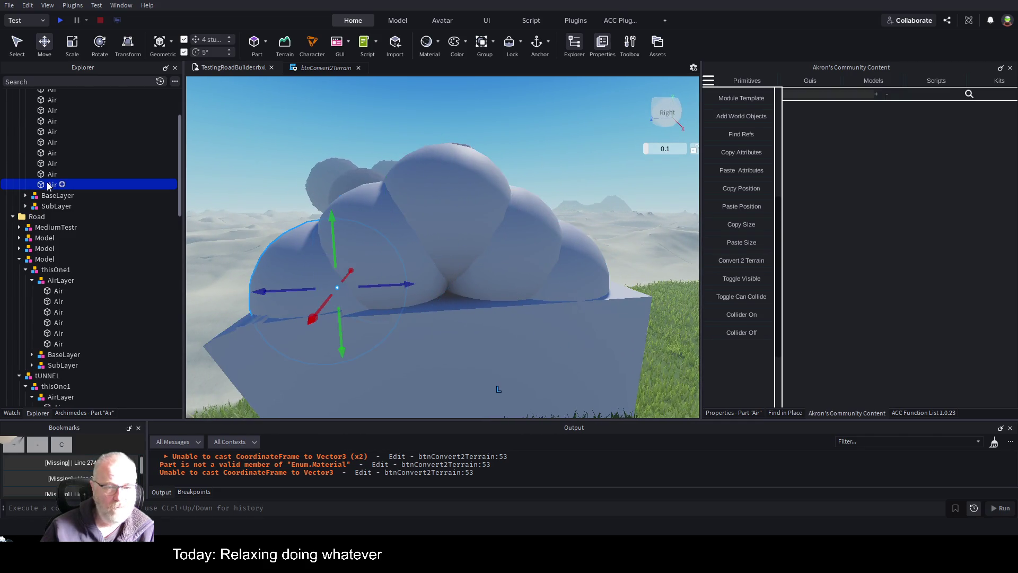
left_click(49, 174, "shift")
left_click(50, 164, "shift")
left_click(50, 154, "shift")
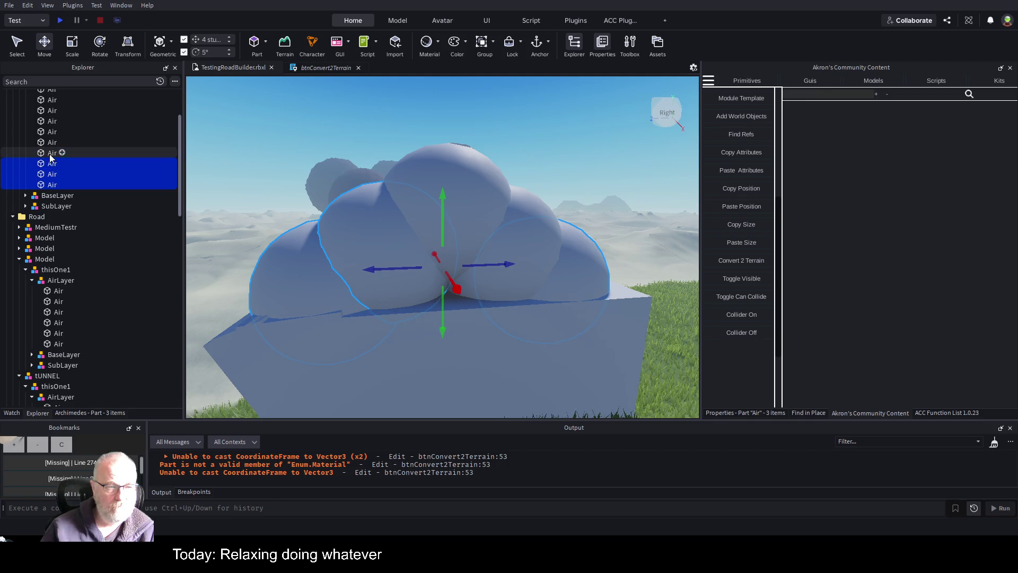
left_click(50, 144, "shift")
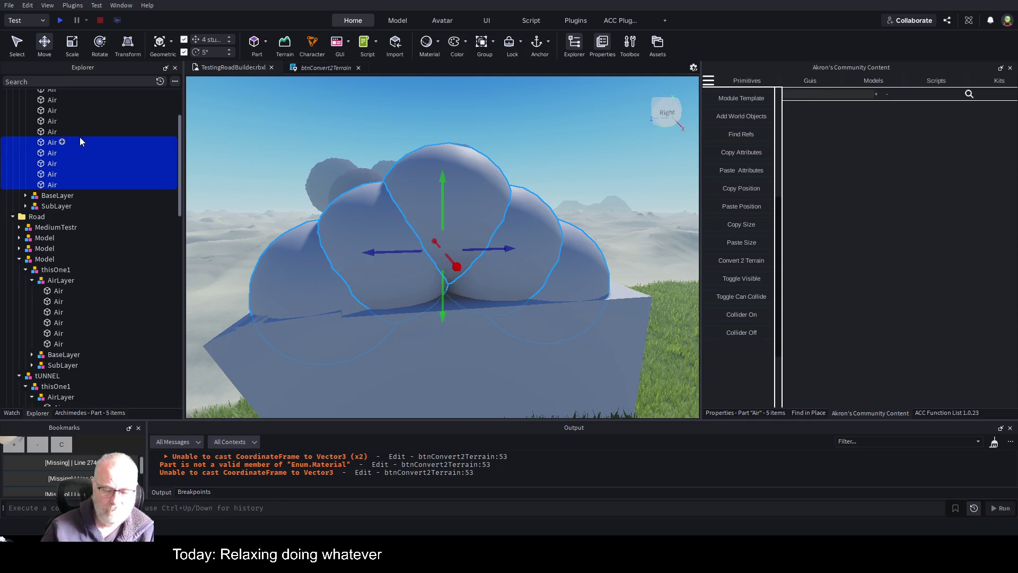
key("Delete")
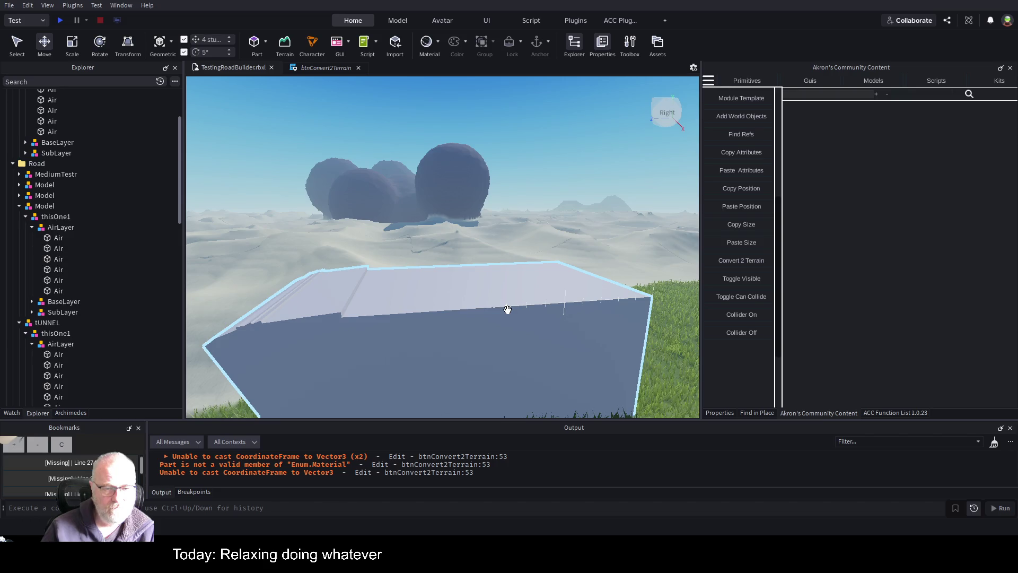
left_click(485, 325)
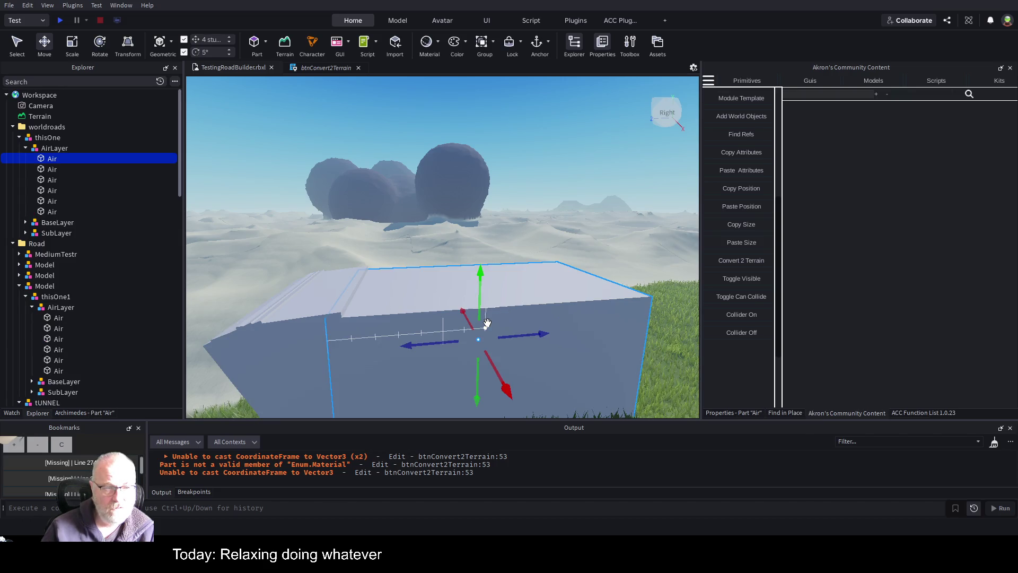
Duplicate the box as Air1, raise it 8 studs, and narrow both sides.
key("ctrl+d")
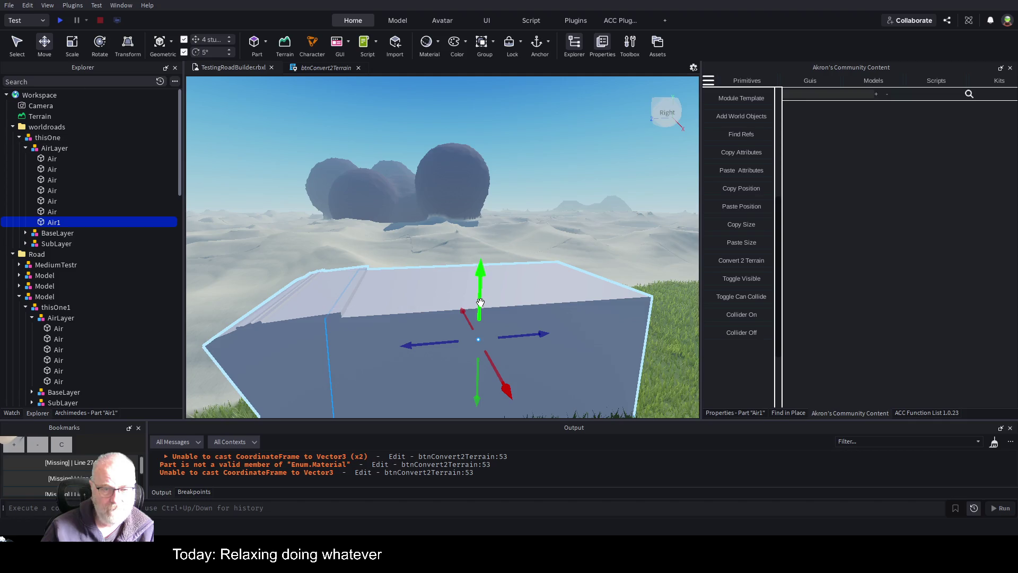
left_click_drag(480, 303, 484, 277)
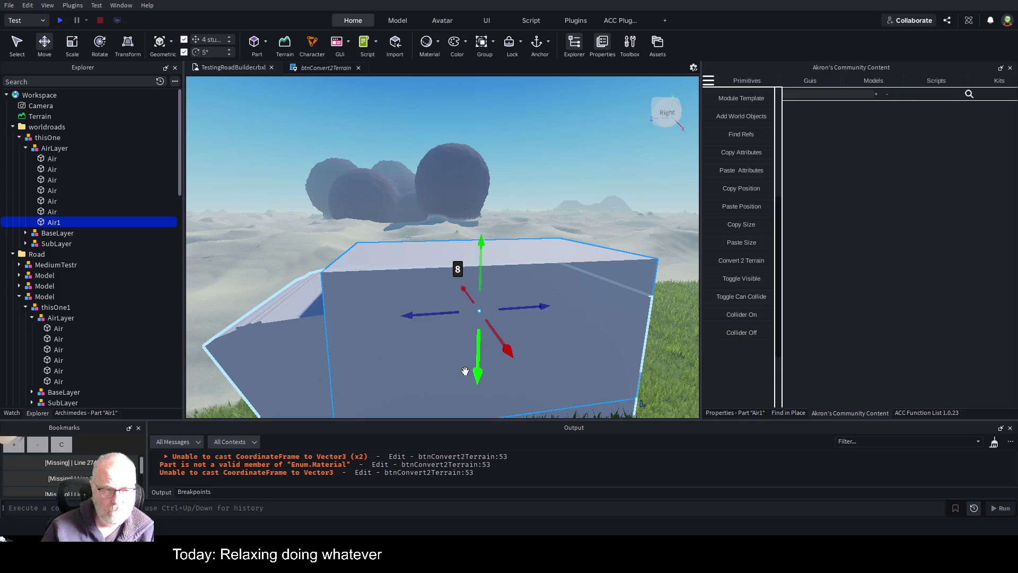
key("ctrl+3")
left_click_drag(332, 322, 344, 323)
left_click_drag(601, 300, 587, 306)
scroll(590, 312, "up", 5)
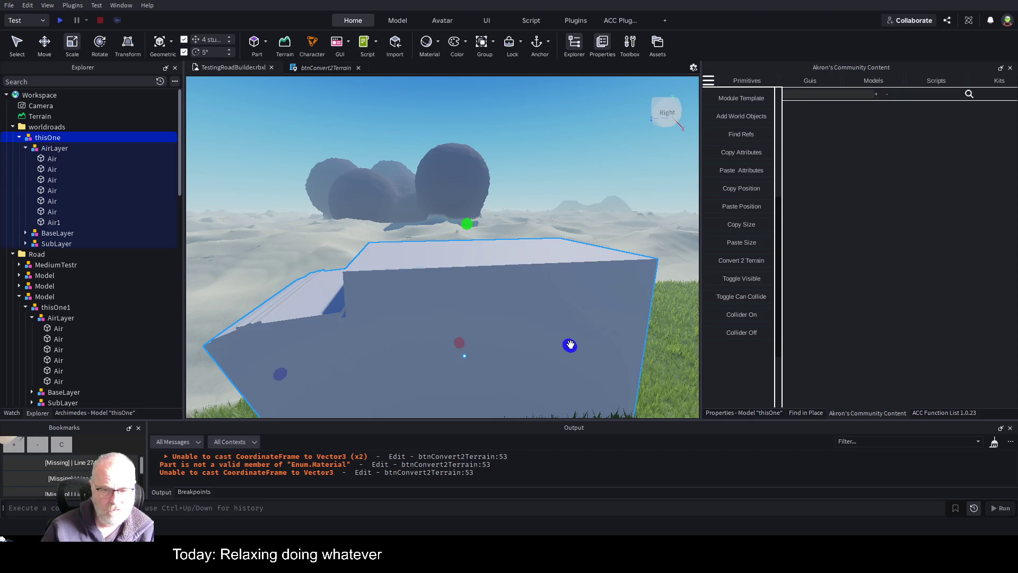
left_click(387, 272)
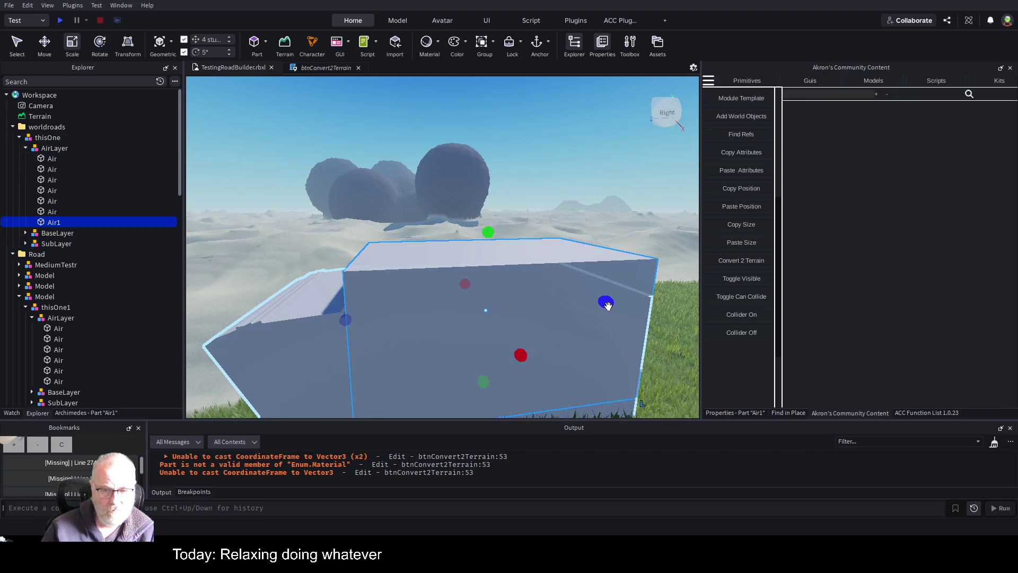
left_click_drag(608, 305, 512, 295)
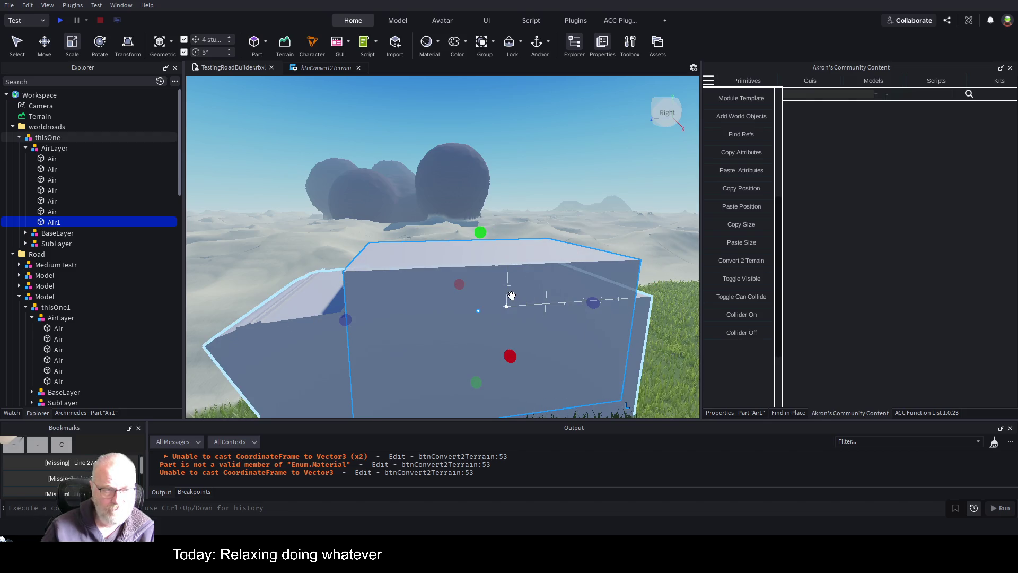
Duplicate Air1 as Air2, raise it one step, and narrow it to 48.654.
key("ctrl+d")
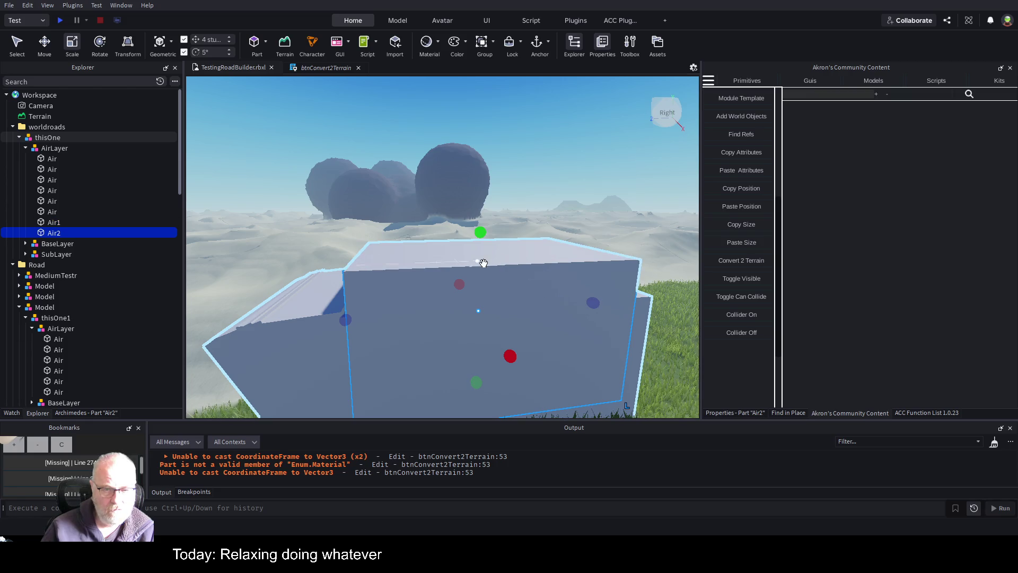
key("ctrl+2")
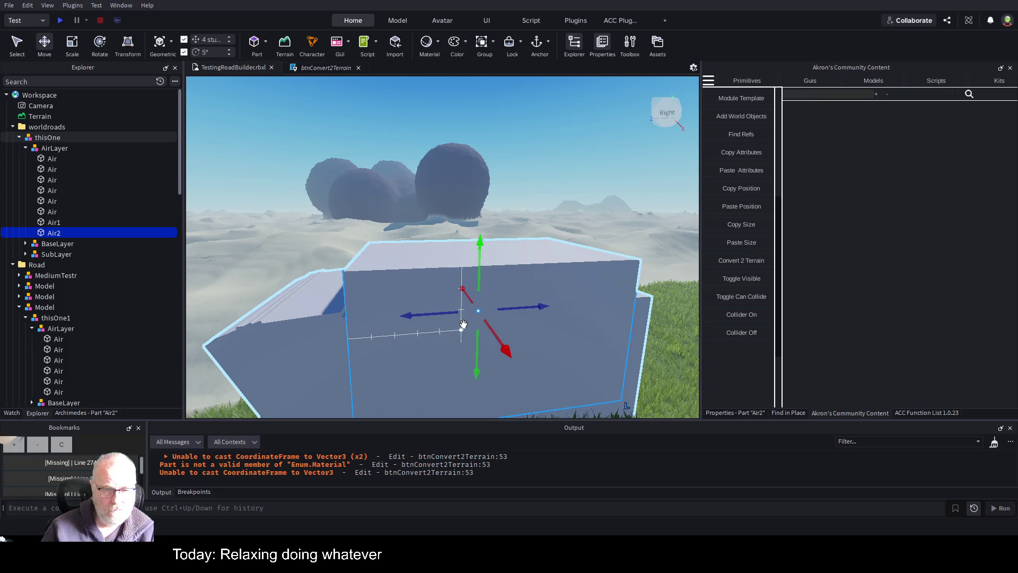
mouse_move(484, 355)
left_mouse_down()
mouse_move(454, 357)
mouse_move(454, 346)
left_mouse_up()
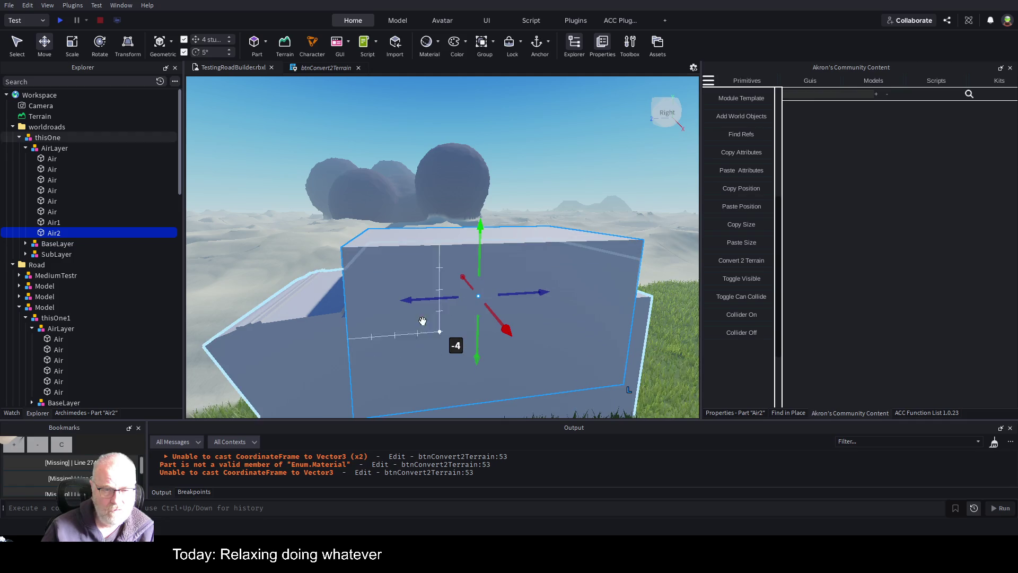
key("ctrl+3")
left_click_drag(346, 302, 365, 303)
left_click_drag(593, 289, 586, 292)
Duplicate Air2 as Air3, raise it above Air2, and shrink it to 44.654.
key("ctrl+d")
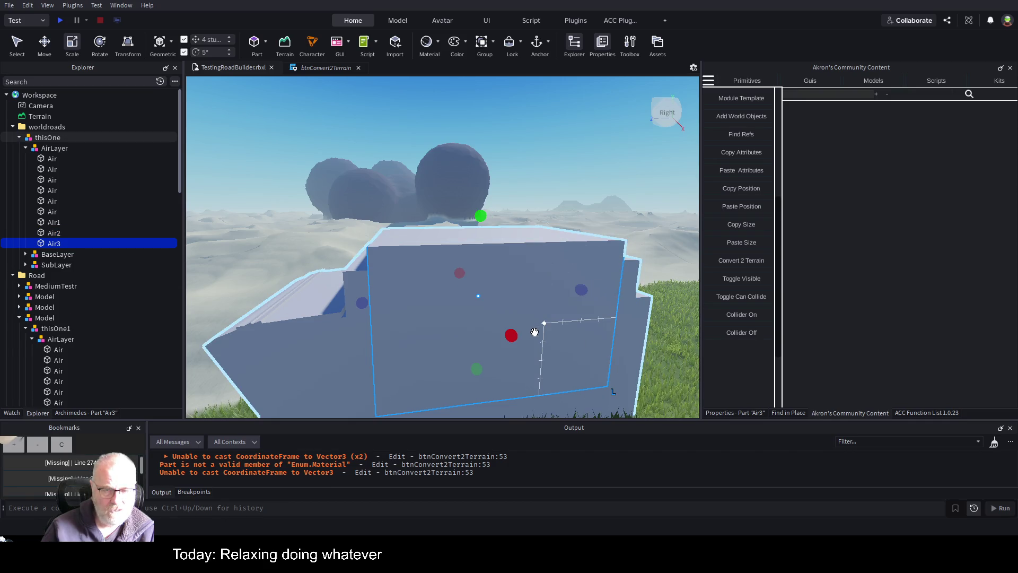
key("ctrl+2")
left_click_drag(478, 324, 477, 317)
key("ctrl+3")
left_click_drag(363, 283, 385, 285)
left_click_drag(580, 273, 568, 275)
left_click_drag(497, 302, 496, 302)
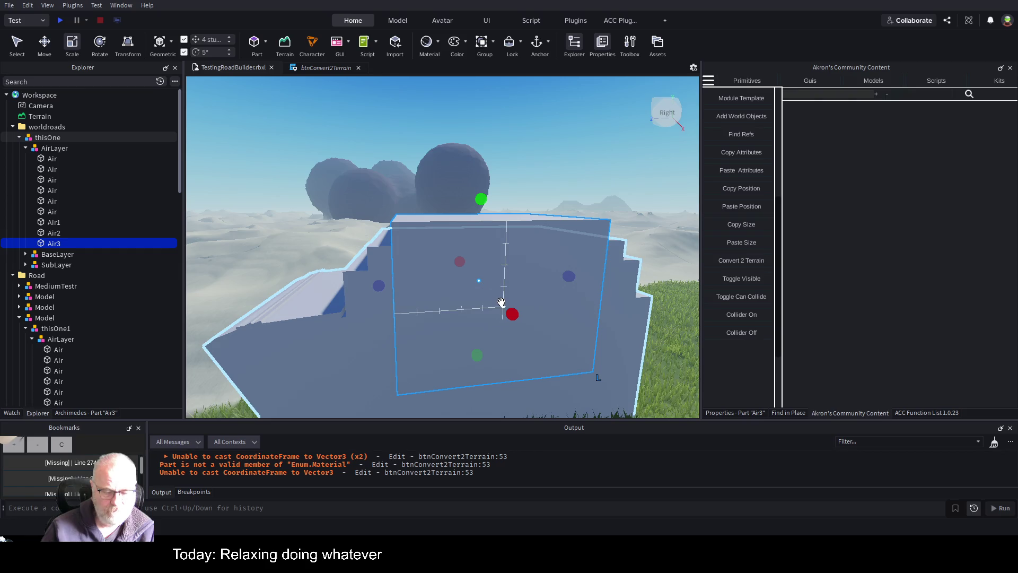
Duplicate Air3 as Air4, raise it one 4-stud step, and shrink it to 36.654.
key("ctrl+d")
key("ctrl+2")
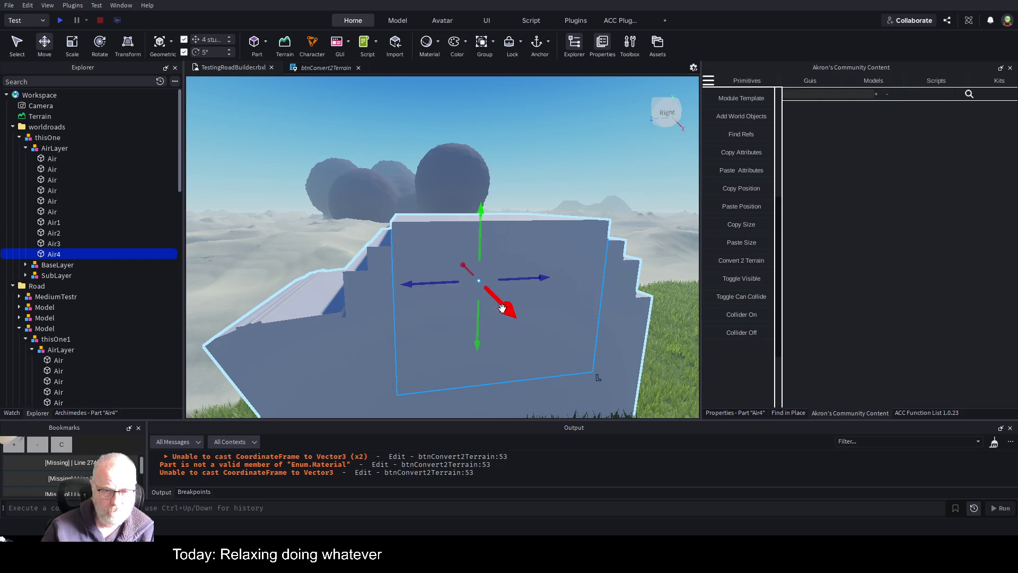
left_click_drag(479, 347, 484, 330)
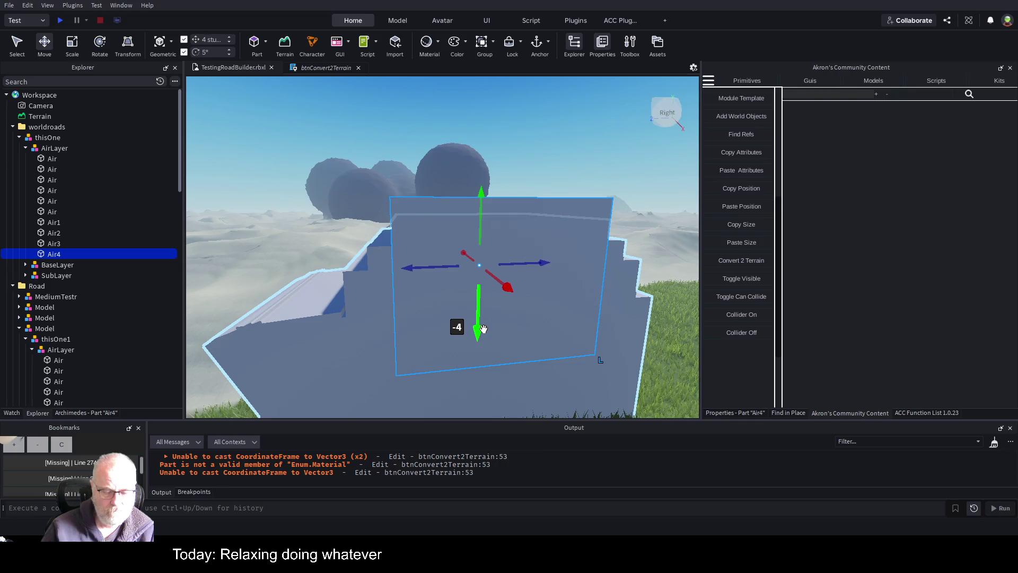
key("ctrl+3")
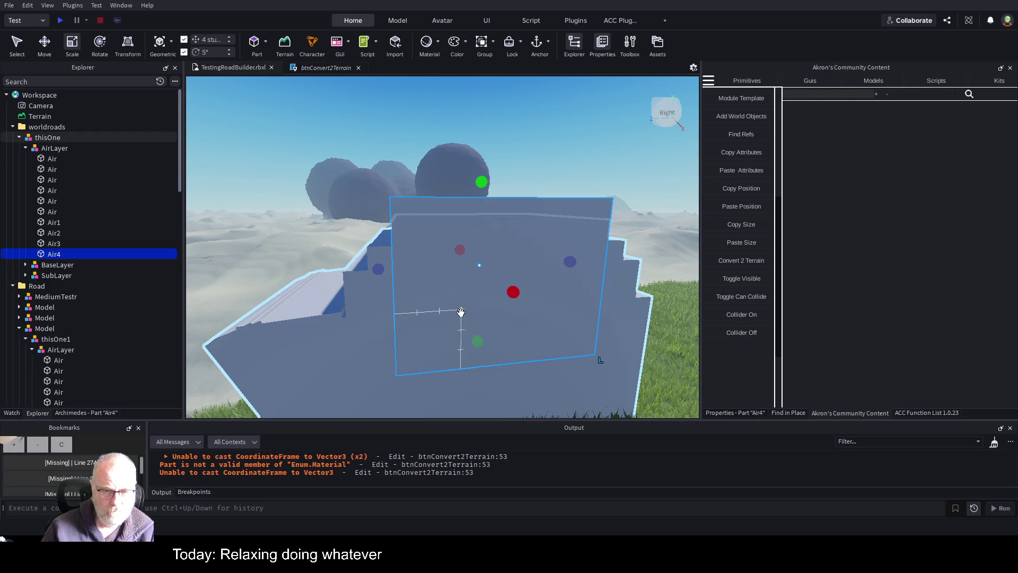
left_click_drag(381, 269, 396, 272)
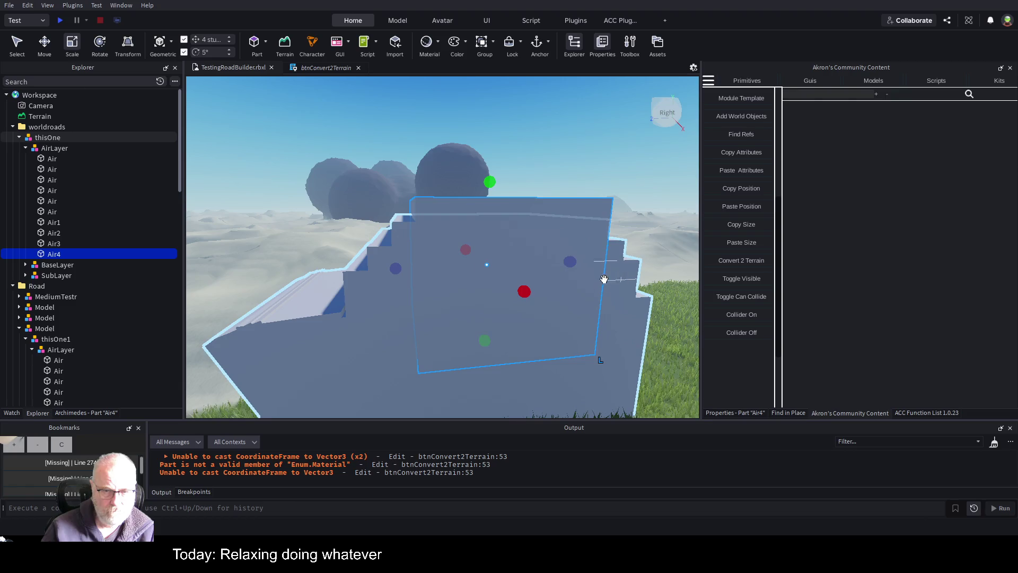
left_click_drag(571, 263, 564, 267)
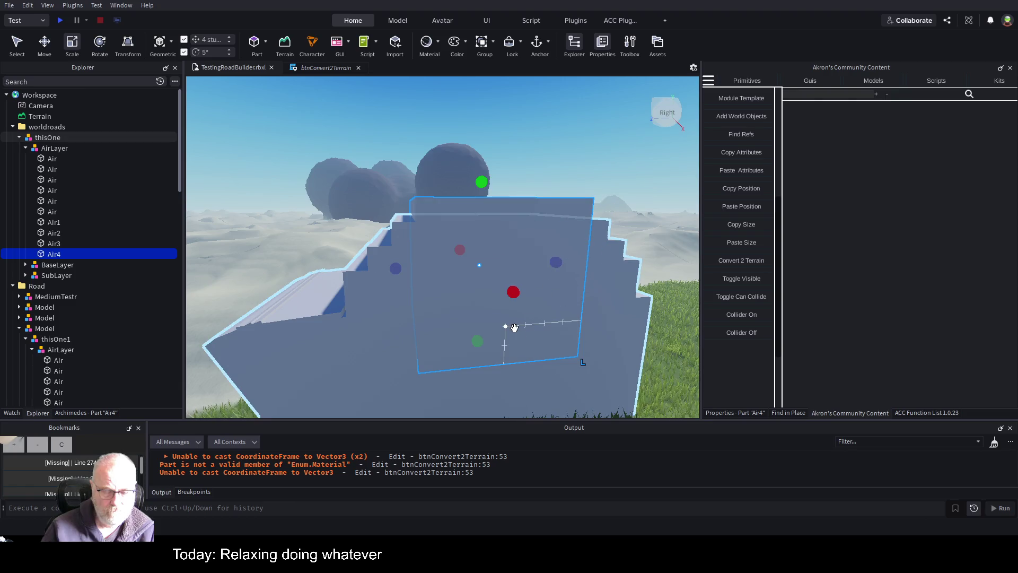
left_click_drag(480, 347, 481, 344)
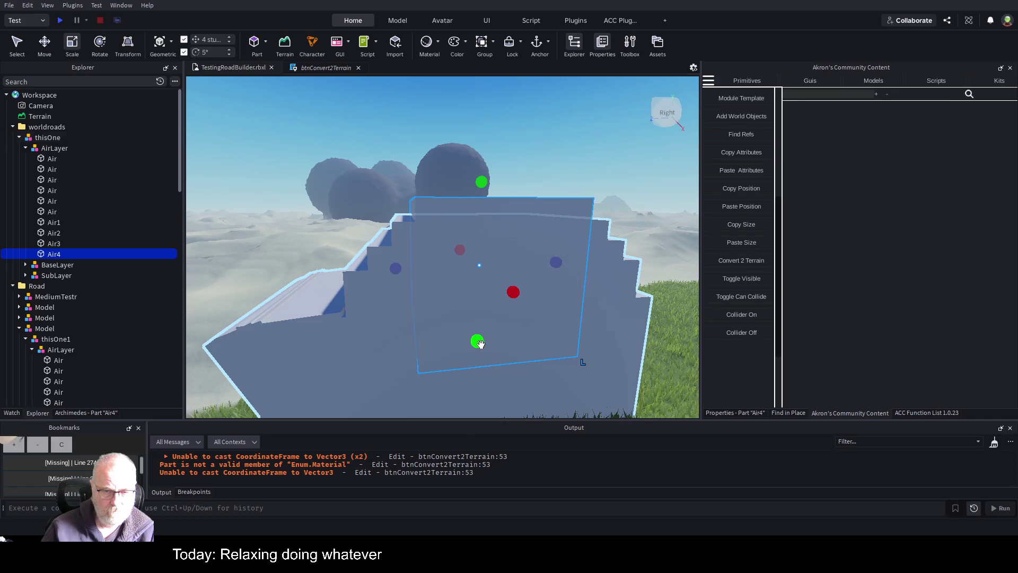
Duplicate Air4 as Air5, raise it two 4-stud steps, and narrow its right side.
key("ctrl+d")
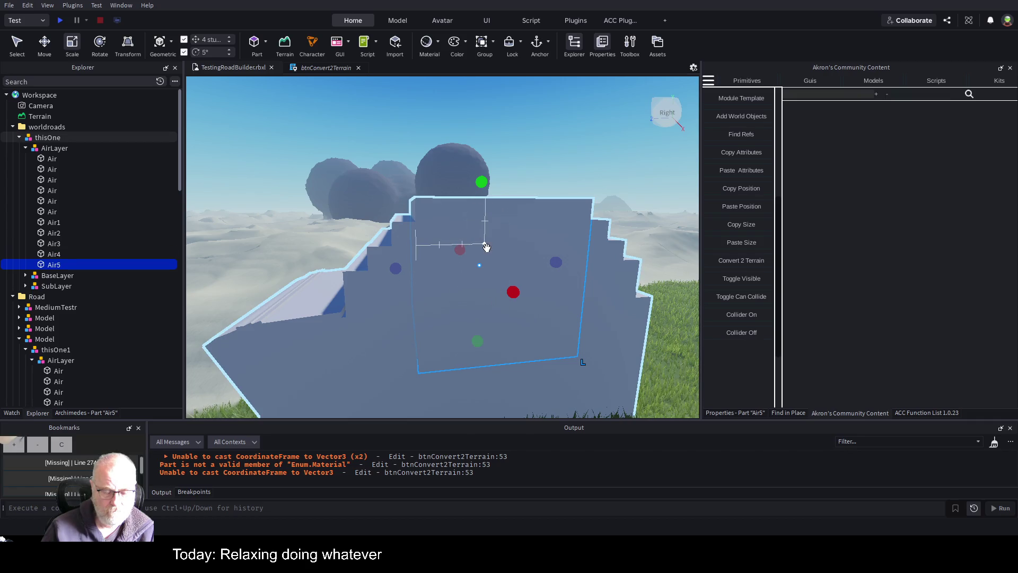
key("ctrl+2")
left_click_drag(478, 314, 447, 260)
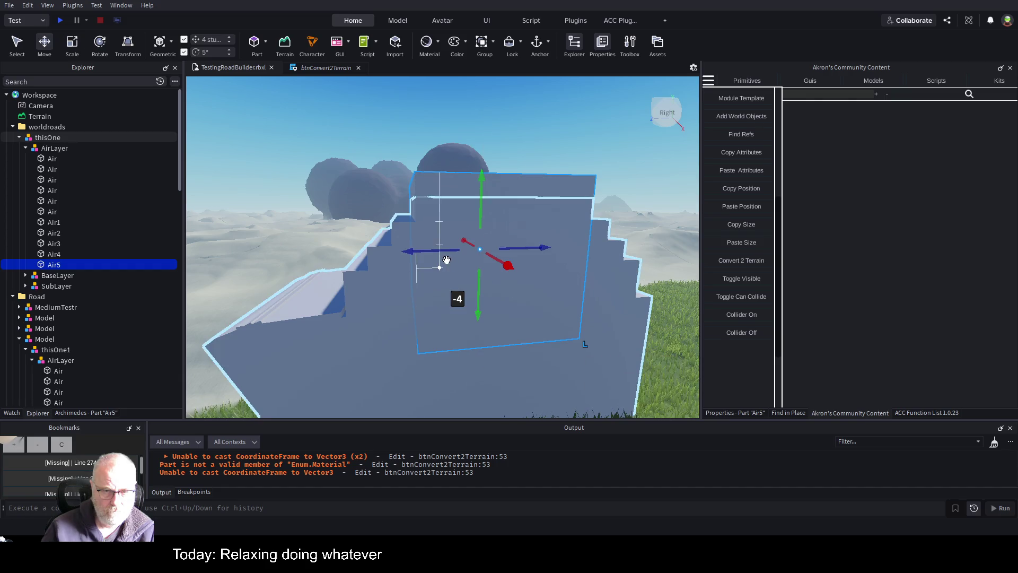
mouse_move(482, 192)
left_mouse_down()
mouse_move(480, 170)
mouse_move(467, 202)
left_mouse_up()
key("ctrl+3")
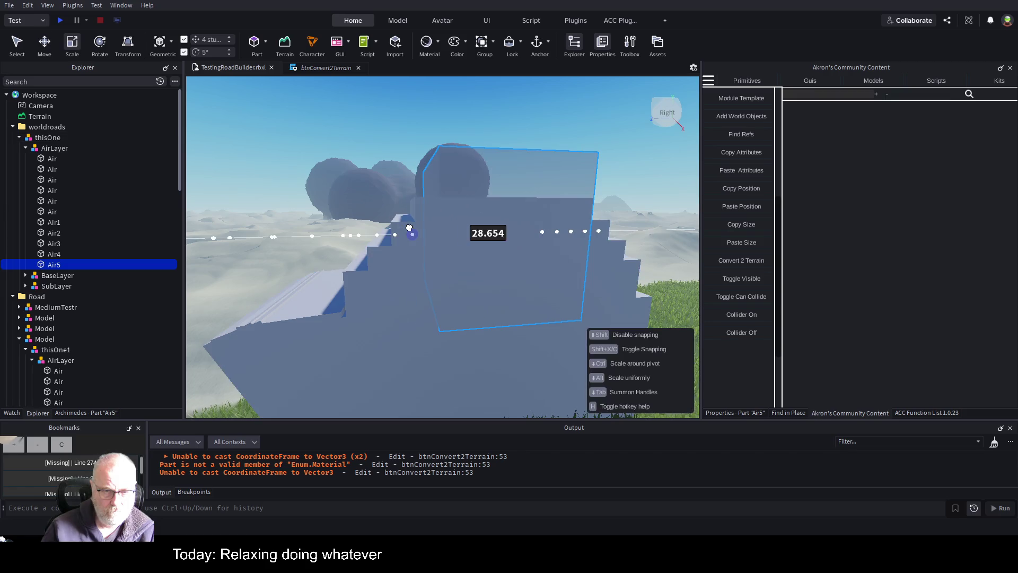
mouse_move(560, 235)
left_mouse_down()
mouse_move(552, 234)
mouse_move(559, 251)
left_mouse_up()
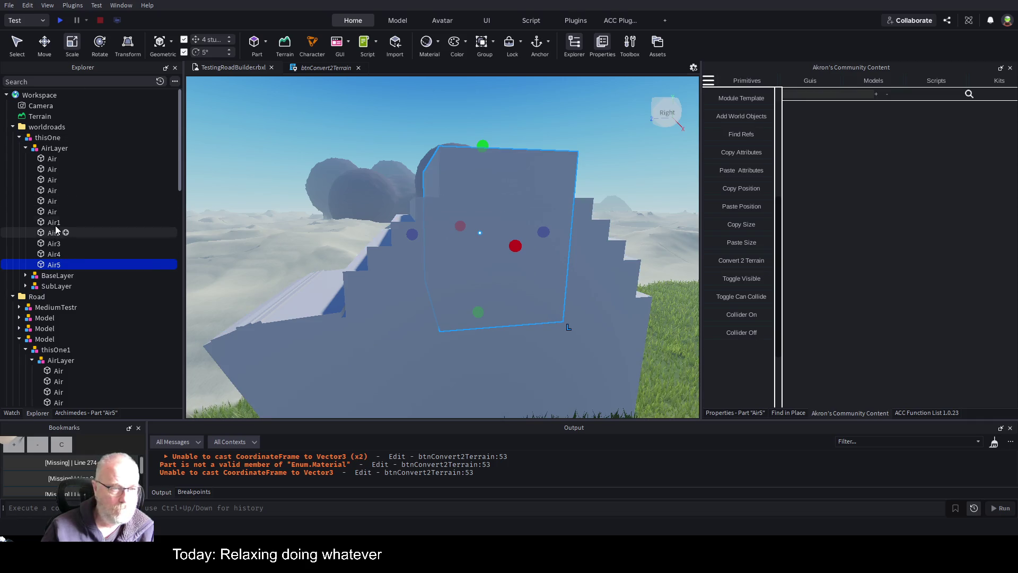
Rename Air1 through Air5 to plain Air and save TestingRoadBuilder.rbxl.
left_click(79, 212)
left_click(86, 225)
key("F2")
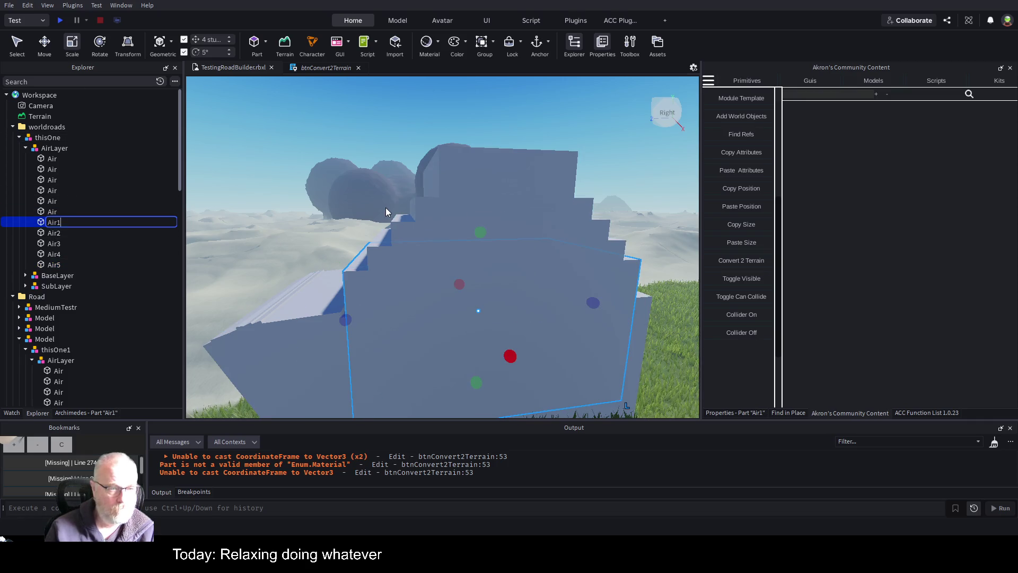
key("Return")
key("Down")
key("F2")
key("BackSpace")
key("Return")
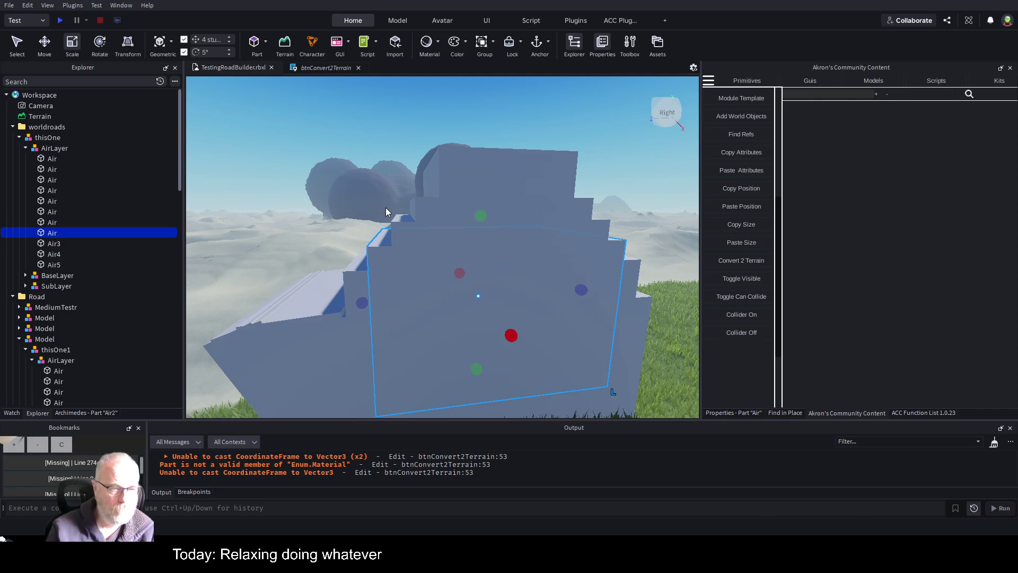
key("Down")
key("F2")
key("BackSpace")
key("Return")
key("Down")
key("F2")
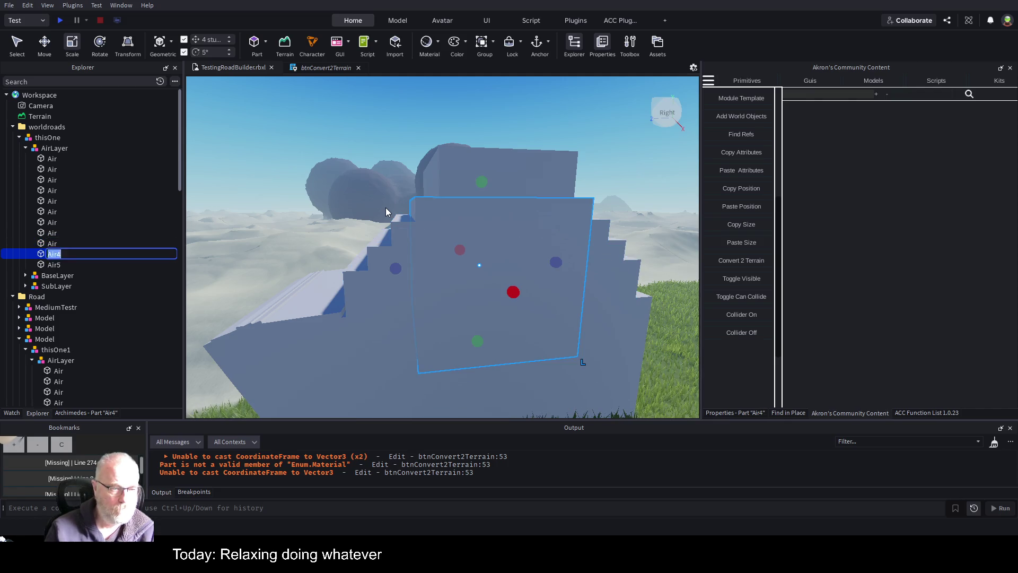
key("Return")
key("Down")
key("F2")
key("Return")
key("ctrl+s")
Focus on the thisOne model and orbit out to see the whole staircase.
left_click(66, 140)
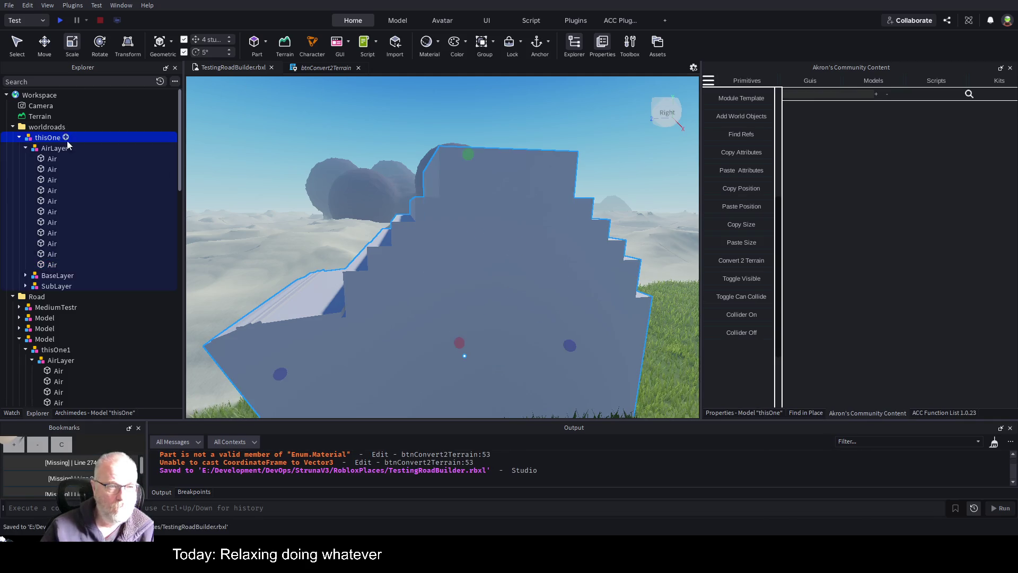
key("f")
left_click_drag(474, 267, 479, 265)
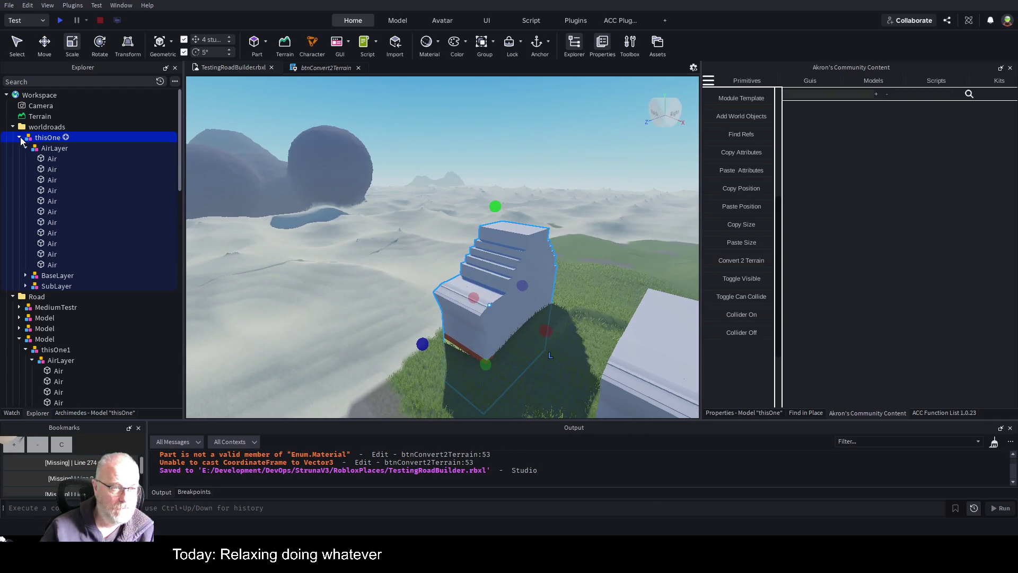
Duplicate the thisOne1 stair model and place the copy 48 studs beside the original.
left_click(20, 138)
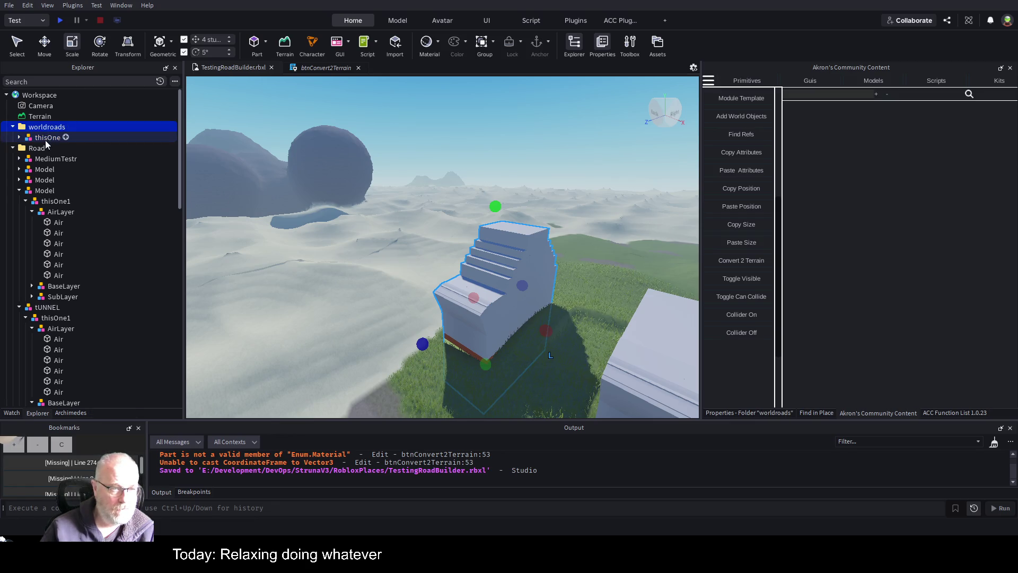
double_click(44, 149)
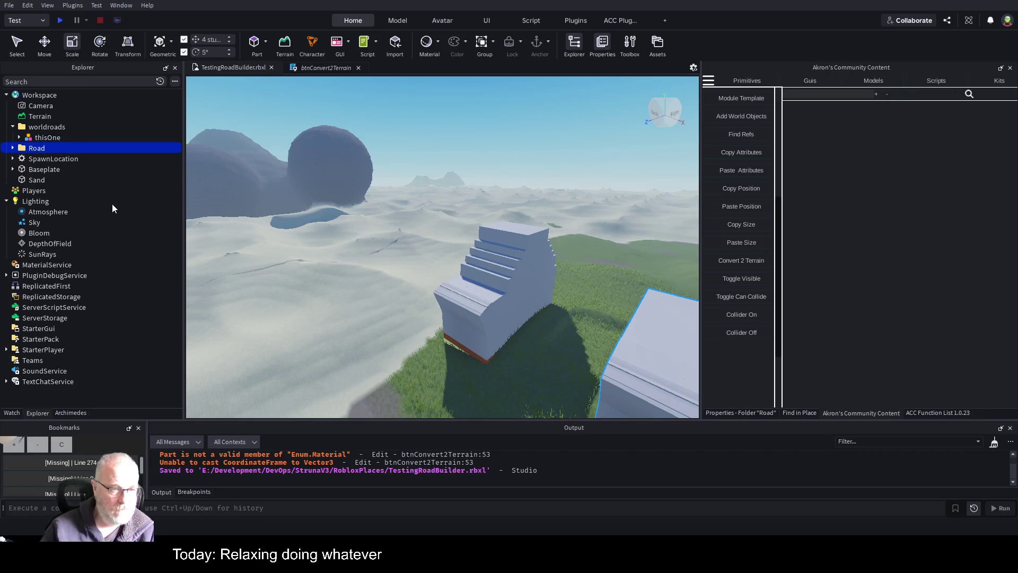
left_click(438, 319)
key("ctrl+2")
key("ctrl+d")
left_click_drag(532, 342, 495, 259)
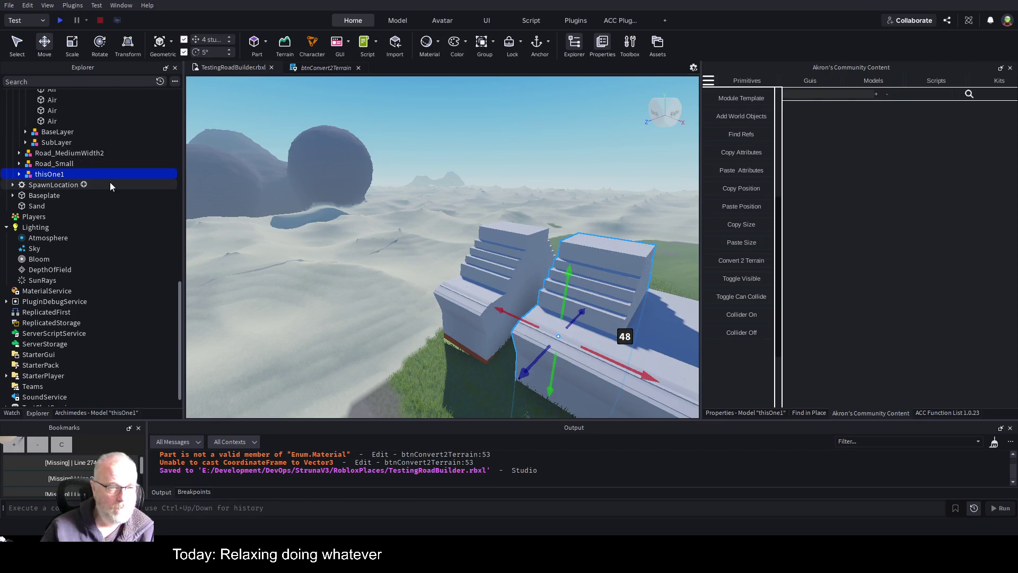
Enable Archimedes on the thisOne model and render 40 stair segments.
left_click(491, 264)
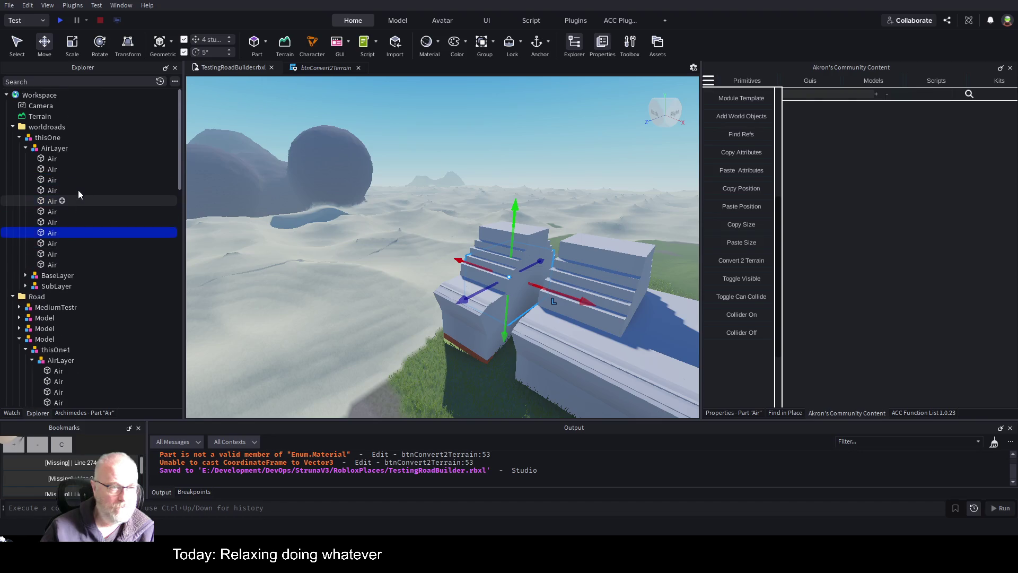
left_click(20, 137)
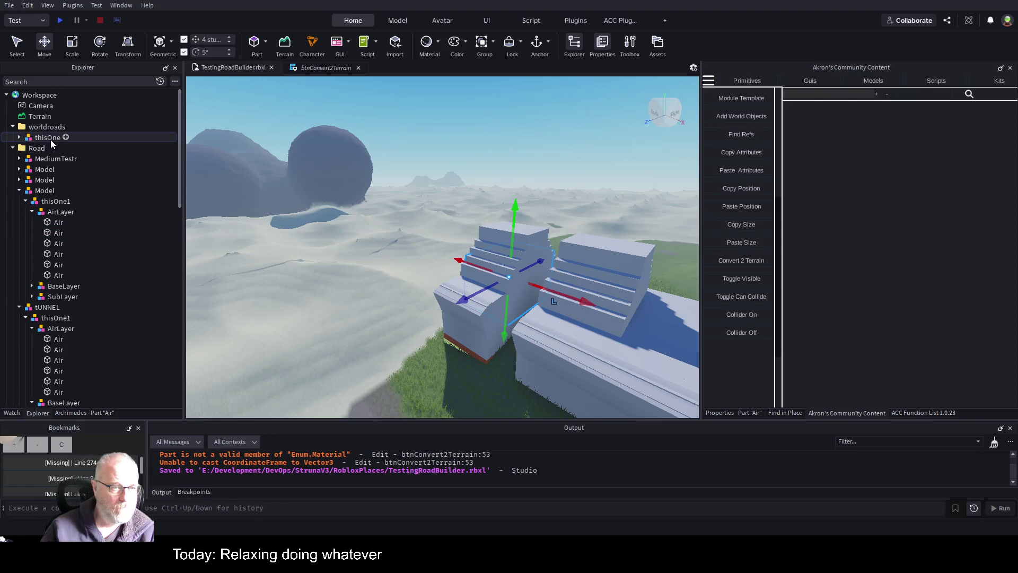
left_click(47, 137)
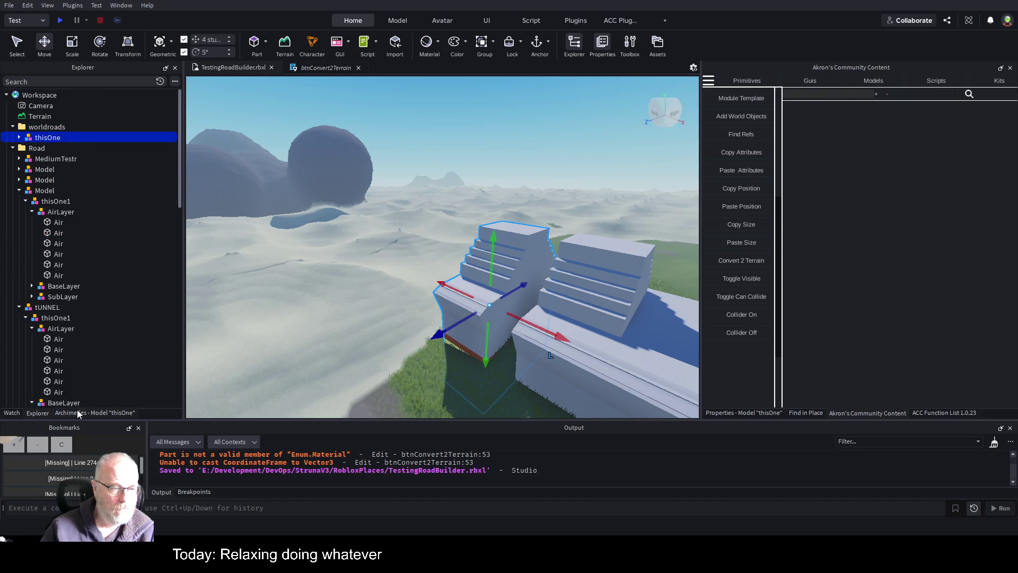
left_click(78, 411)
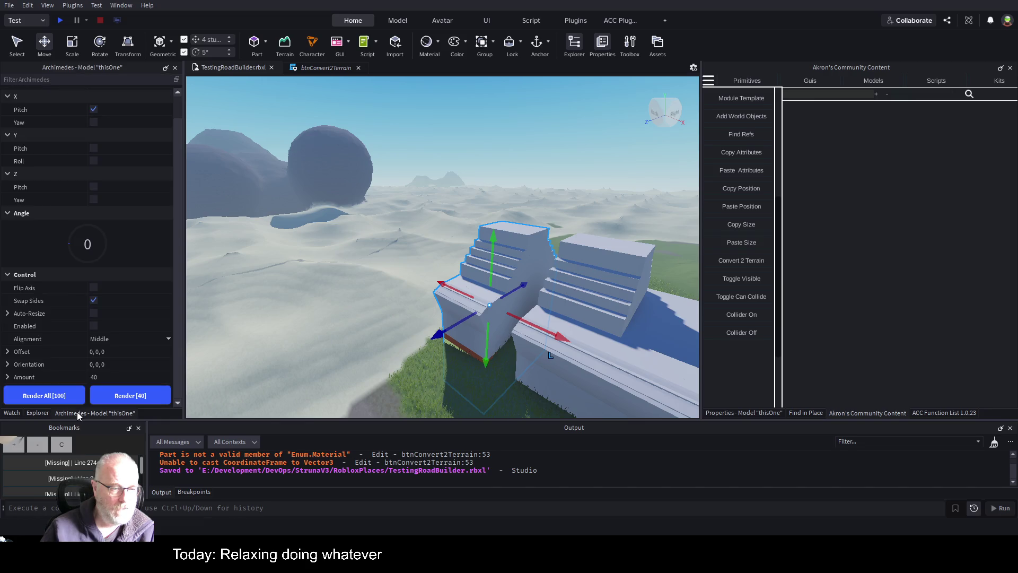
left_click(93, 326)
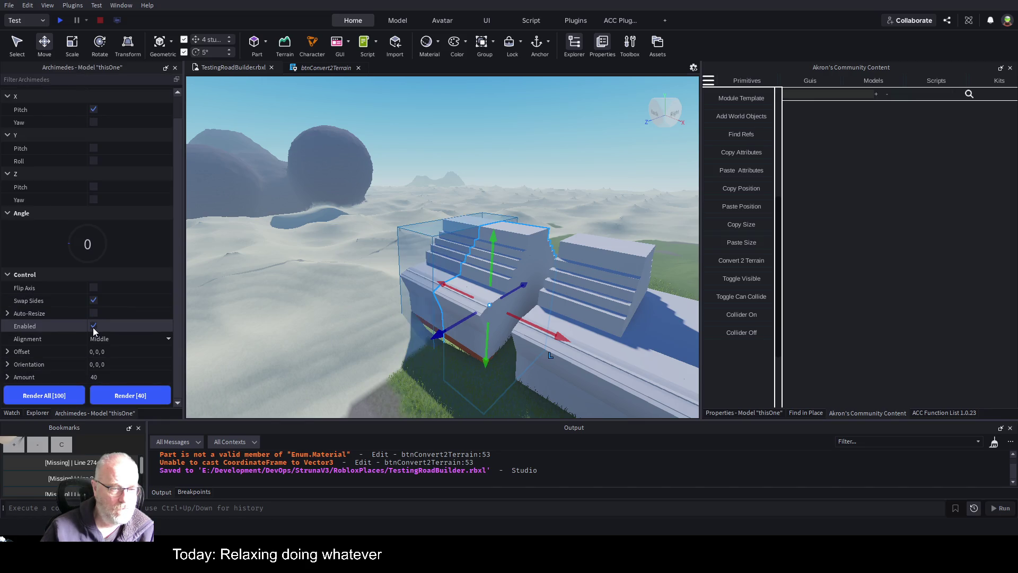
left_click(126, 399)
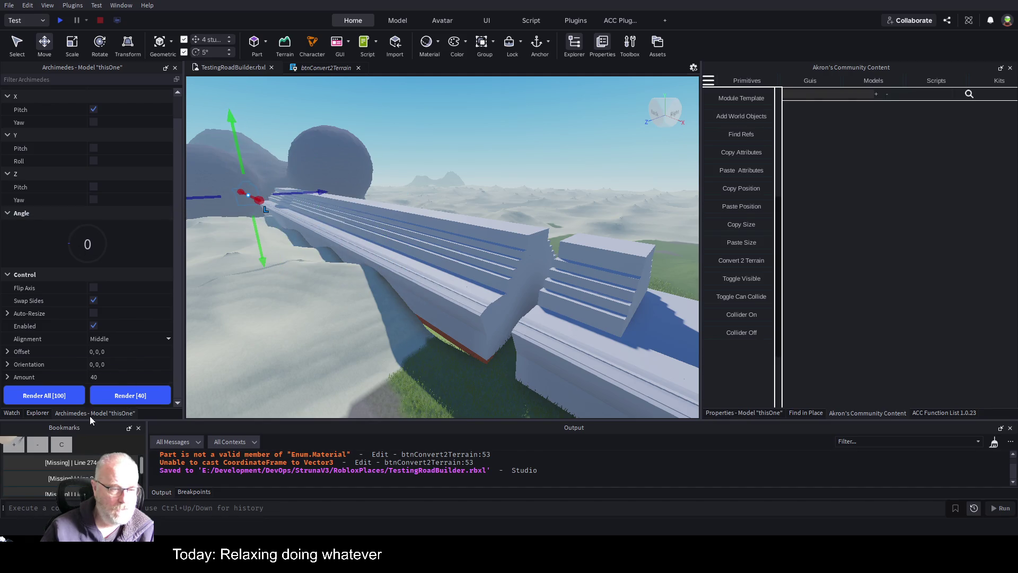
Select the 41 thisOne segments under worldroads, excluding the folder, and group them with Ctrl+G.
left_click(37, 413)
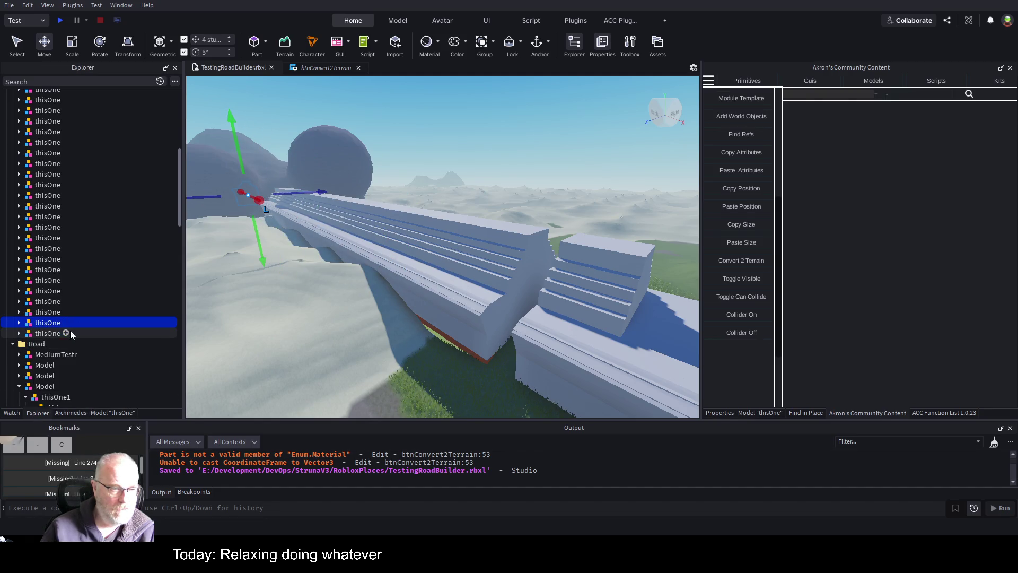
left_click(92, 413)
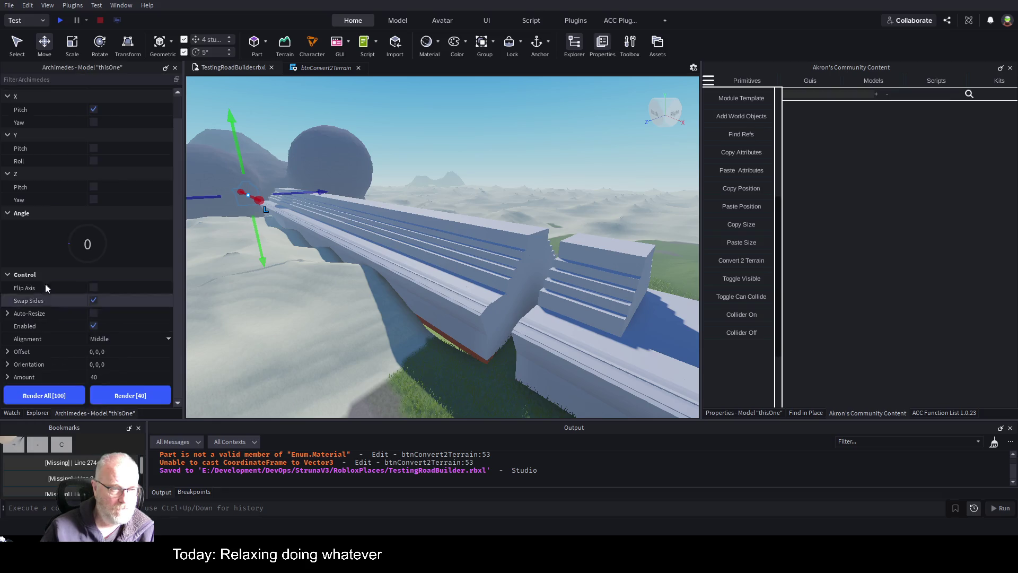
left_click(38, 413)
scroll(108, 292, "up", 5)
scroll(101, 281, "up", 2)
left_click(46, 137, "shift")
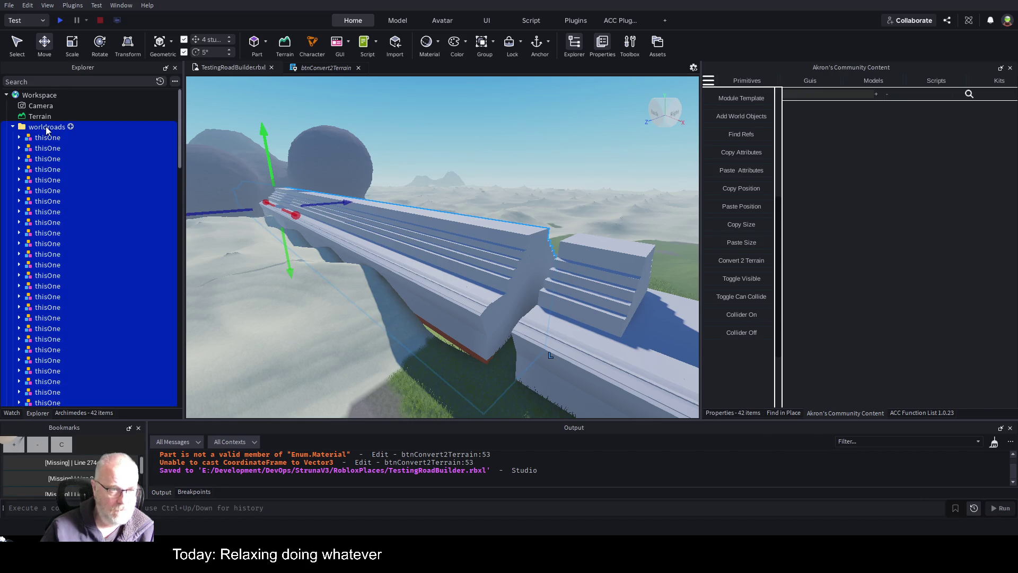
left_click(48, 128, "ctrl")
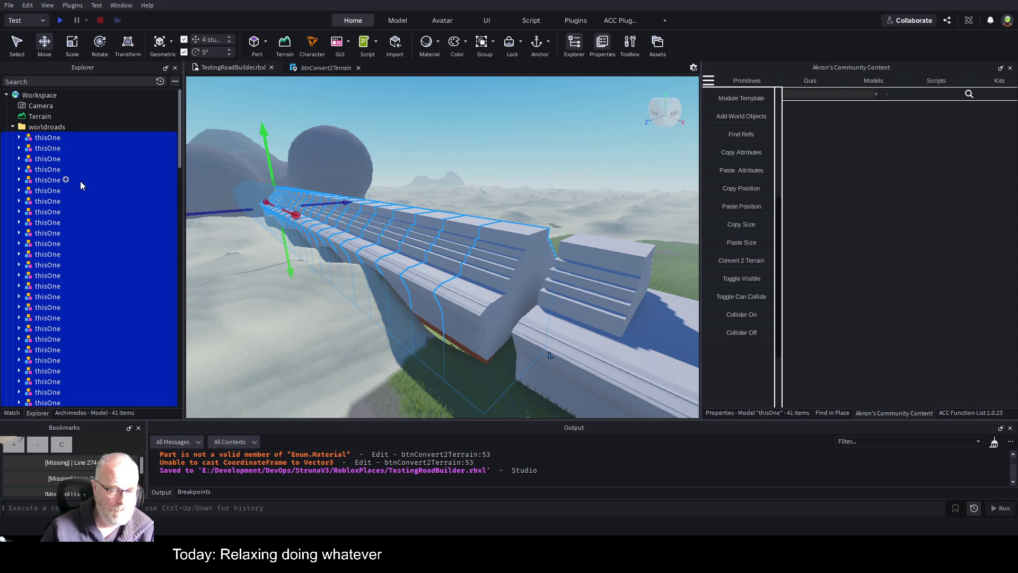
key("ctrl+g")
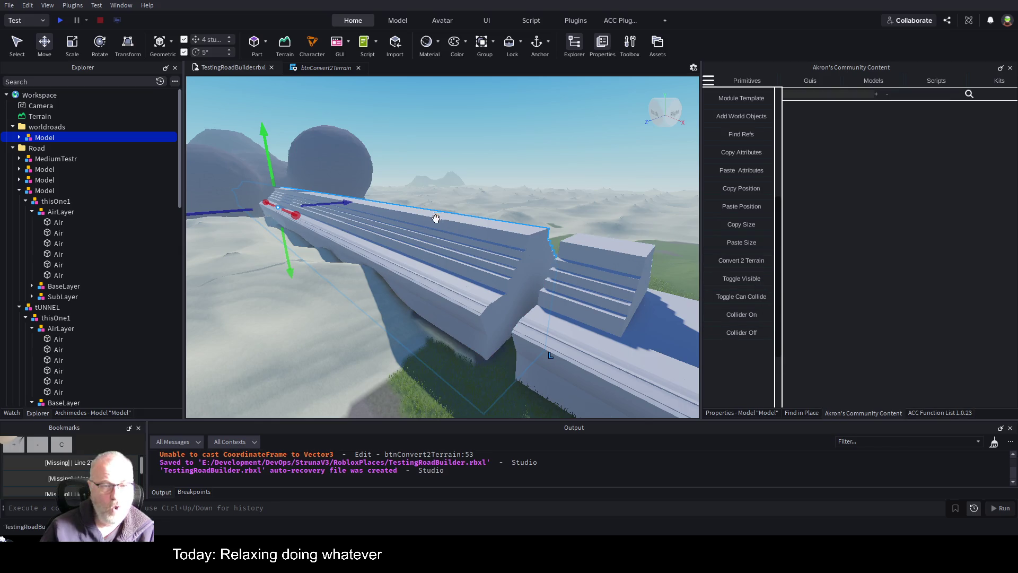
Slide the grouped road model along its length and fly through the tunnel to check its alignment.
left_click_drag(338, 206, 391, 190)
key("f")
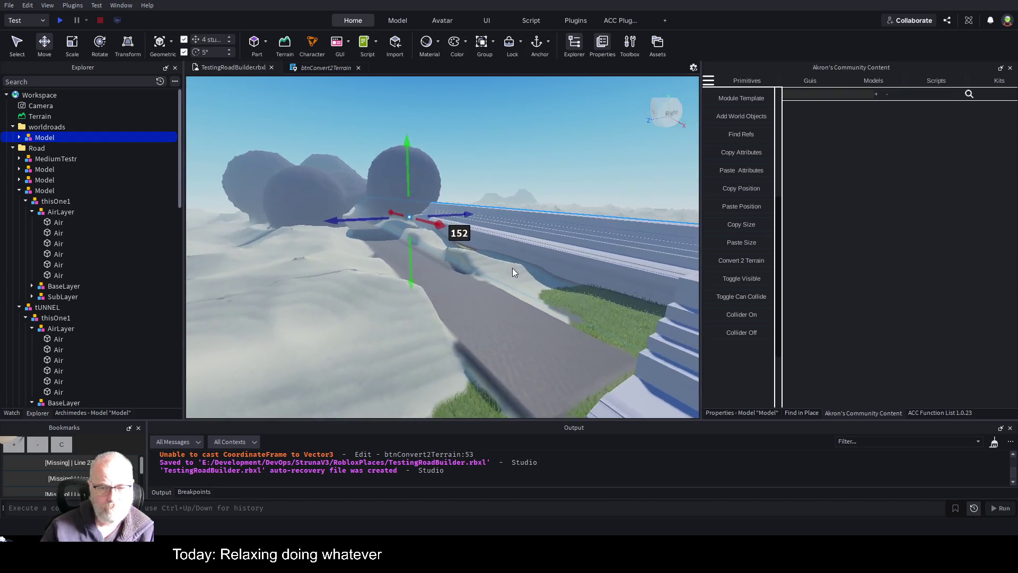
key("w")
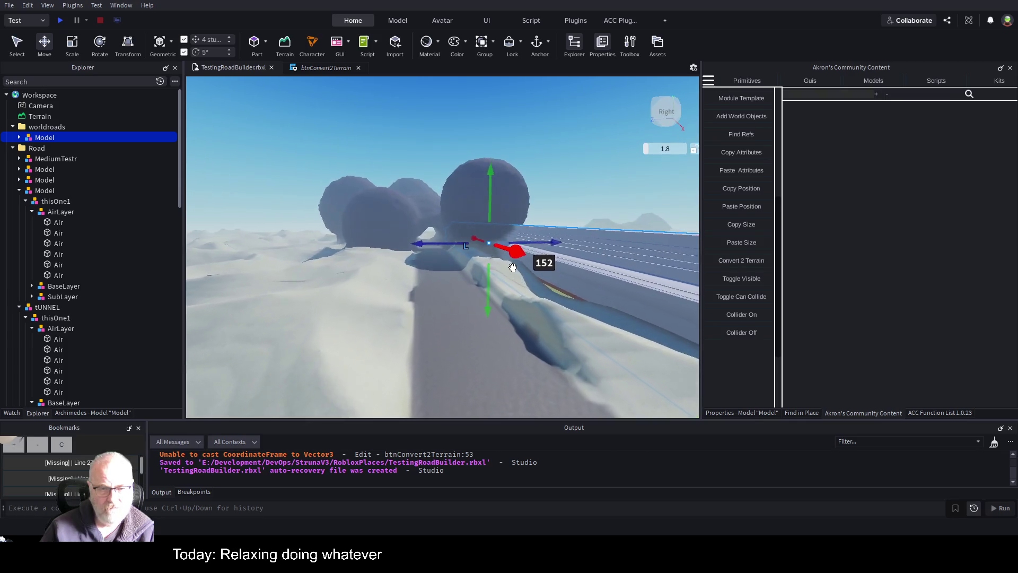
key("w")
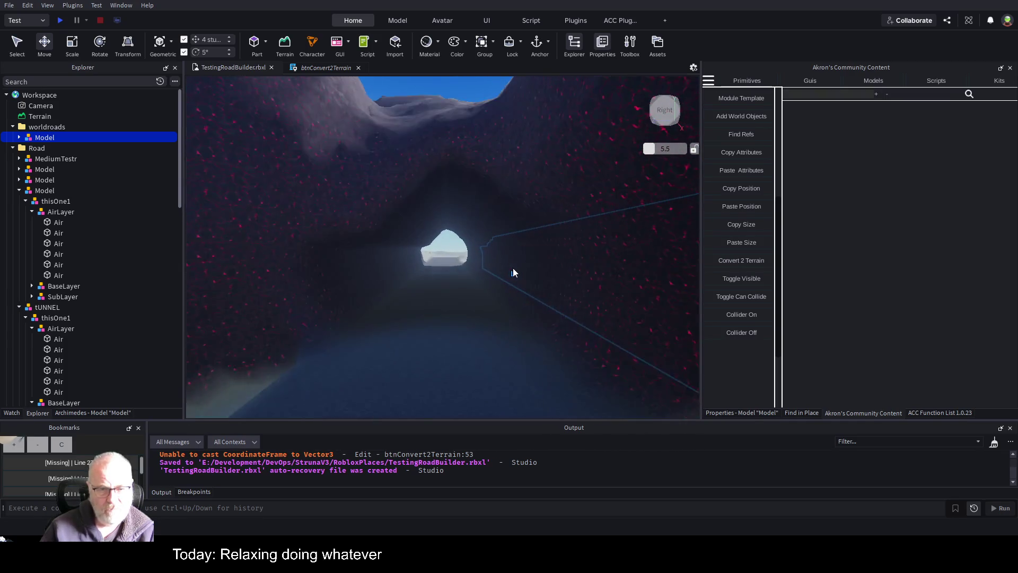
key("d")
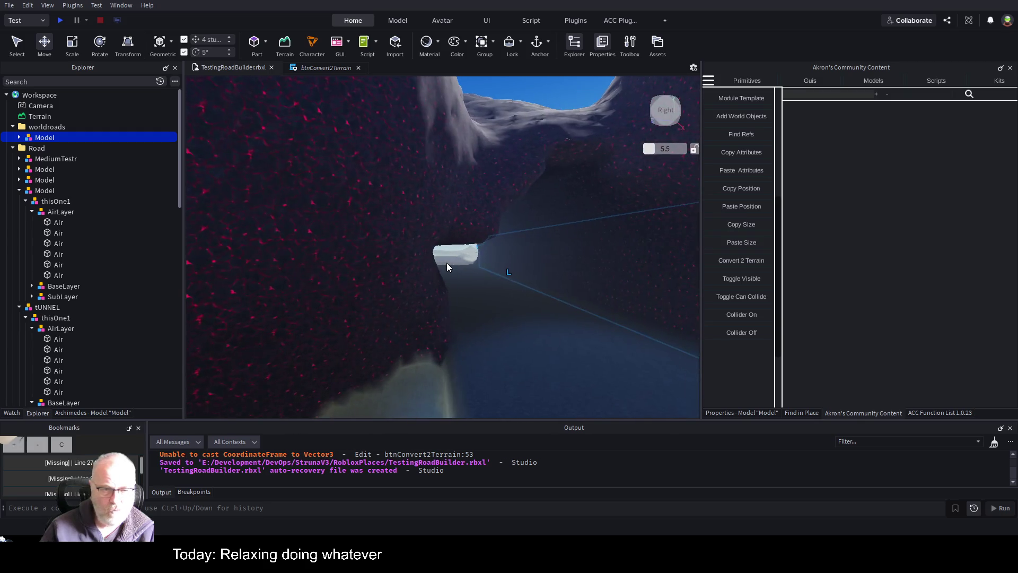
key("w")
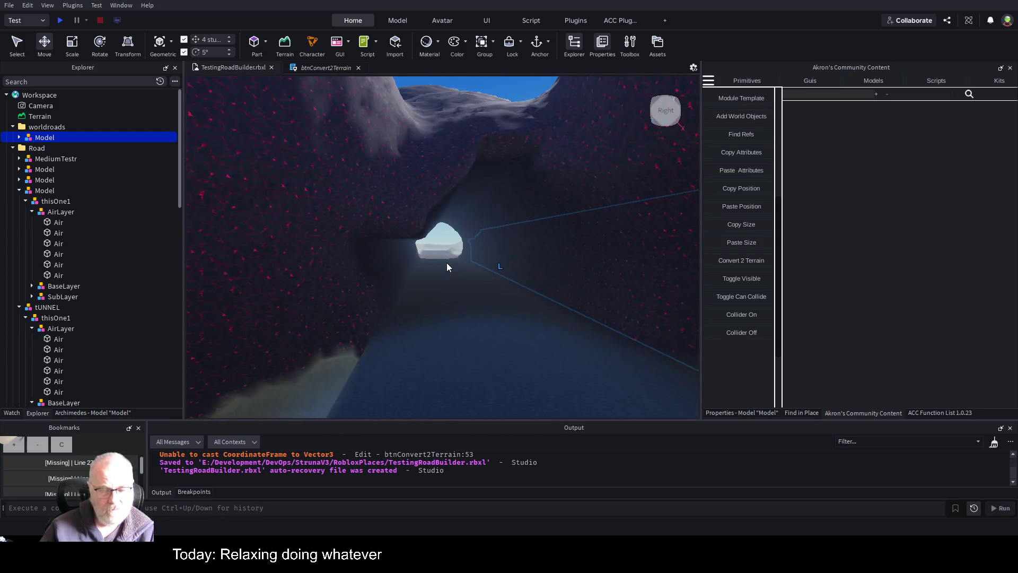
key("s")
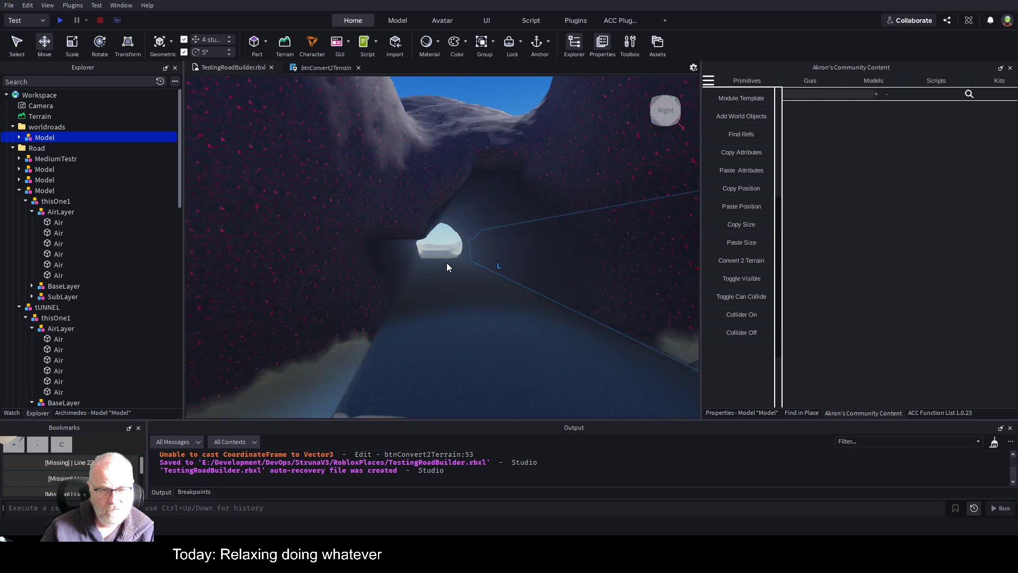
key("w")
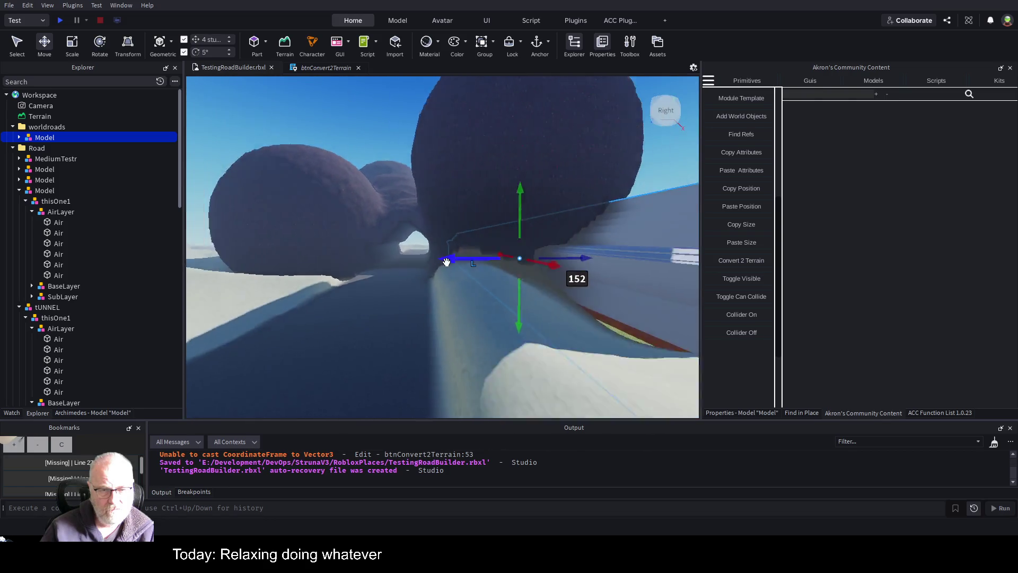
key("f")
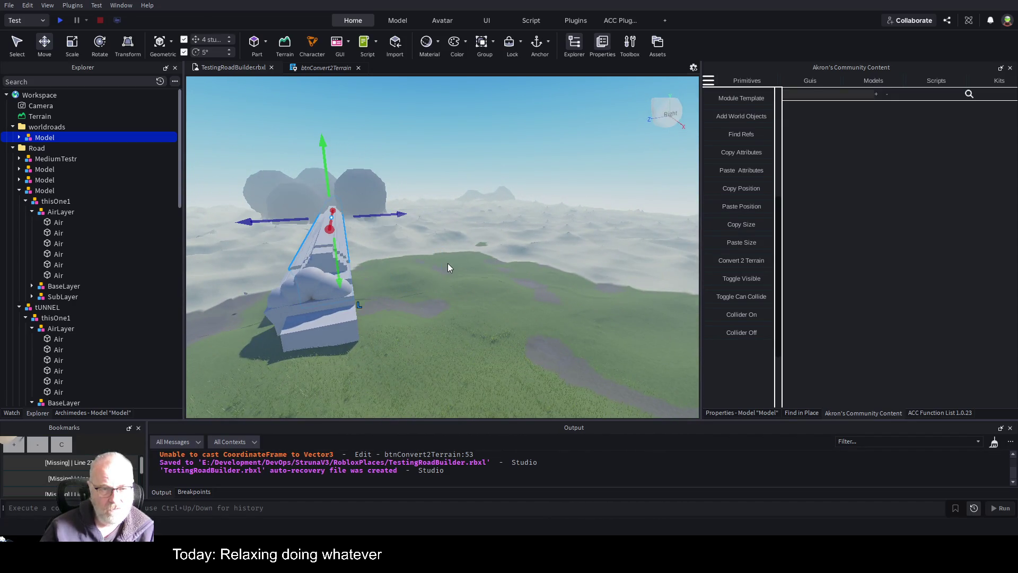
Ungroup the road model and delete 40 of its thisOne segments.
key("ctrl+u")
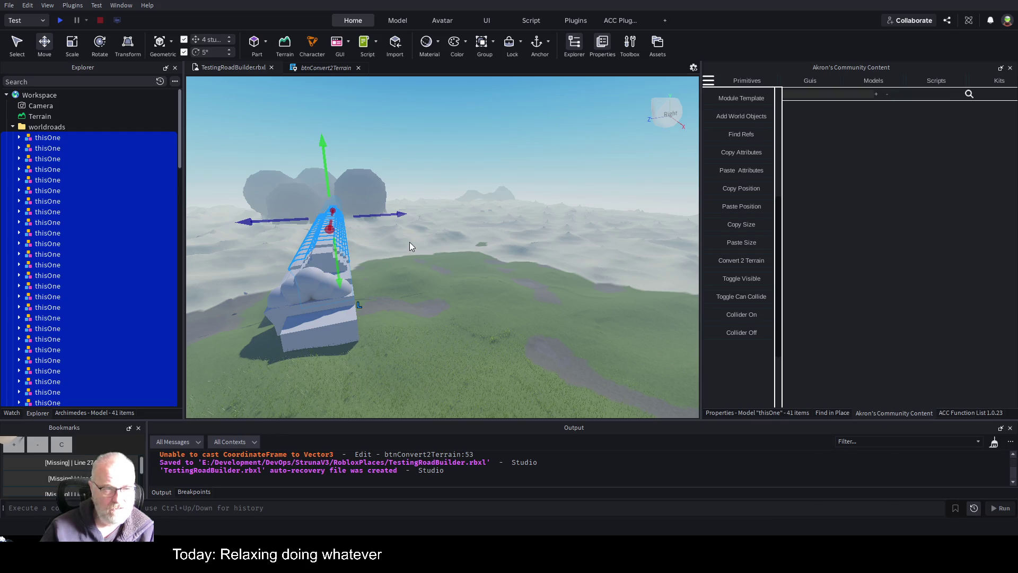
left_click(58, 128)
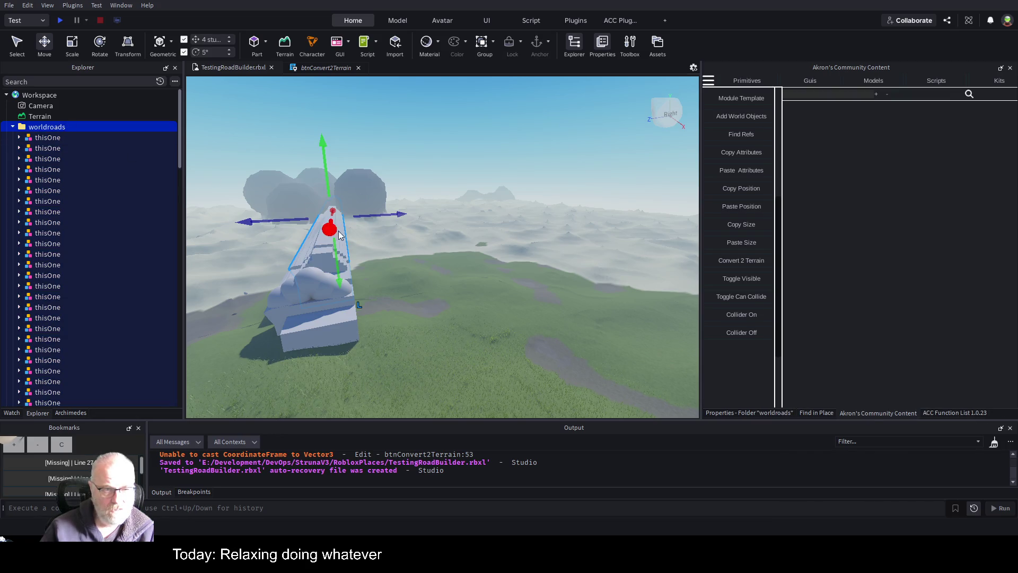
scroll(46, 151, "down", 1)
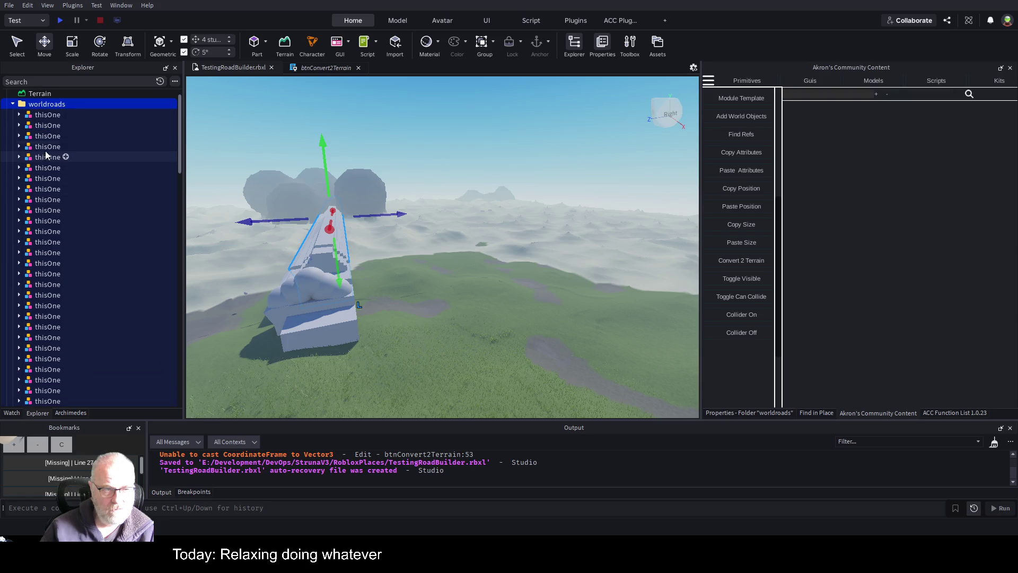
left_click(59, 116)
scroll(105, 333, "down", 7)
left_click(50, 302, "shift")
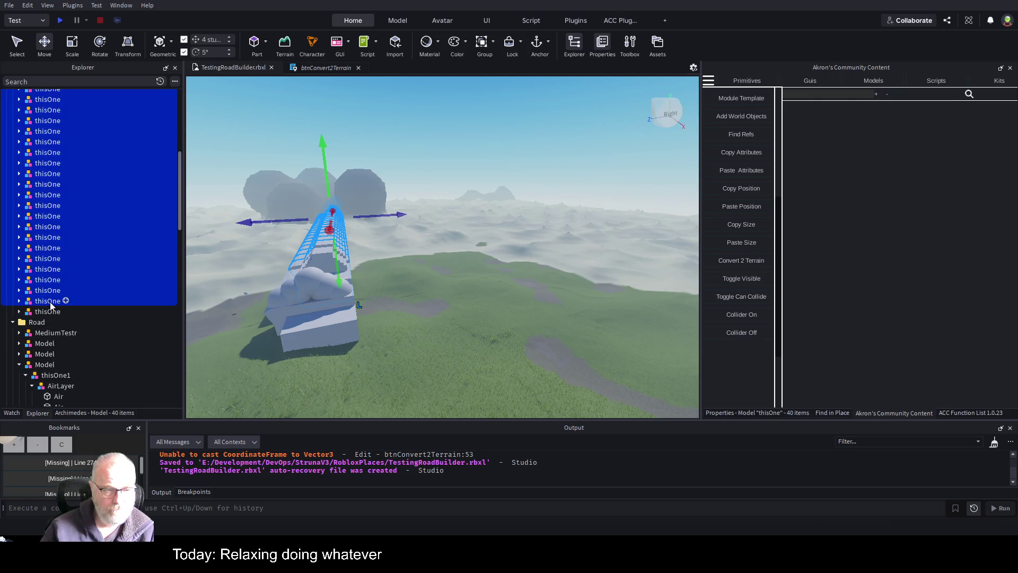
key("Delete")
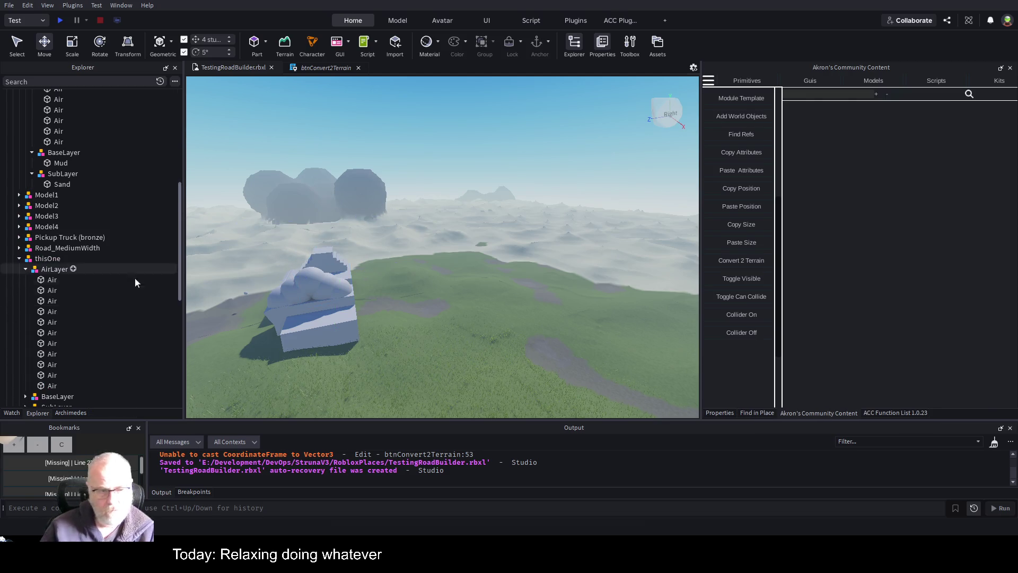
left_click(317, 257)
Resize the lower Air step parts of the stack, setting one step to 44.654.
key("f")
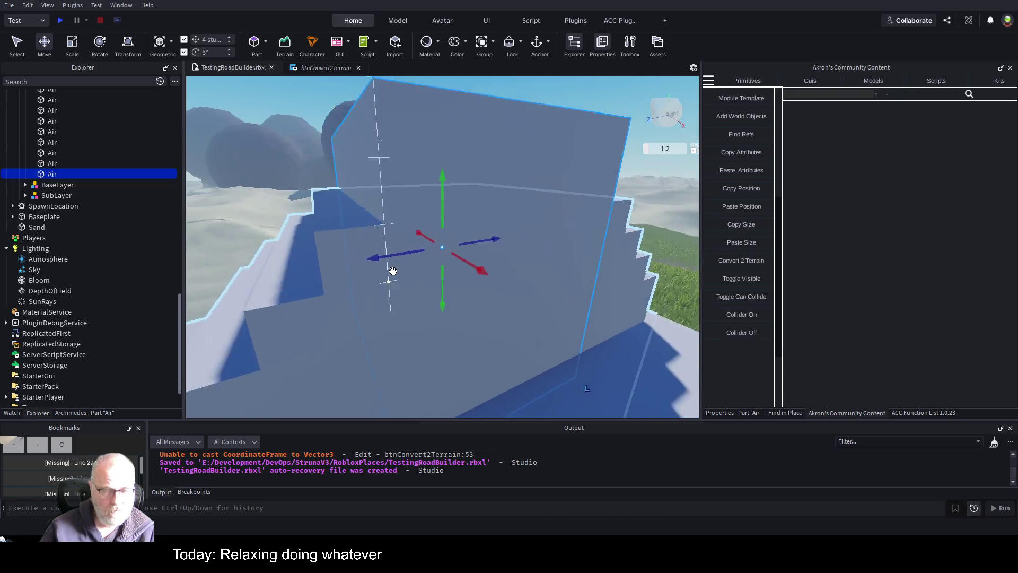
scroll(392, 271, "down", 6)
left_click(428, 302)
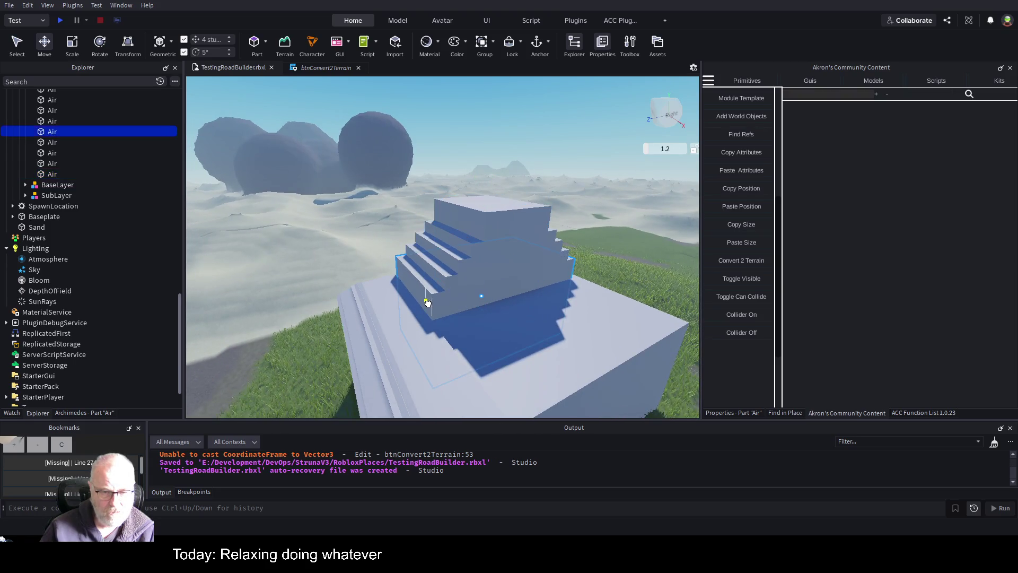
key("ctrl+1")
key("ctrl+3")
left_click_drag(400, 318, 365, 328)
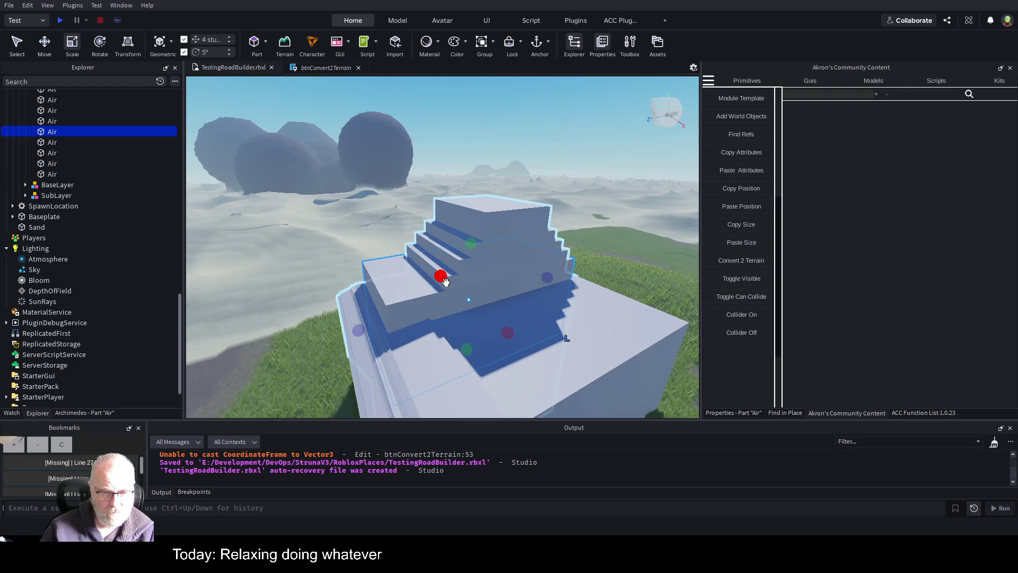
left_click(427, 272)
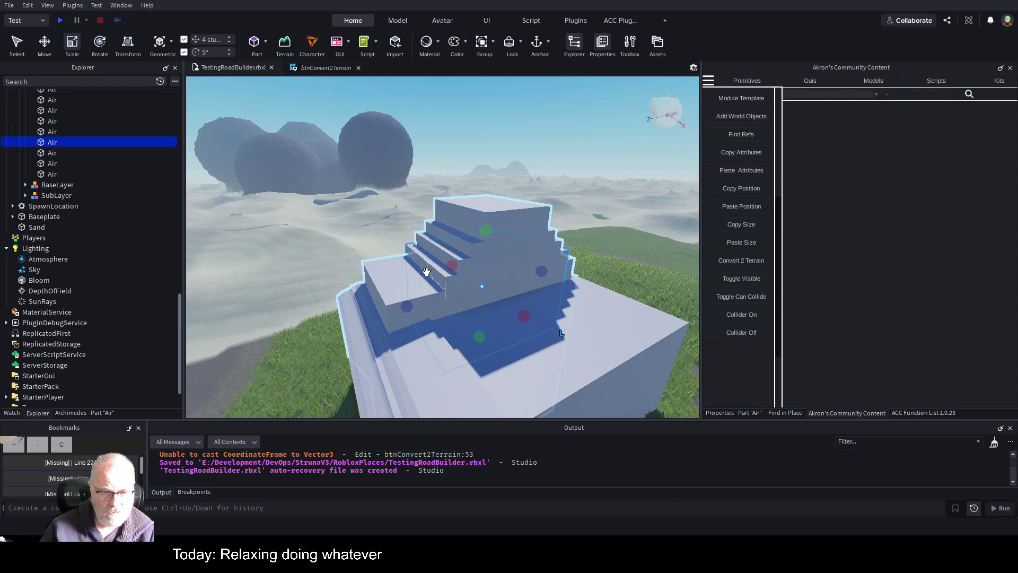
left_click_drag(406, 306, 376, 300)
left_click(449, 254)
left_click(455, 247)
left_click_drag(427, 281, 398, 288)
left_click(455, 234)
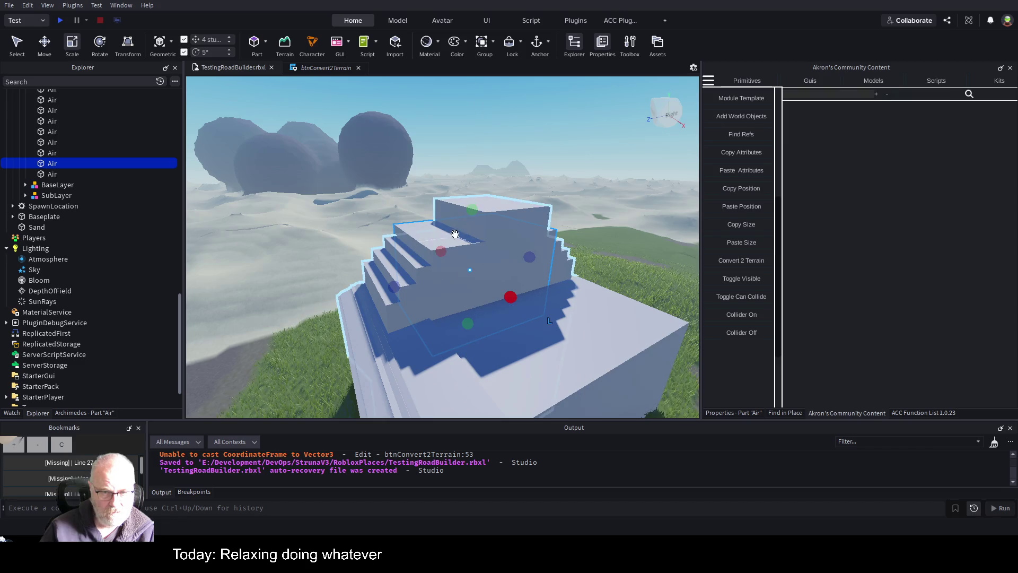
left_click_drag(440, 251, 411, 258)
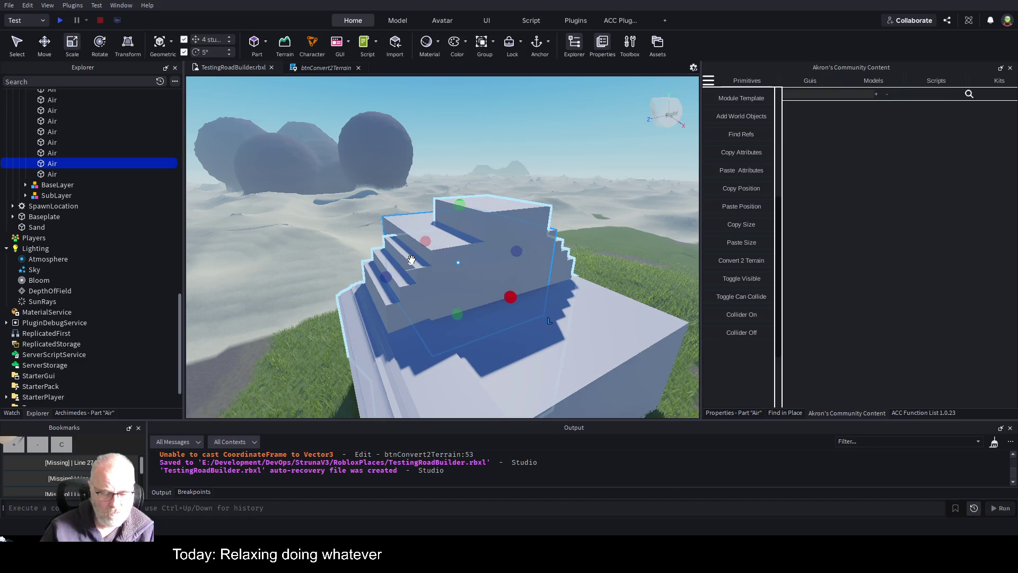
Make the top Air1 part taller and narrow it from both sides to 28.654.
left_click(467, 234)
left_click_drag(454, 240, 431, 262)
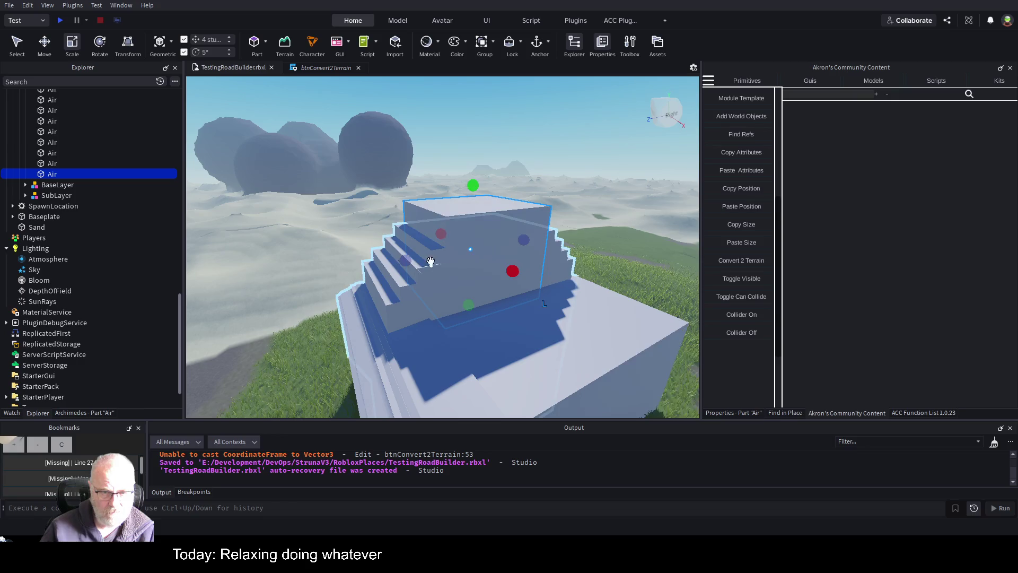
left_click_drag(473, 186, 474, 172)
left_click_drag(412, 266, 424, 260)
left_click_drag(524, 234, 519, 233)
Duplicate the top part as Air2, try it at 24.634 wide, then delete the copy.
key("ctrl+d")
left_click_drag(474, 172, 475, 163)
left_click_drag(428, 241, 427, 243)
left_click_drag(518, 229, 522, 232)
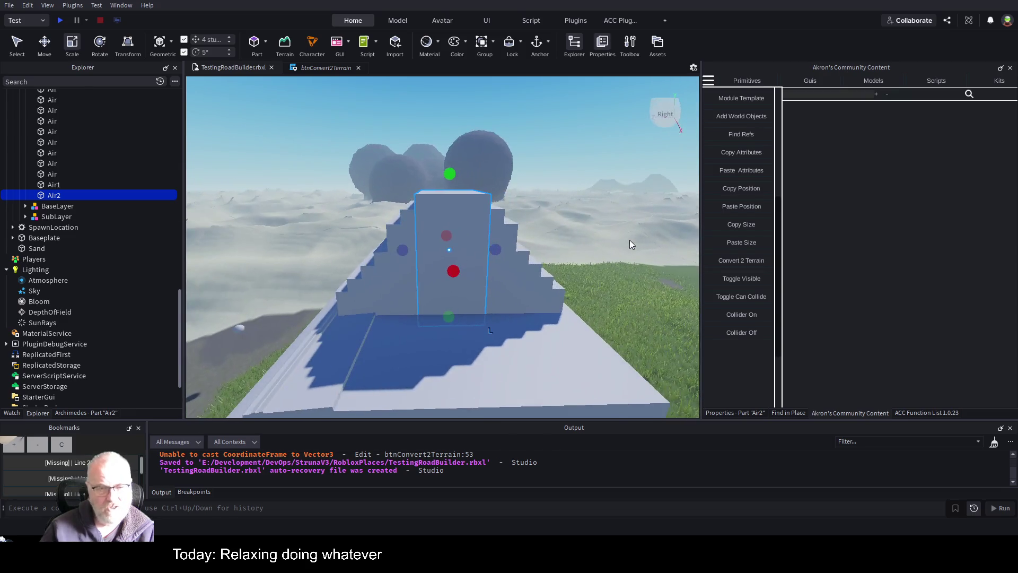
key("s")
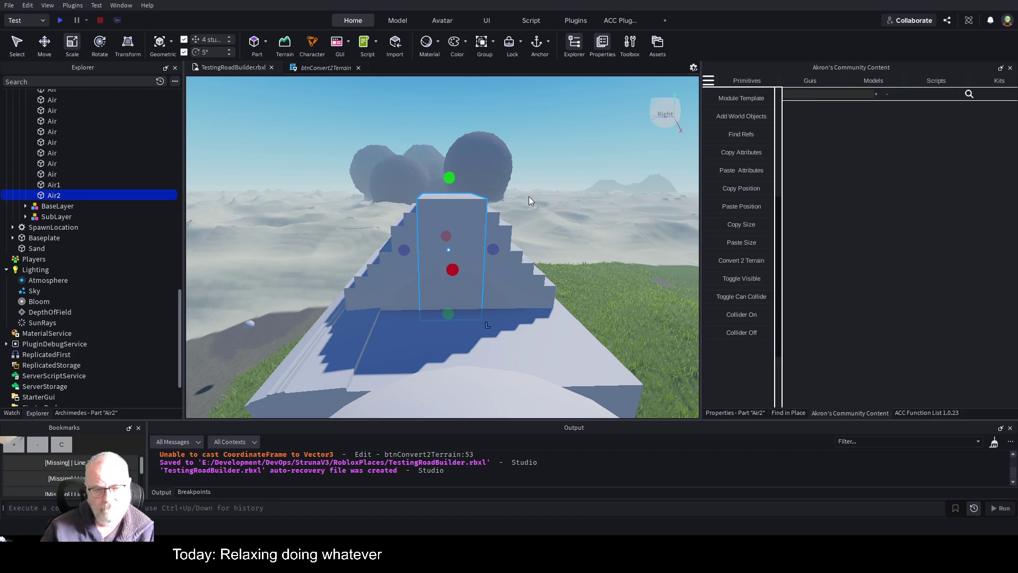
key("Delete")
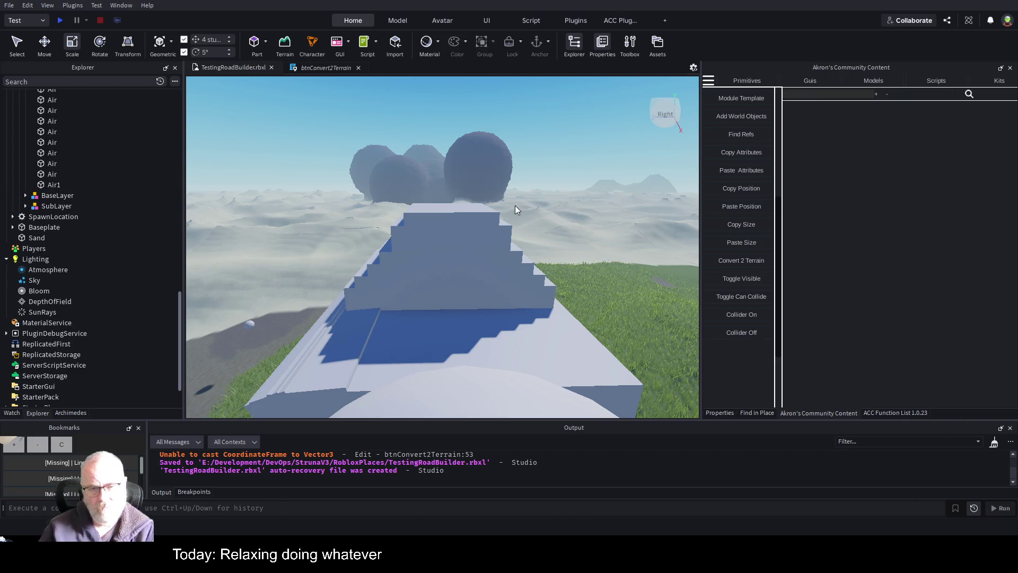
Stretch one Air step to 72.654, then select the lower Air steps one by one.
key("w")
key("a")
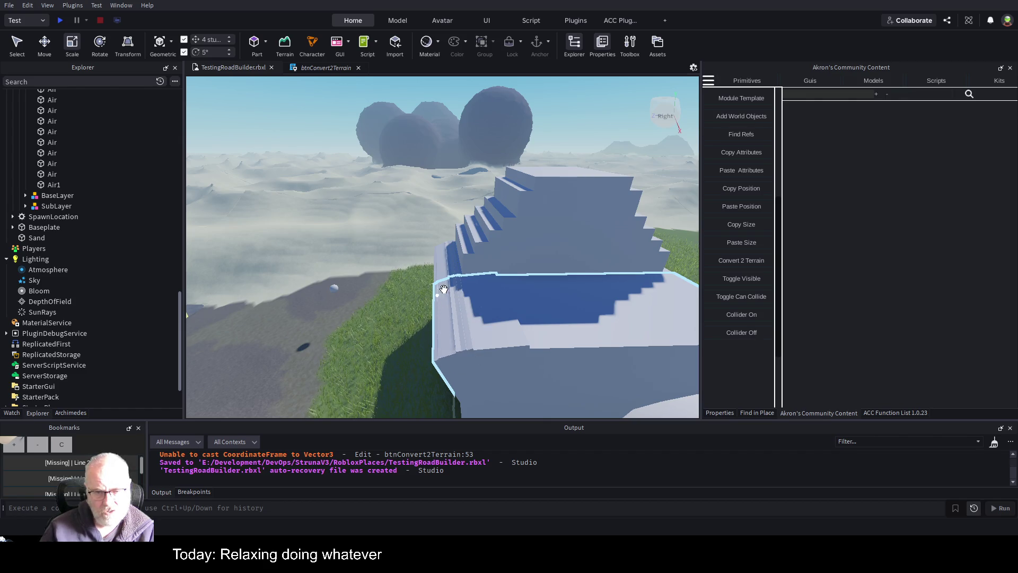
left_click(472, 264)
mouse_move(444, 275)
left_mouse_down()
mouse_move(429, 278)
mouse_move(480, 228)
left_mouse_up()
left_click(449, 248)
left_click(476, 236)
left_click(480, 236)
left_click(480, 235)
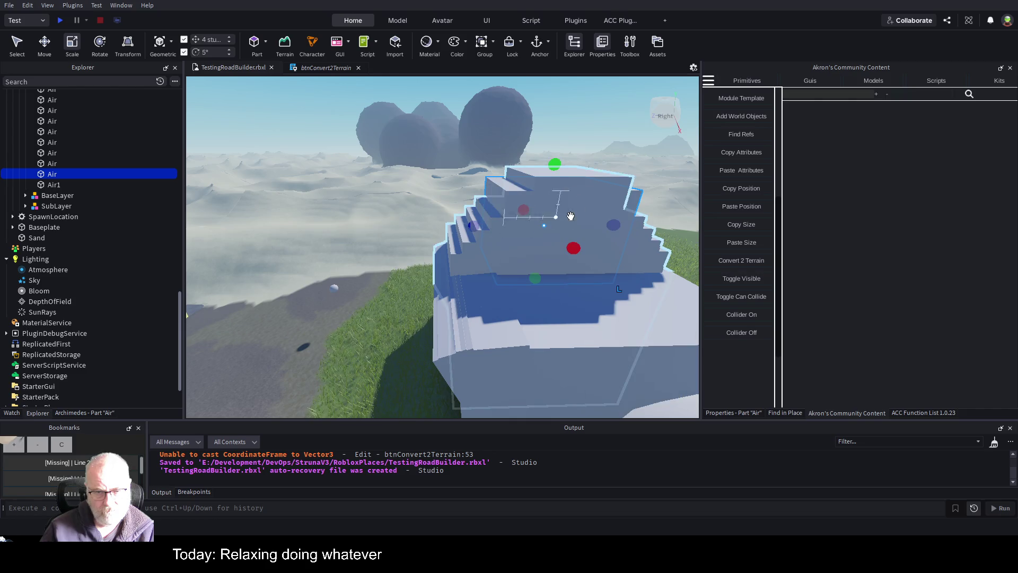
Save TestingRoadBuilder.rbxl.
key("d")
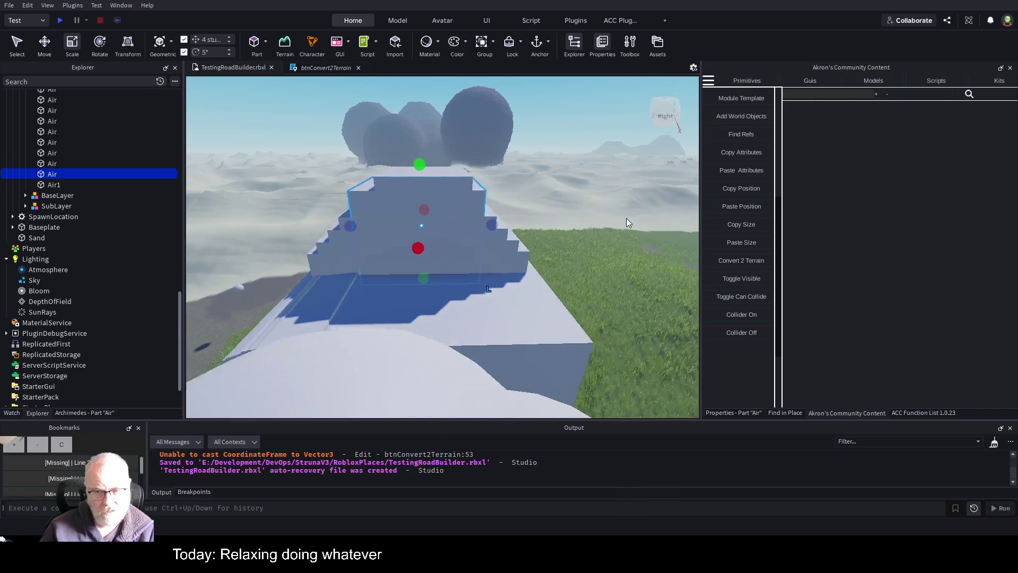
key("a")
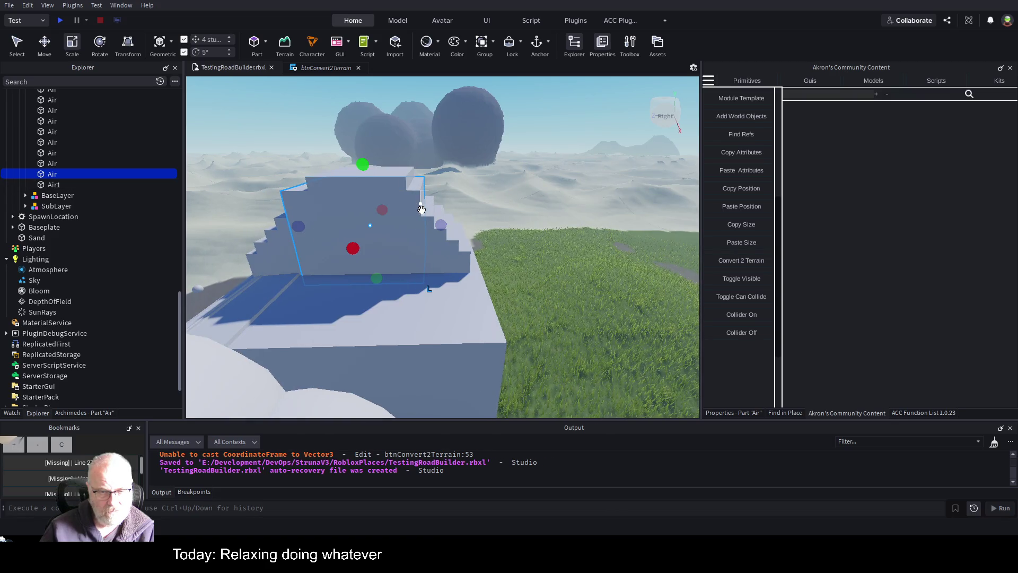
key("ctrl+s")
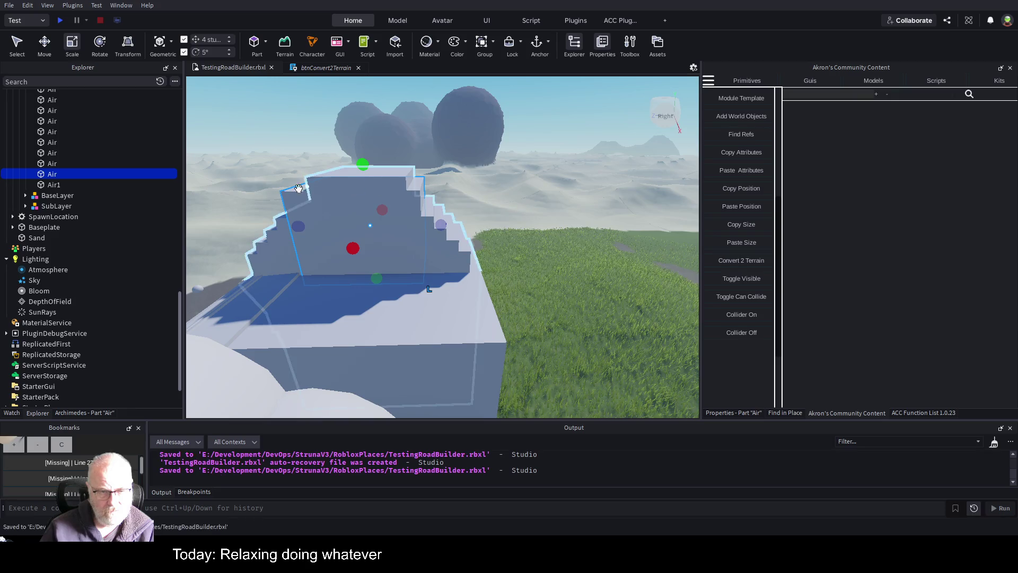
scroll(128, 222, "up", 6)
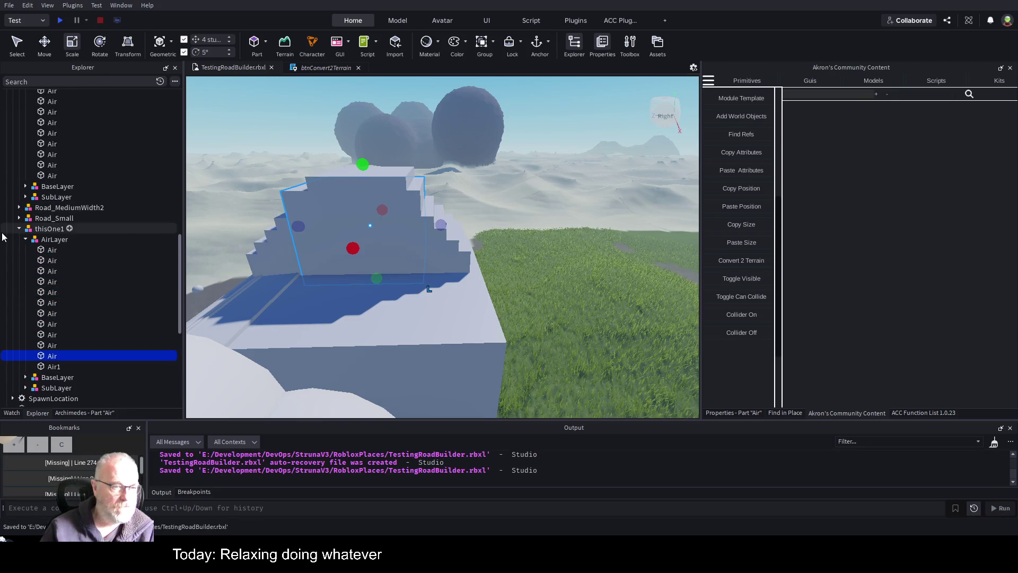
Restore thisOne under worldroads after an accidental delete and move it 36 studs along X.
left_click(47, 230)
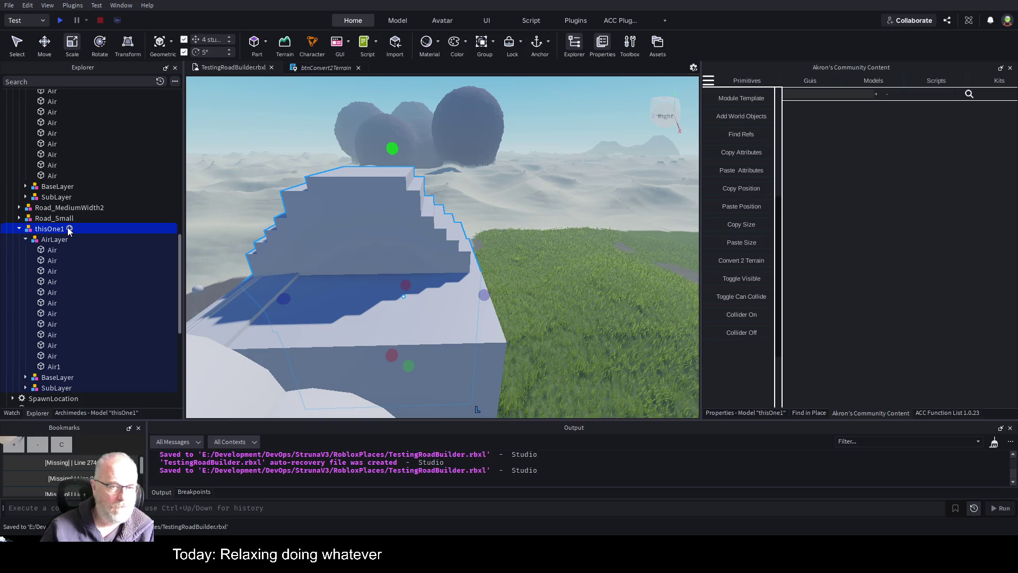
scroll(64, 228, "up", 10)
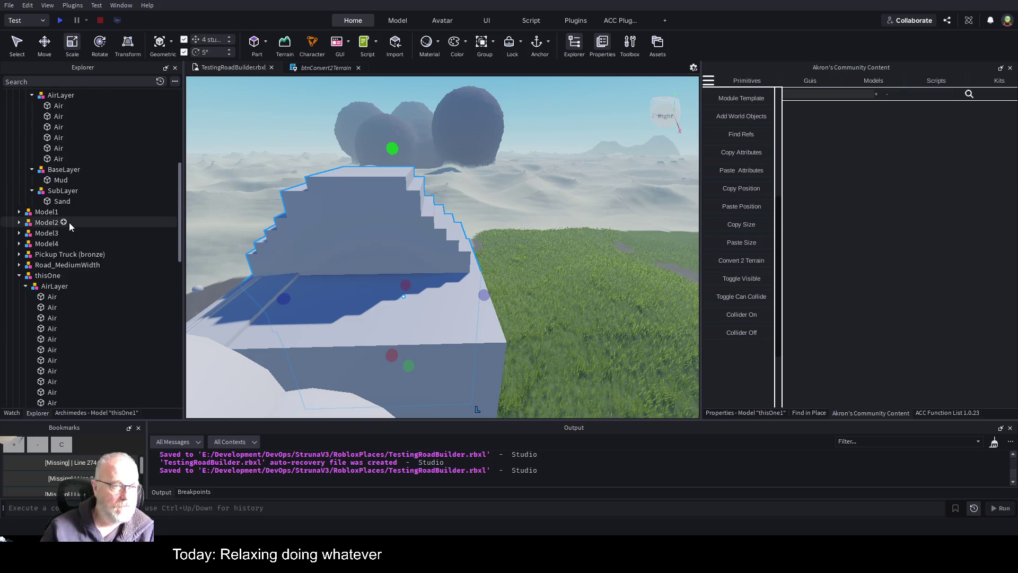
left_click(48, 137)
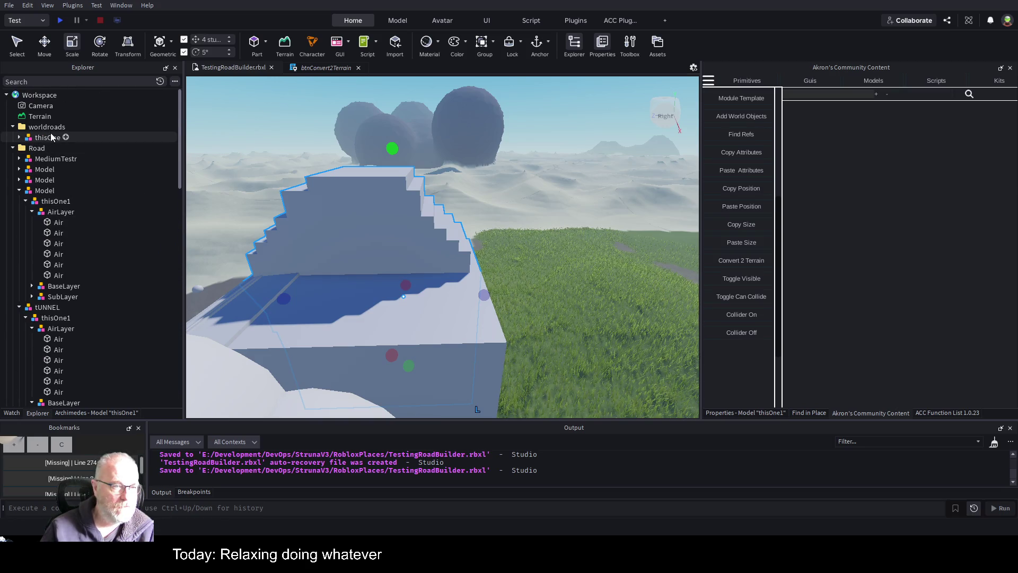
key("Delete")
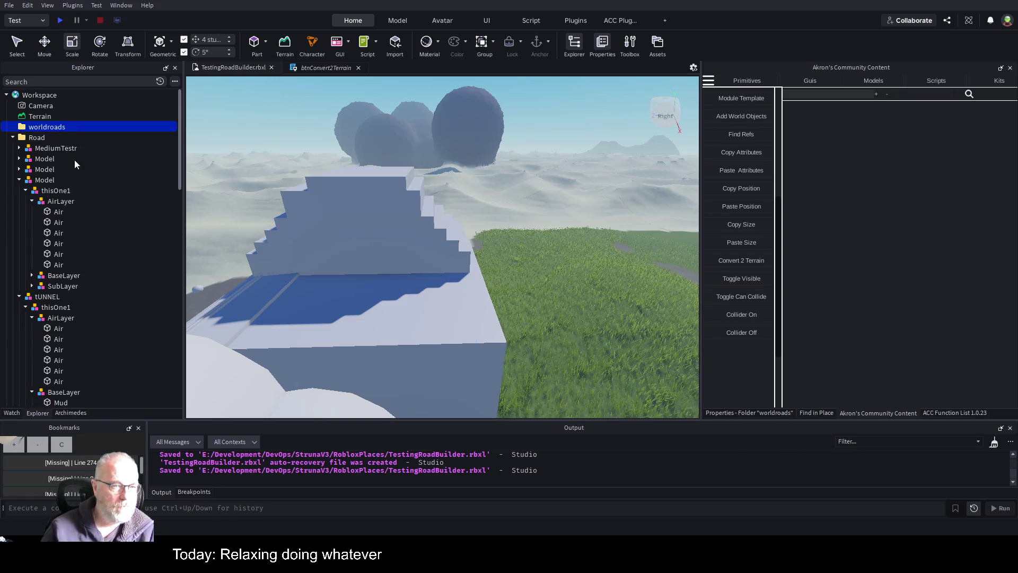
key("ctrl+z")
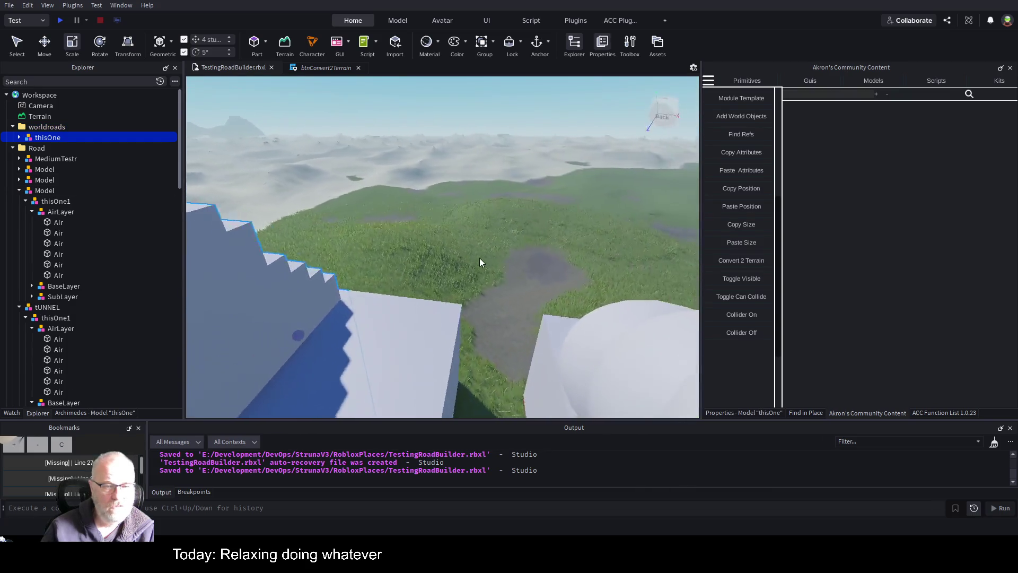
key("f")
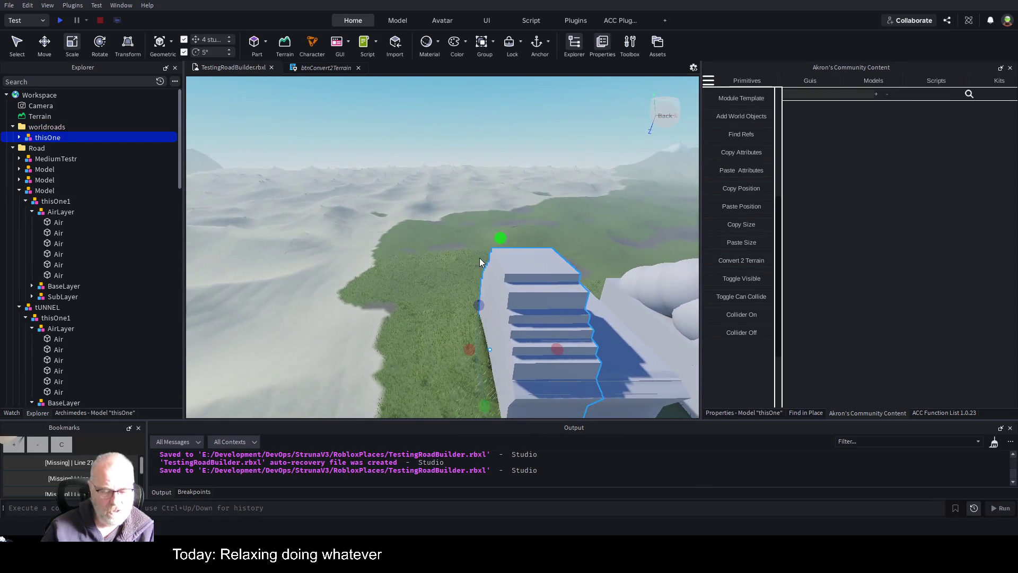
key("ctrl+2")
left_click_drag(539, 348, 527, 336)
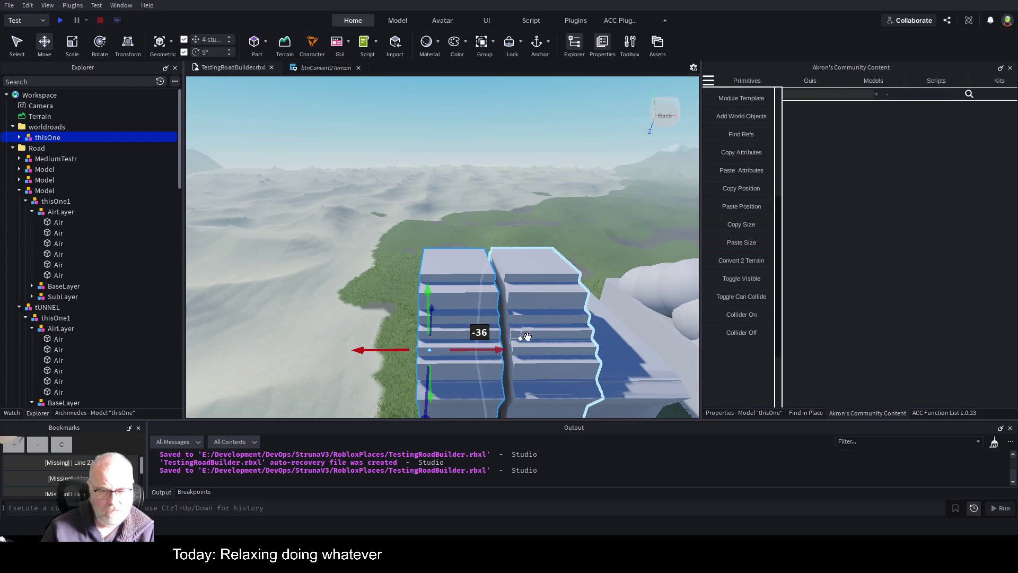
Pick the stairs' Air slabs and the top Air1 slab, then reselect the whole thisOne model.
left_click(545, 331)
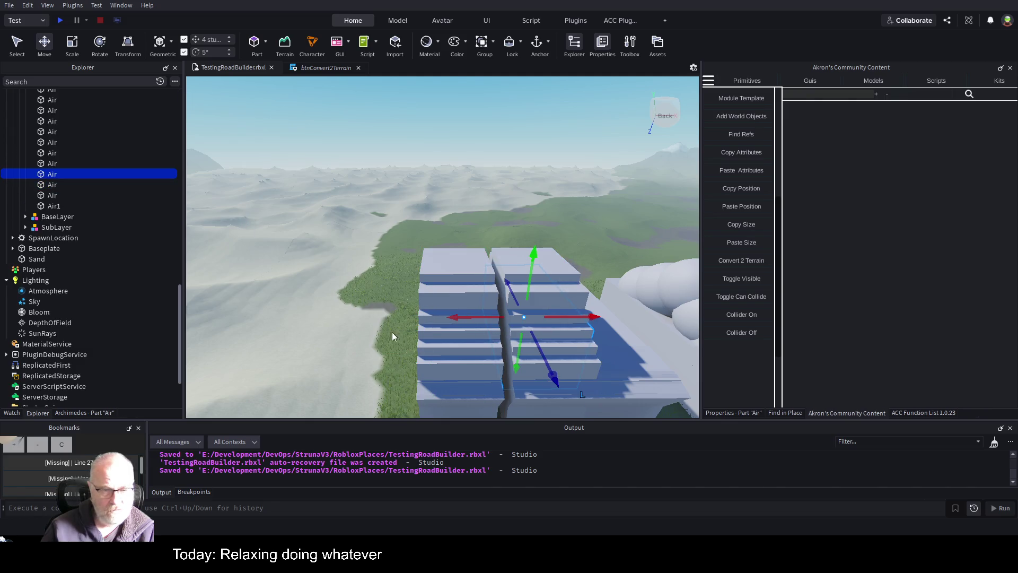
left_click(436, 336)
scroll(69, 202, "up", 2)
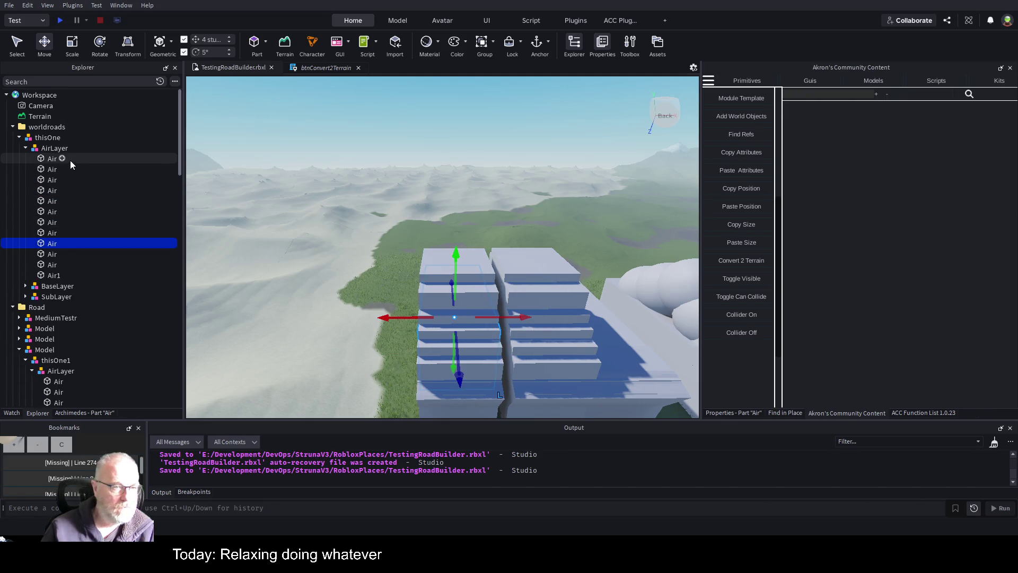
left_click(51, 275)
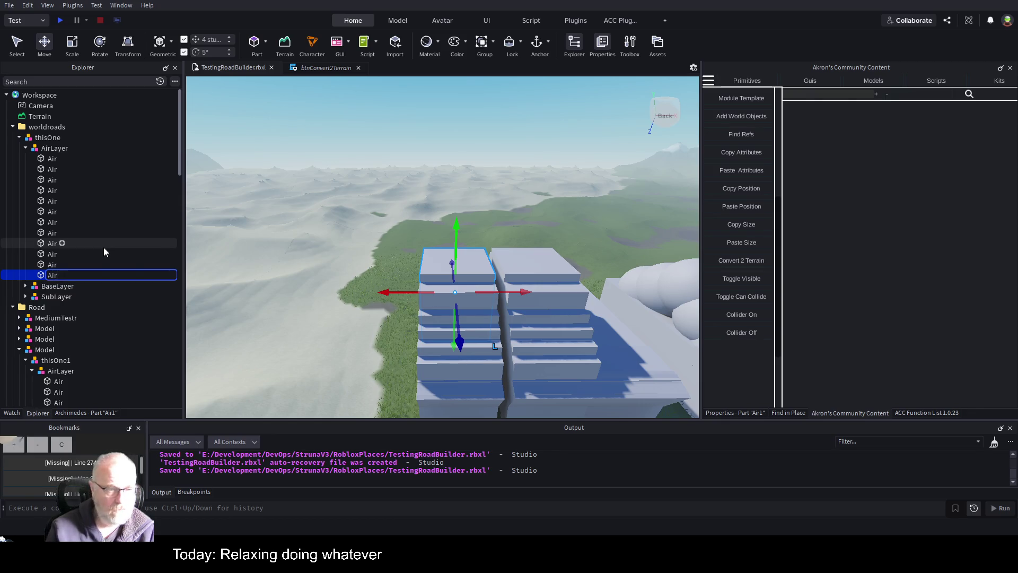
left_click(46, 138)
Generate 40 repeated stair copies with the Archimedes repeat settings, toggling the preview off afterwards.
left_click(70, 414)
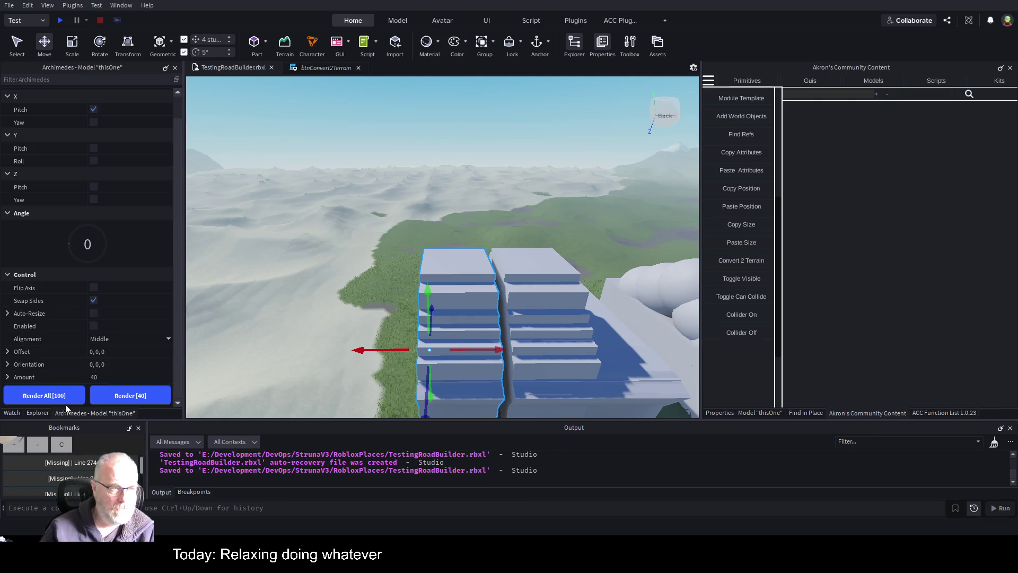
left_click(94, 326)
left_click(141, 398)
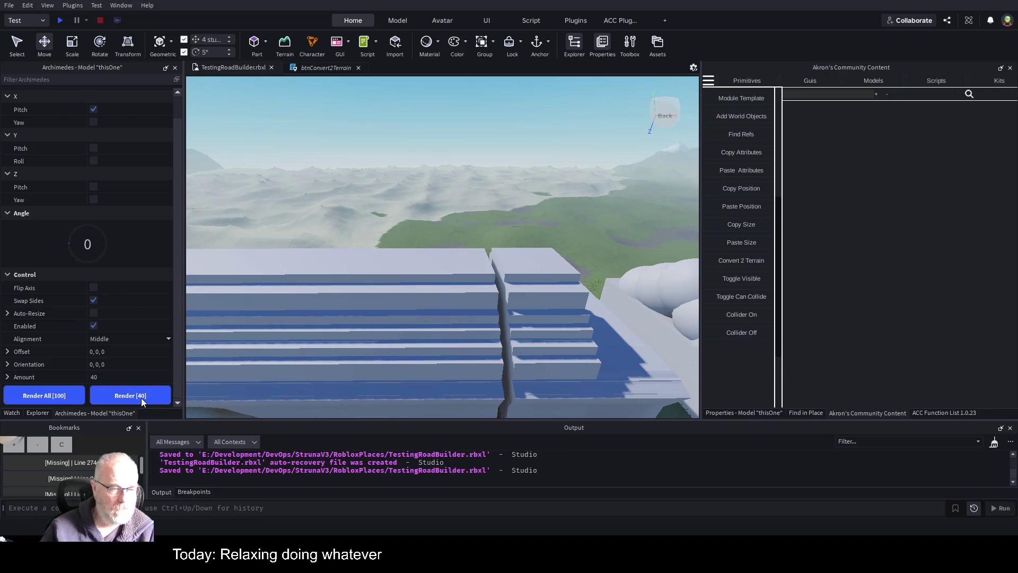
left_click(94, 325)
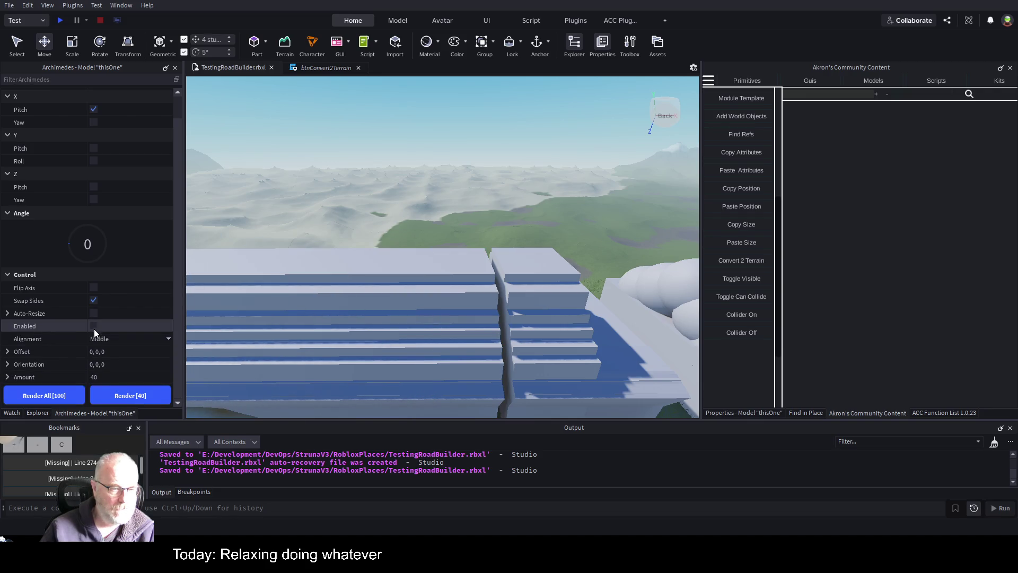
left_click(35, 413)
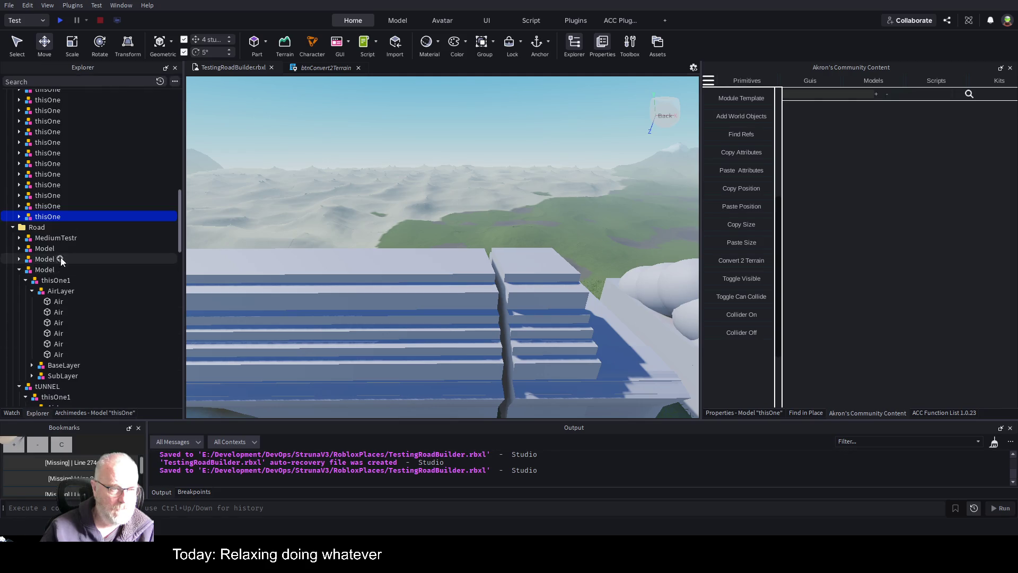
Select all 41 thisOne pieces in Explorer and group them into one Model with Ctrl+G.
scroll(56, 223, "up", 10)
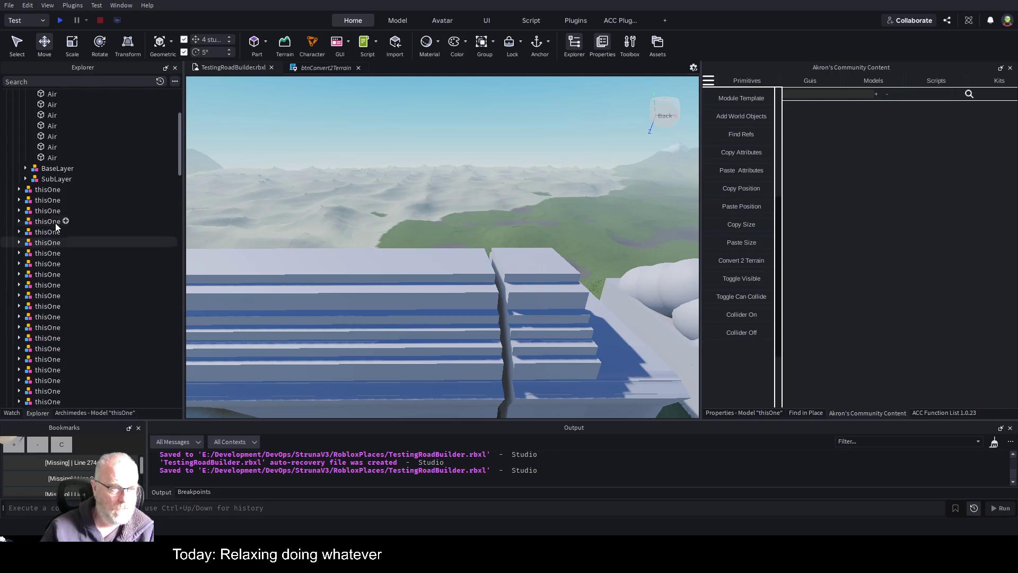
scroll(55, 192, "up", 3)
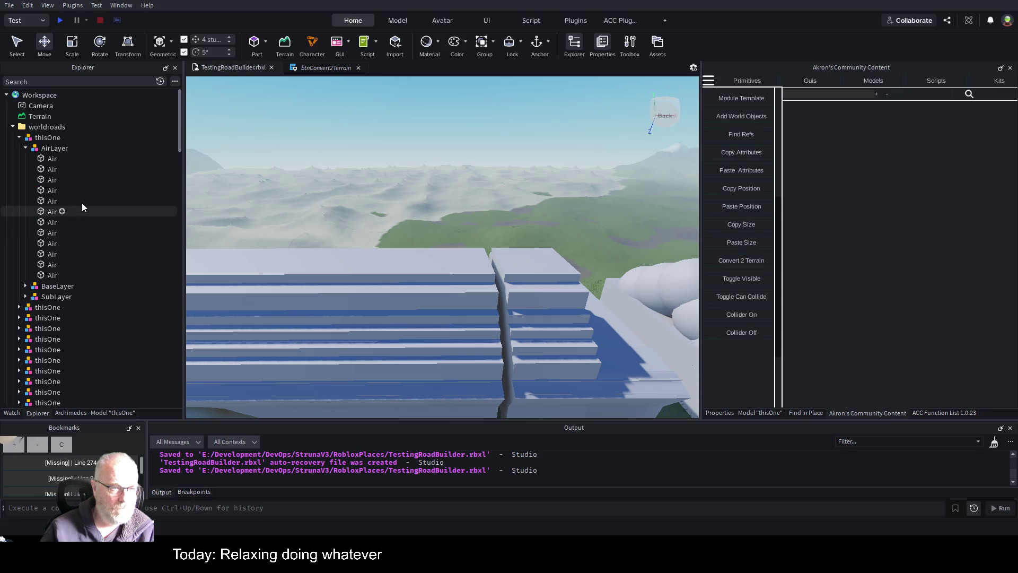
left_click(34, 307, "shift")
scroll(45, 309, "down", 15)
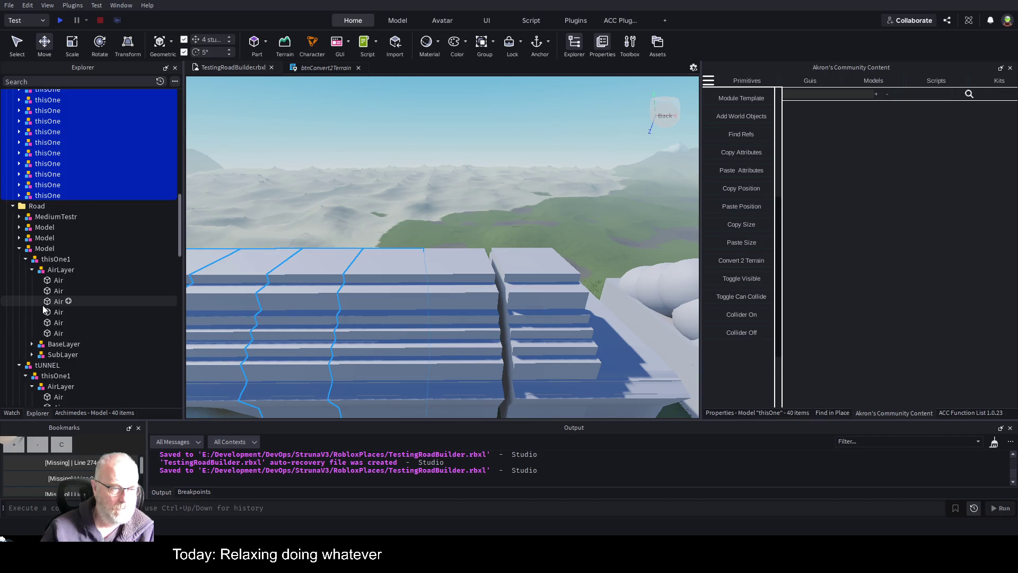
scroll(99, 269, "up", 13)
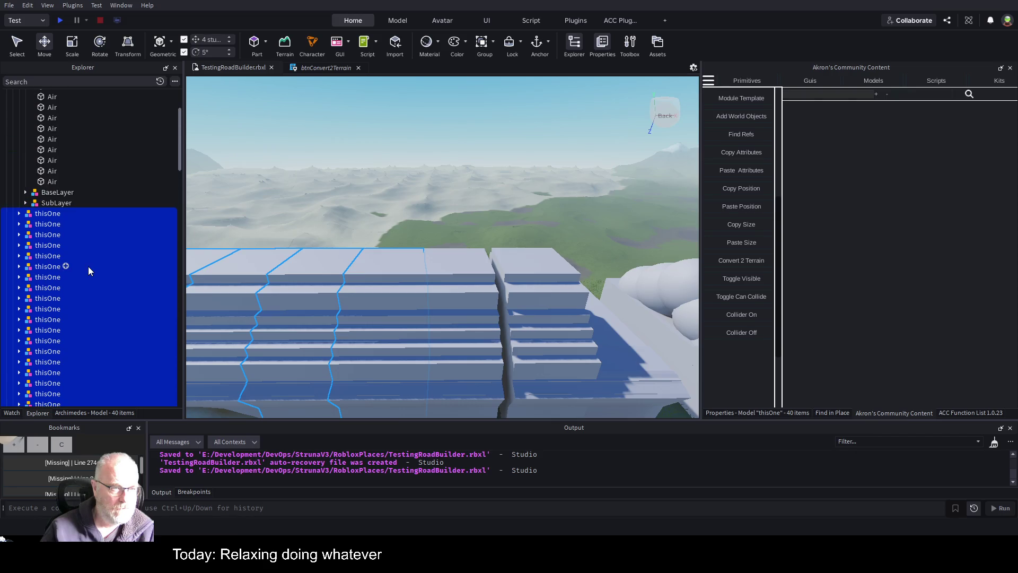
scroll(88, 266, "up", 3)
left_click(18, 137)
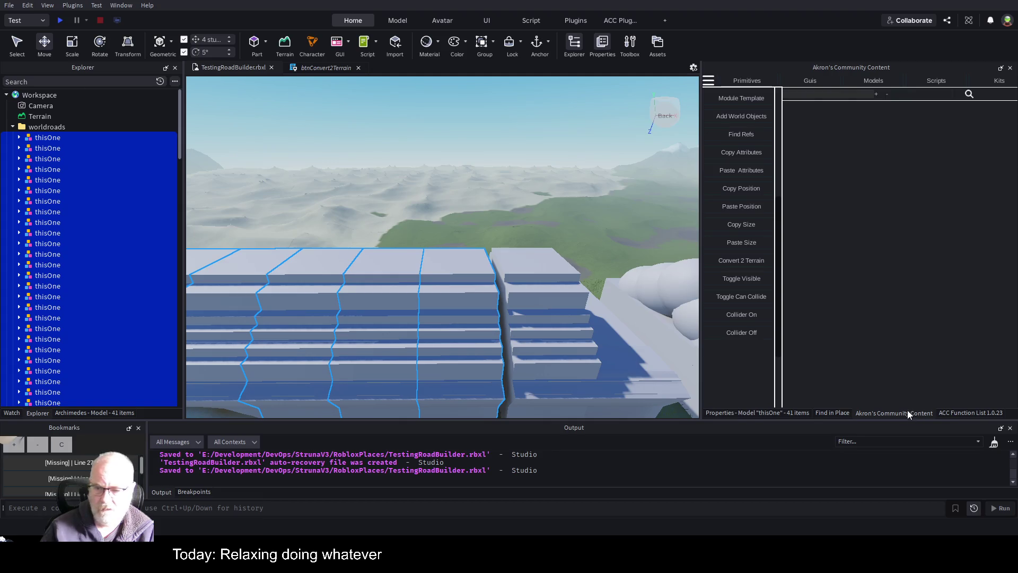
key("ctrl+g")
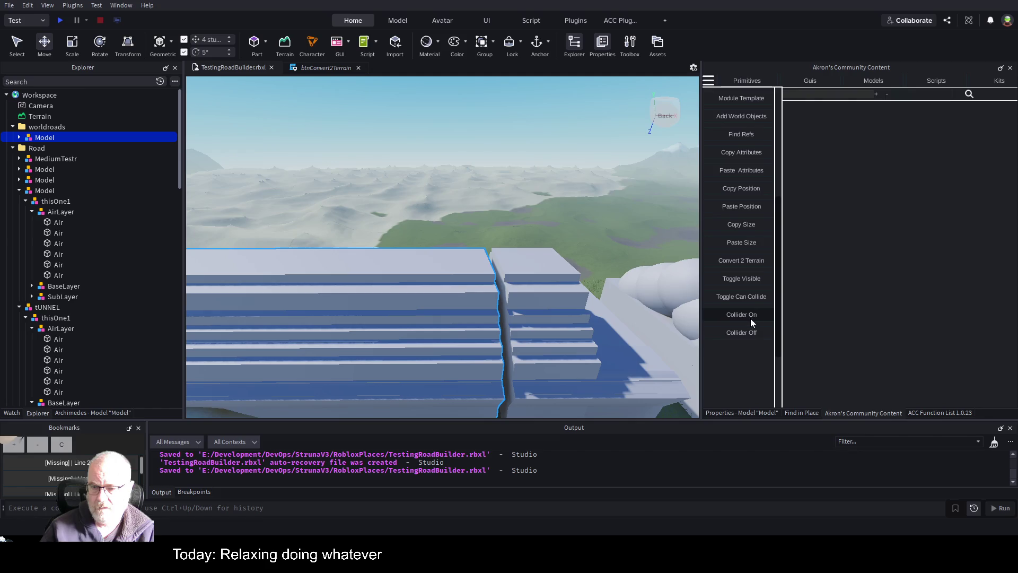
Convert the grouped road to terrain and move the road model 196 studs away.
left_click(752, 260)
key("f")
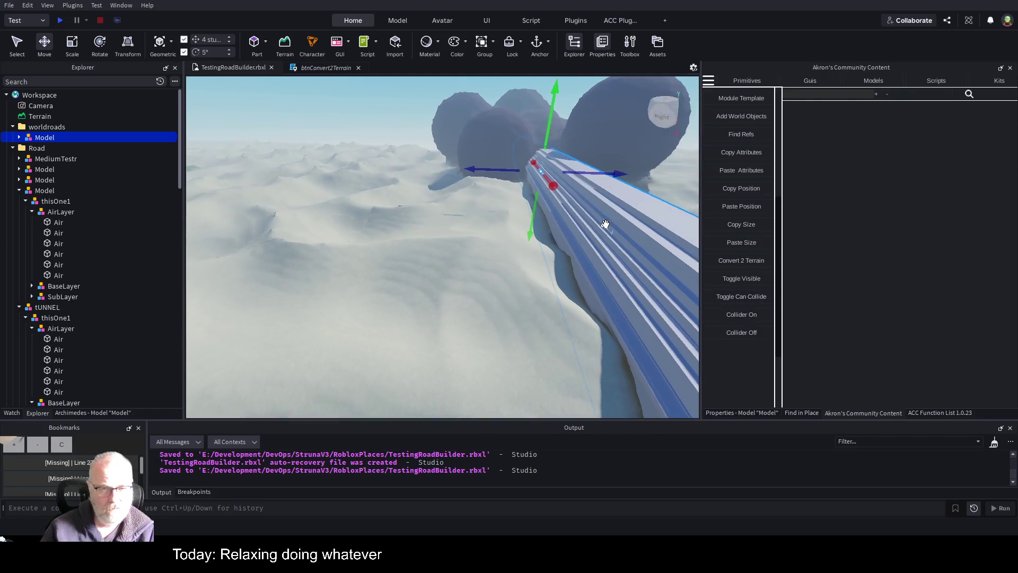
mouse_move(603, 170)
left_mouse_down()
mouse_move(596, 178)
mouse_move(676, 169)
left_mouse_up()
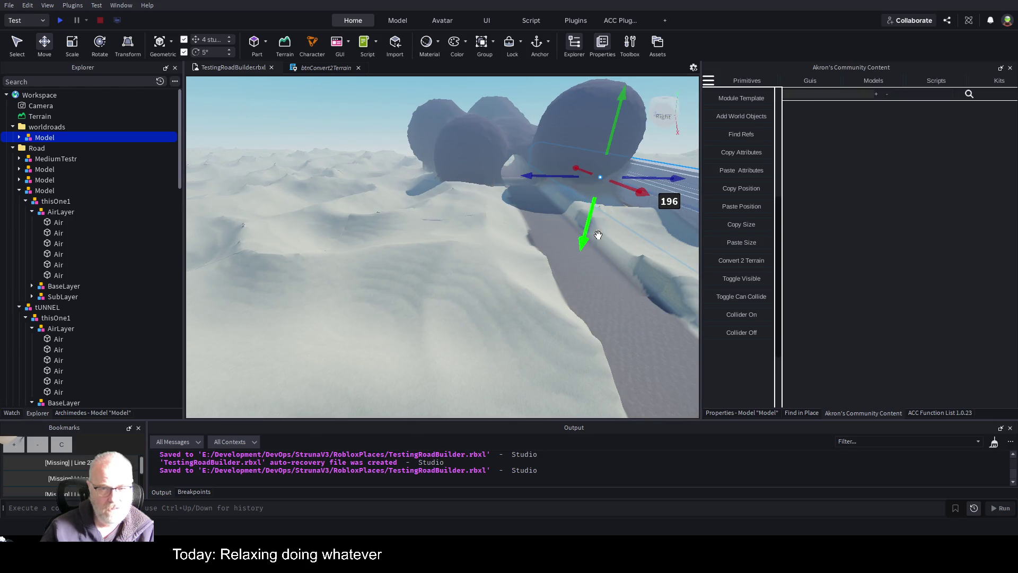
Zoom and turn the view to inspect the terrain road through the tunnel.
scroll(606, 240, "up", 3)
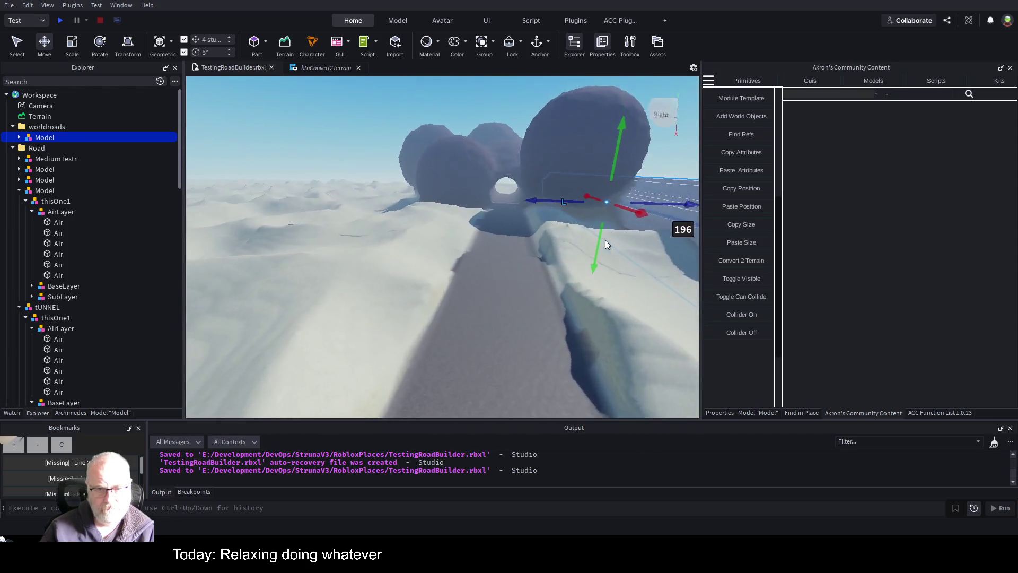
scroll(606, 240, "up", 5)
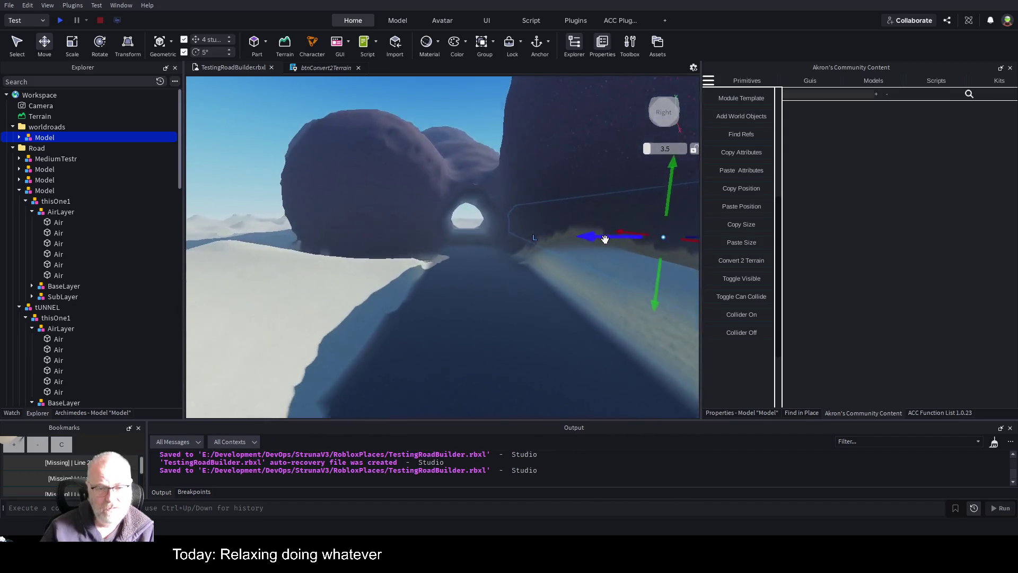
scroll(606, 240, "up", 5)
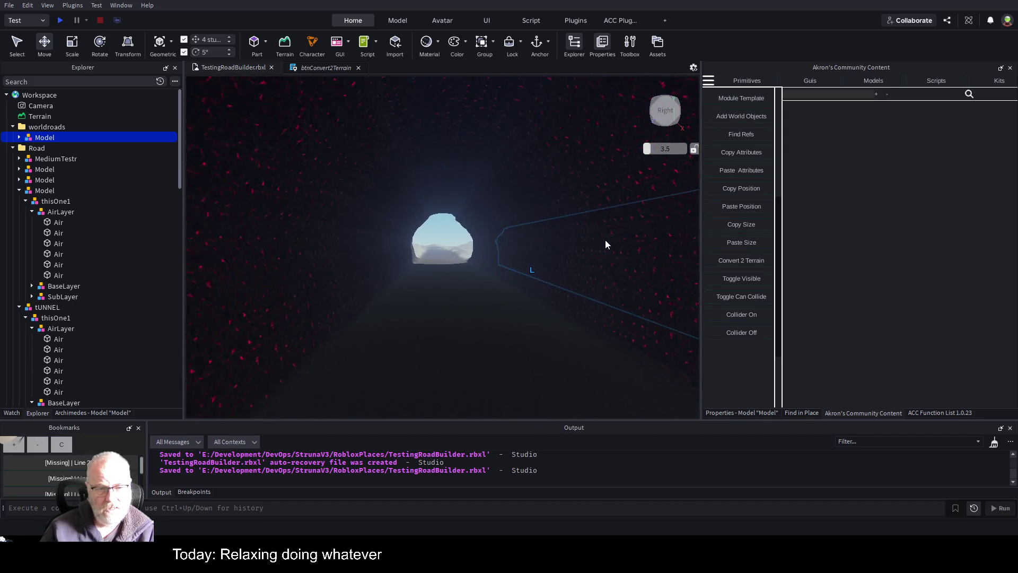
scroll(605, 240, "down", 8)
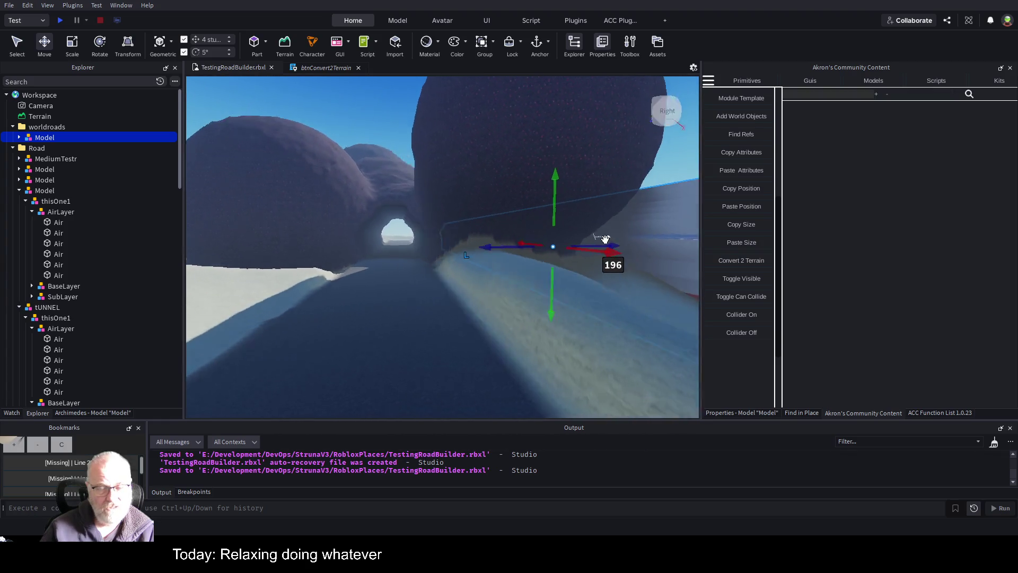
scroll(605, 240, "down", 8)
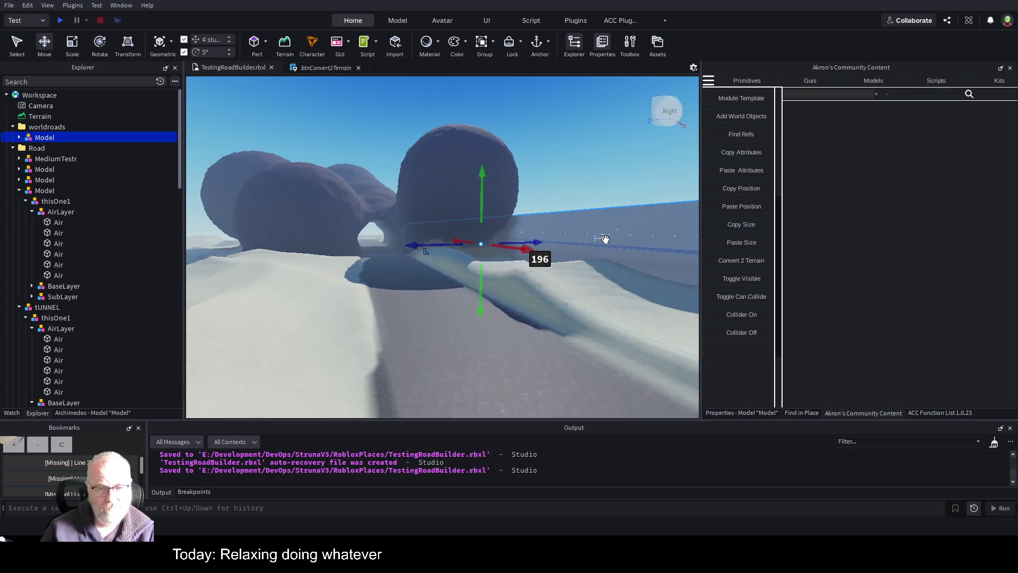
scroll(606, 239, "down", 5)
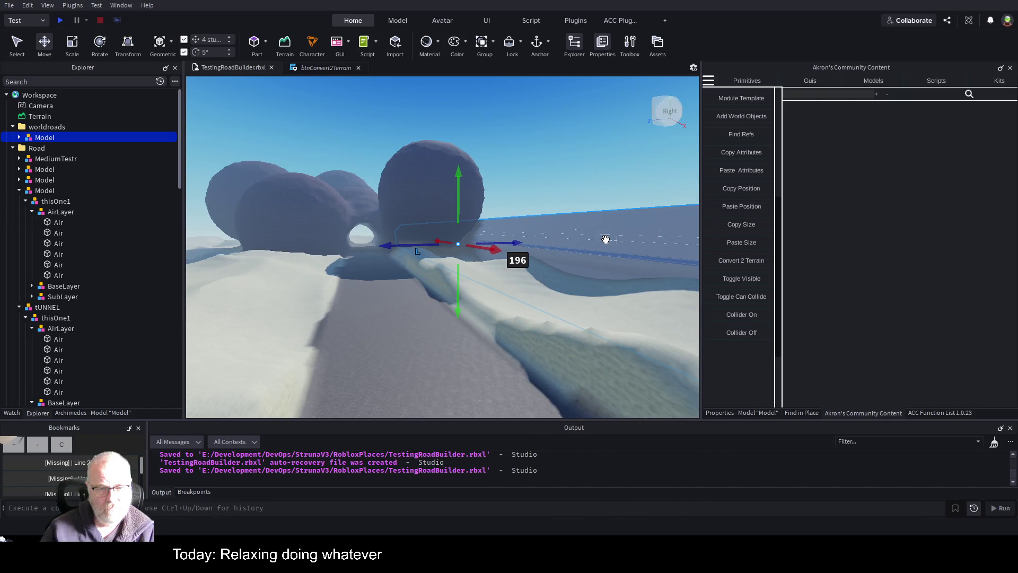
right_click(528, 278)
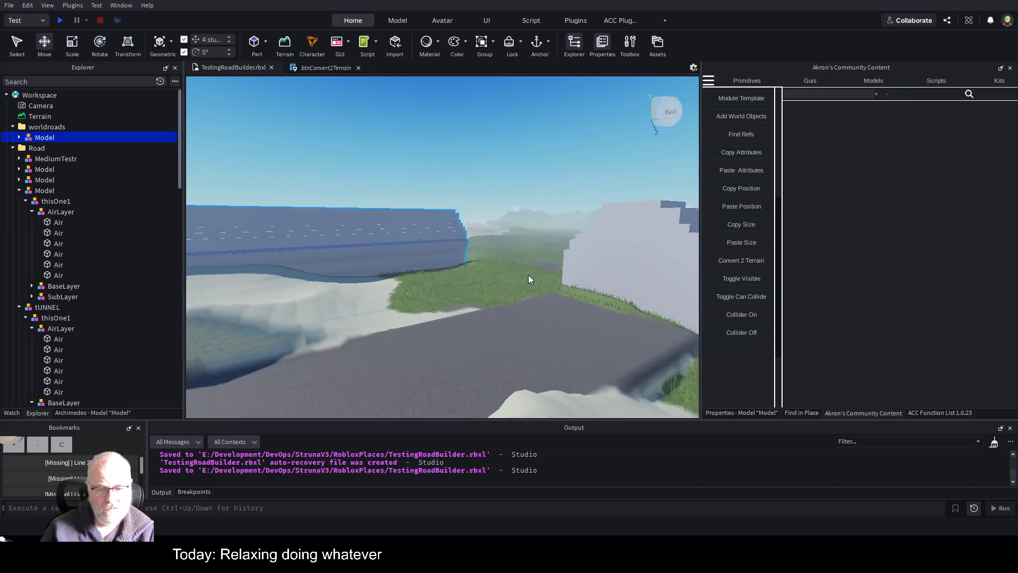
key("f")
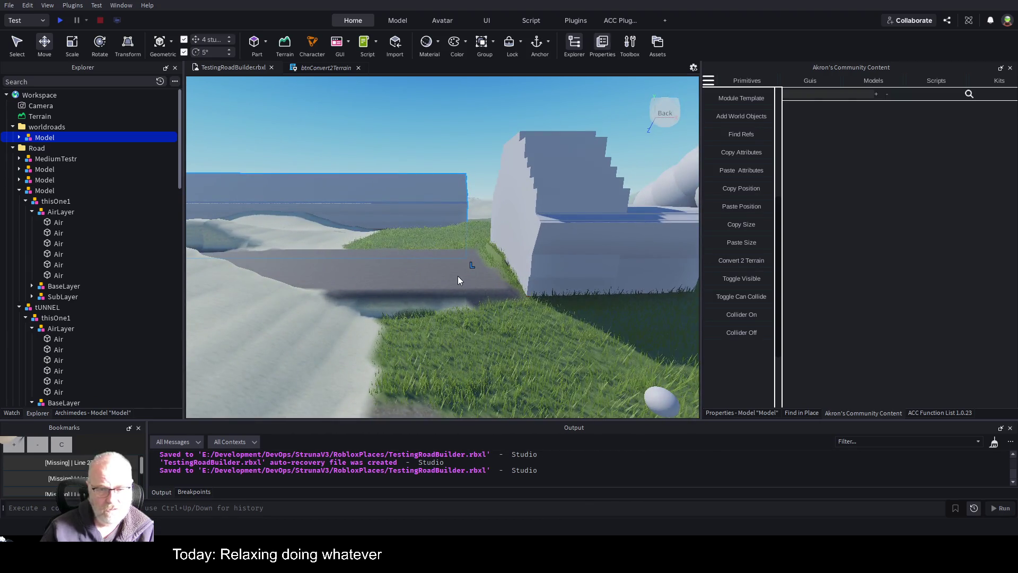
Push the thisOne1 road model back 129.24 studs.
left_click(549, 235)
left_click(56, 144)
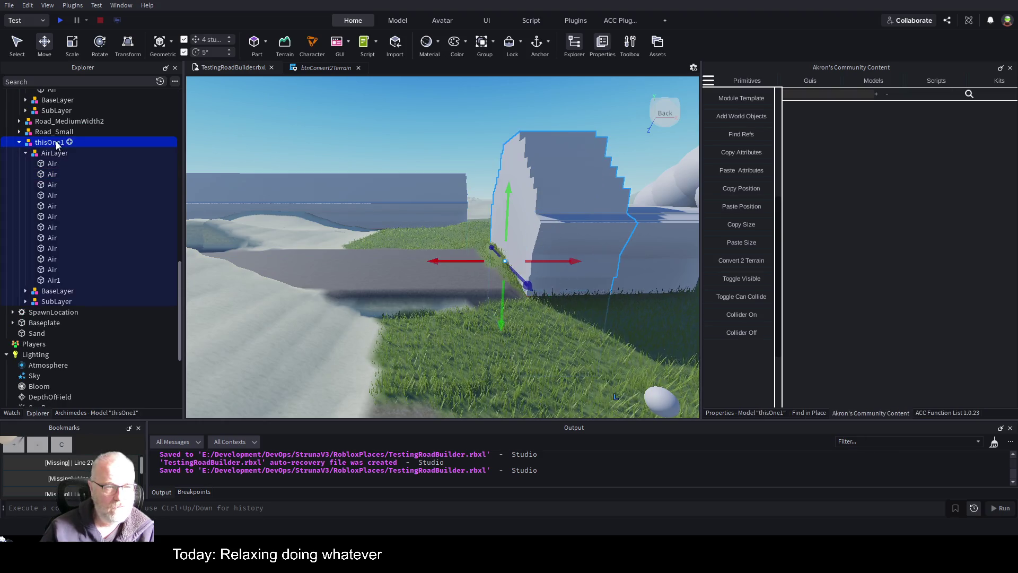
left_click_drag(529, 281, 496, 231)
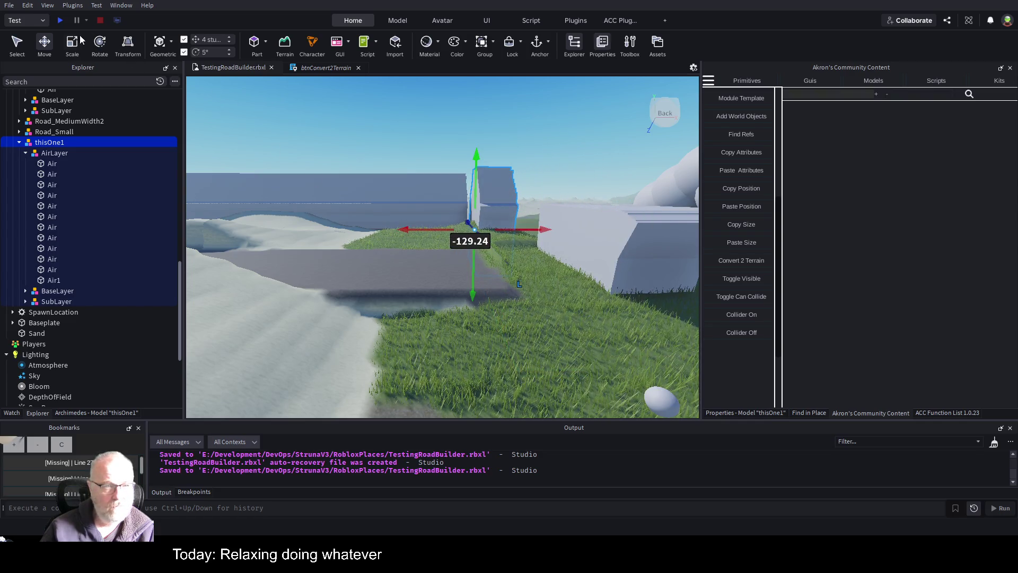
Run a quick playtest and stop it.
left_click(61, 20)
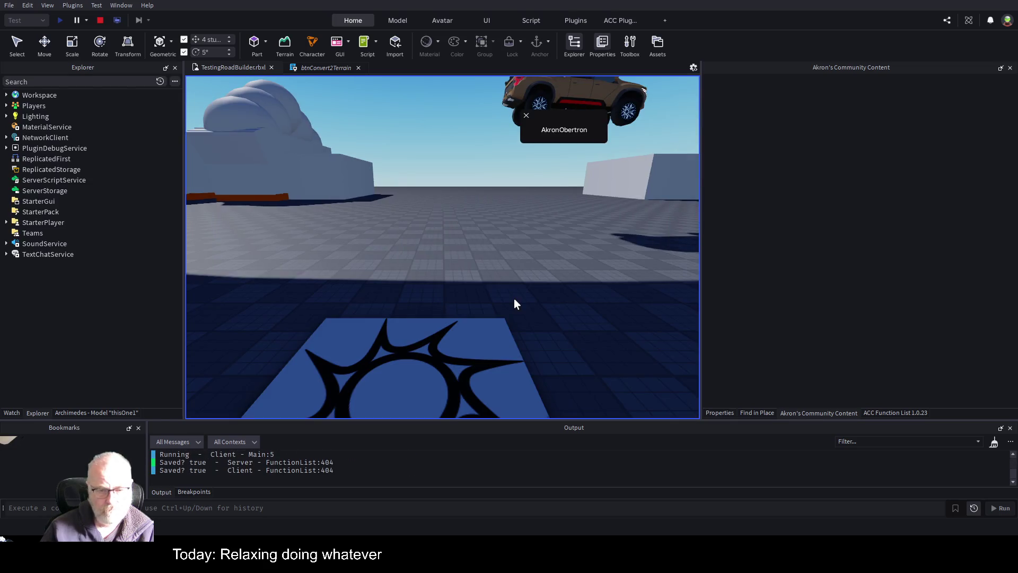
left_click(99, 21)
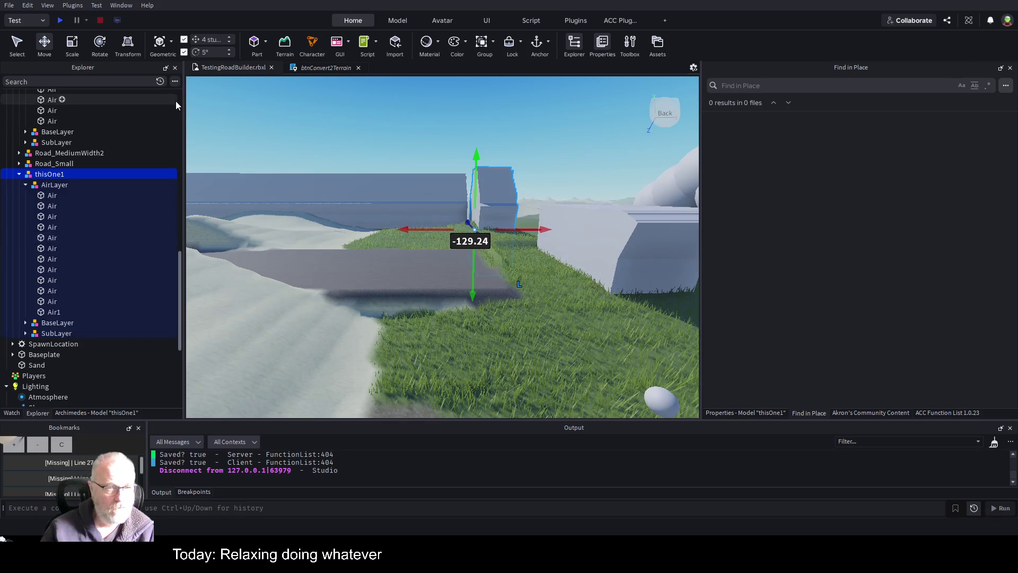
scroll(179, 100, "up", 10)
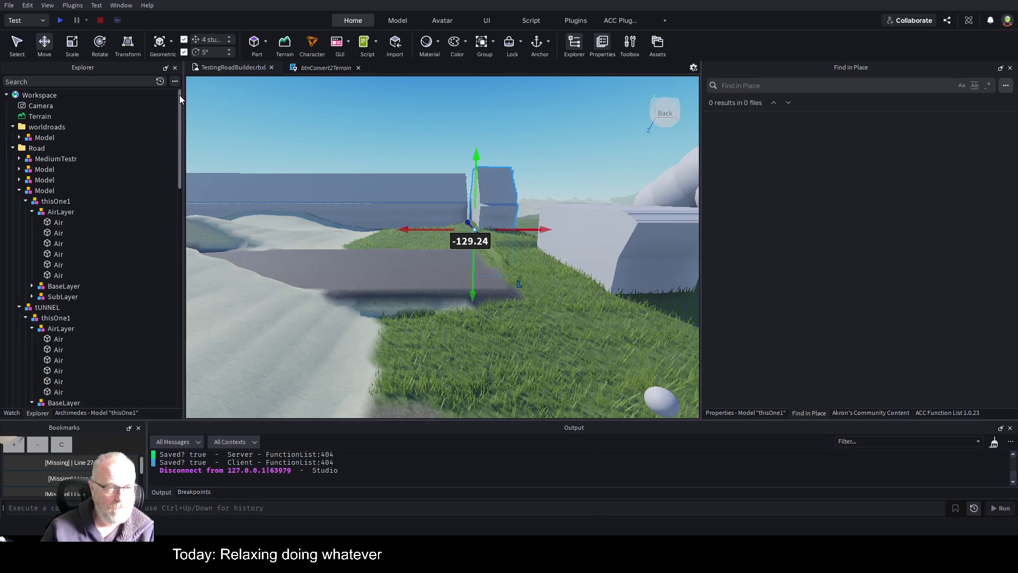
Relocate SpawnLocation onto the dirt patch and set the Pickup Truck (bronze) on that spot.
left_click(13, 148)
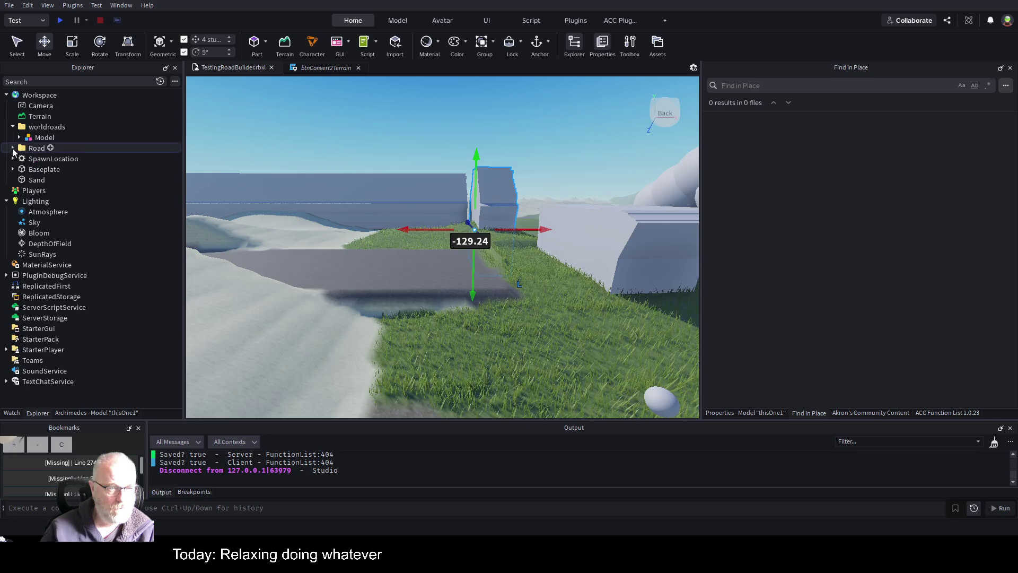
left_click(52, 159)
key("ctrl+1")
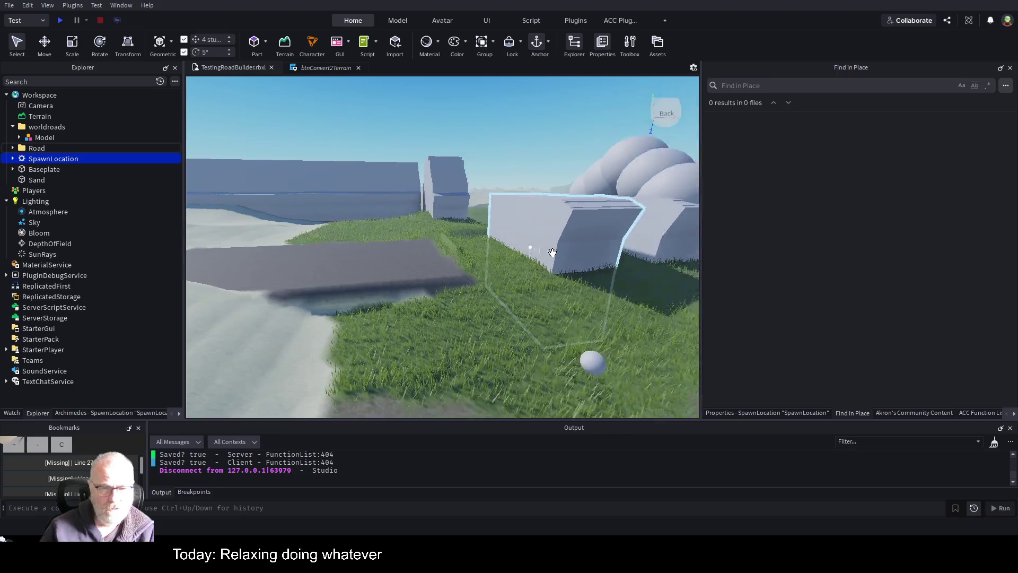
key("ctrl+2")
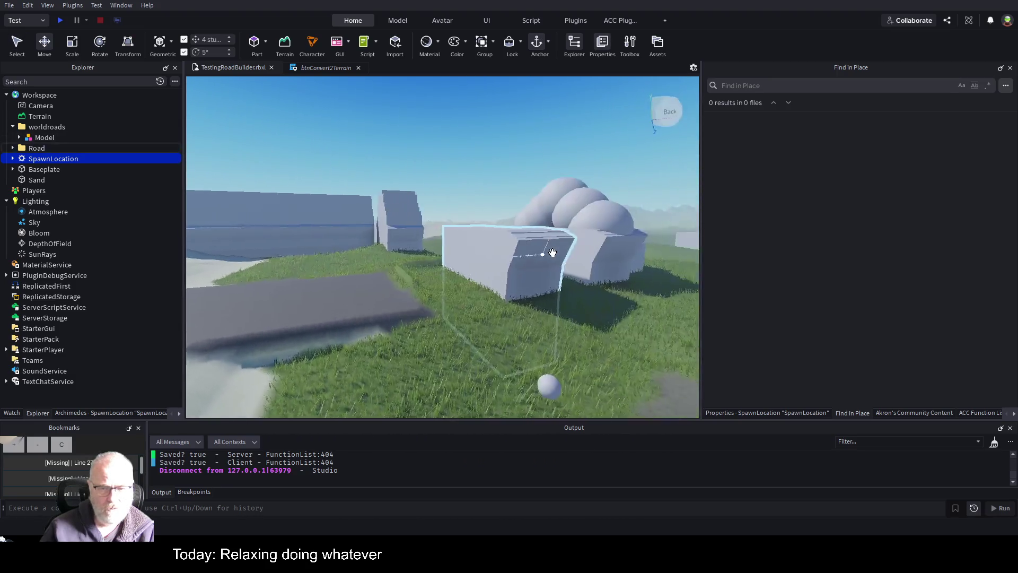
scroll(552, 253, "down", 10)
key("ctrl+1")
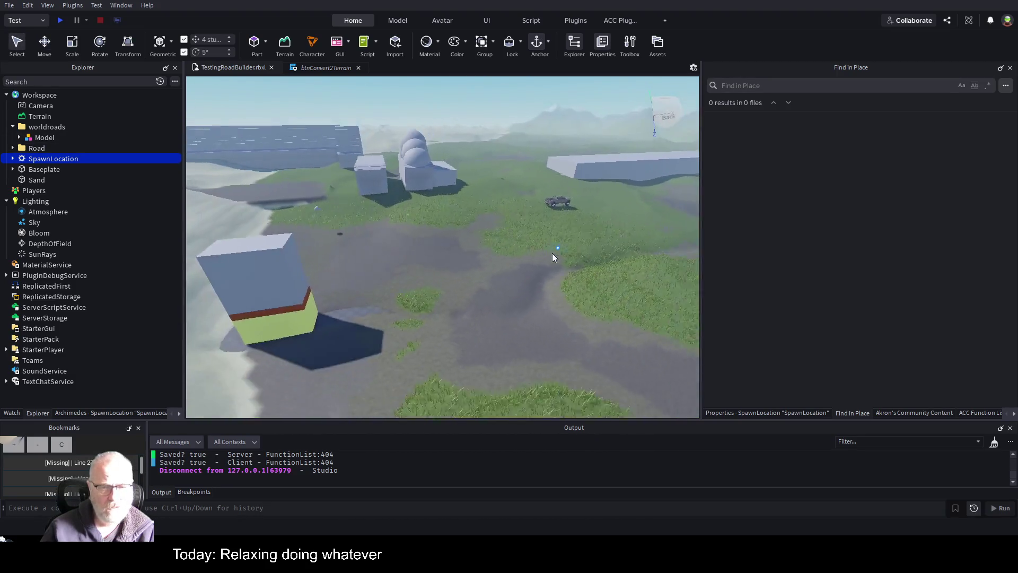
scroll(552, 253, "down", 10)
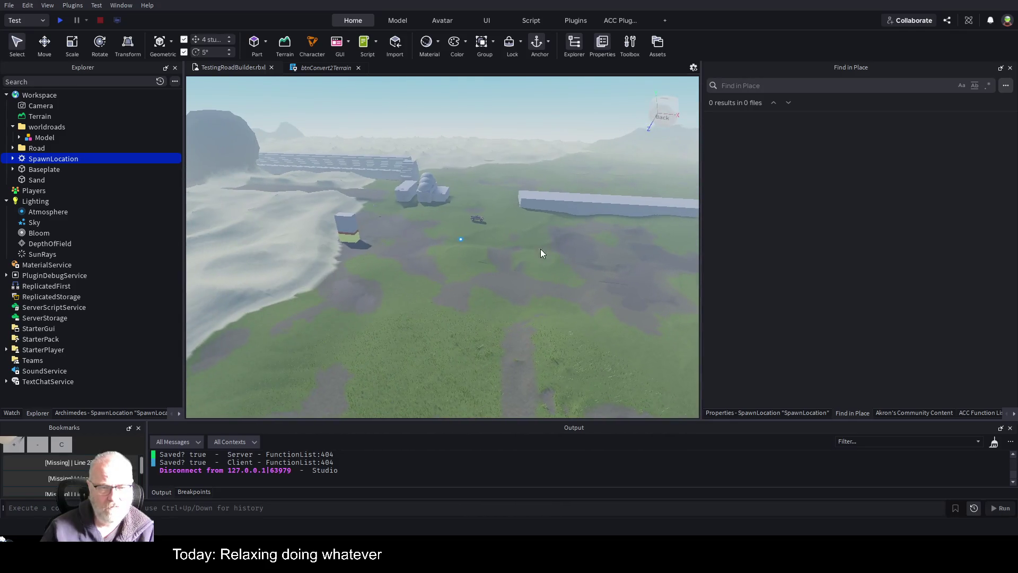
key("ctrl+2")
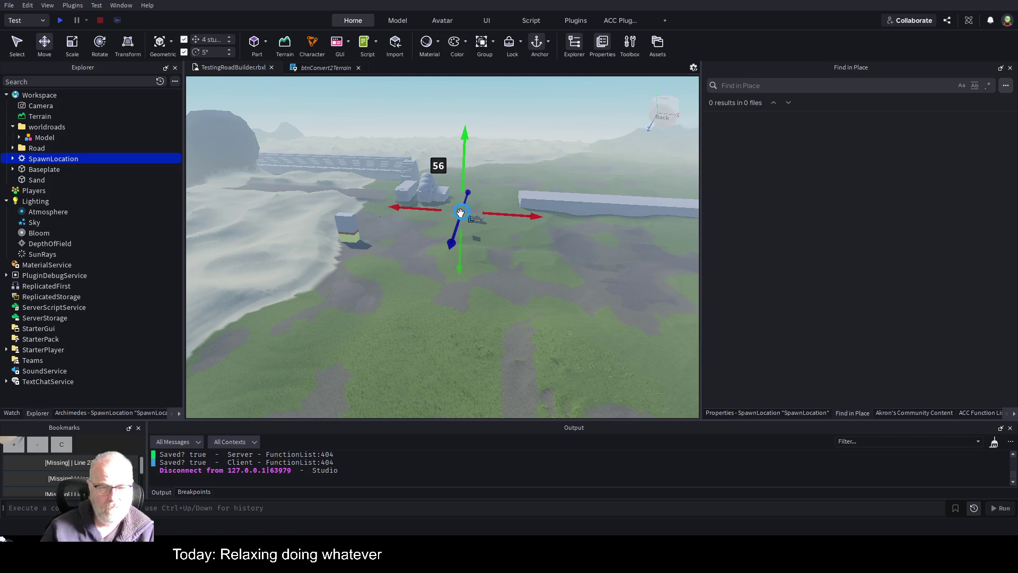
scroll(492, 223, "up", 5)
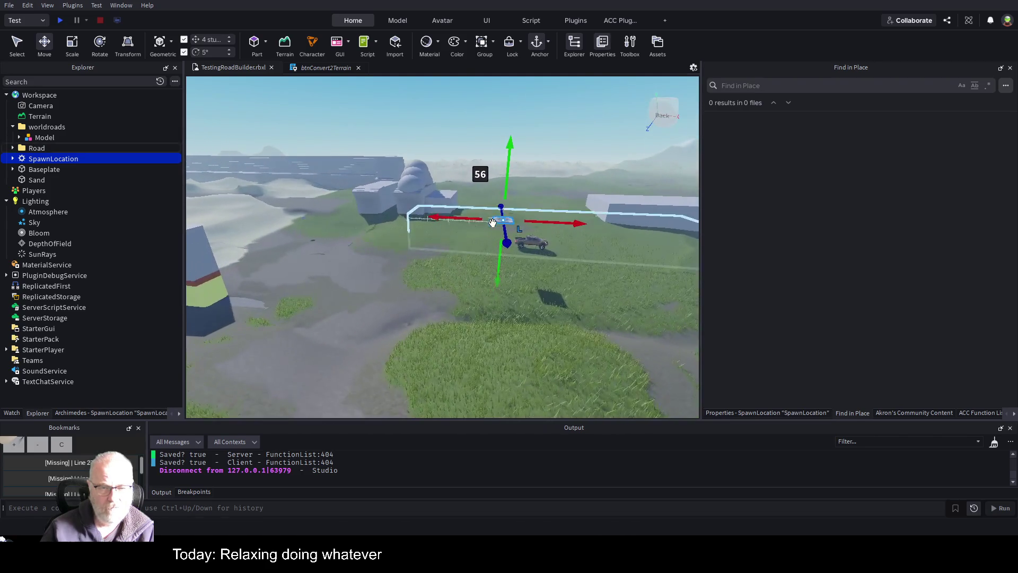
left_click_drag(312, 234, 309, 235)
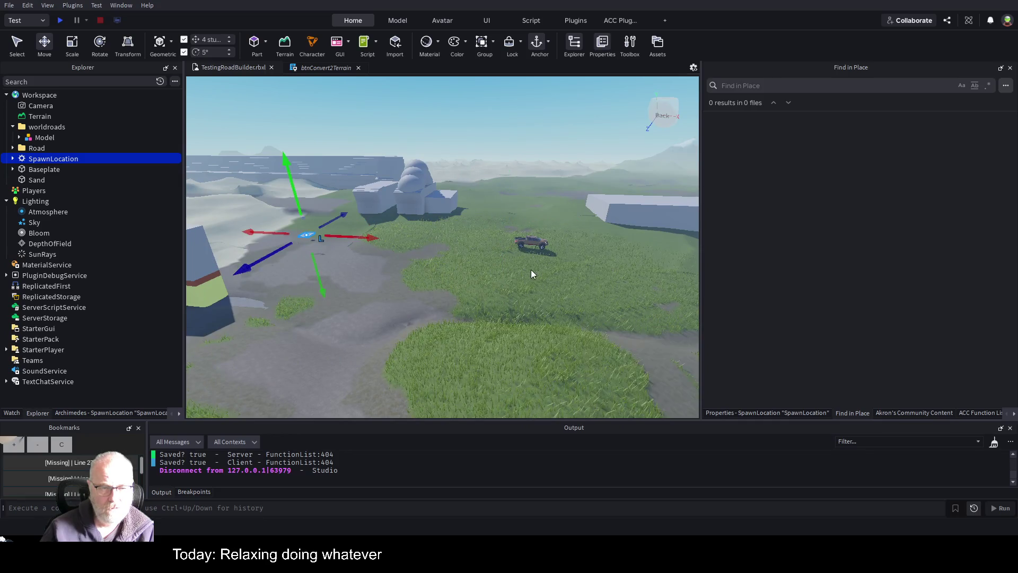
left_click_drag(525, 246, 331, 229)
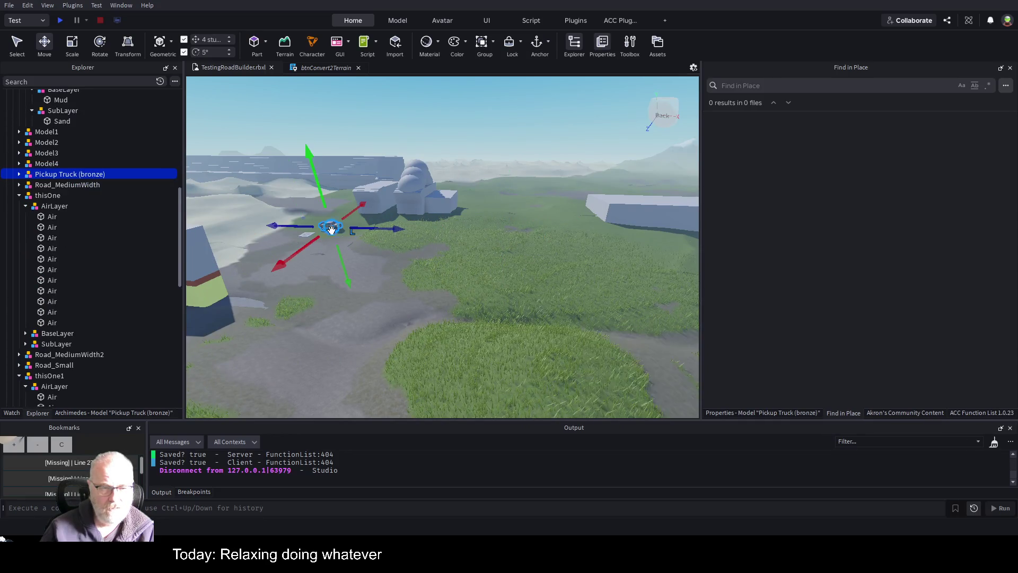
Save the place and paste a PointLight into the pickup truck's body mesh.
key("ctrl+s")
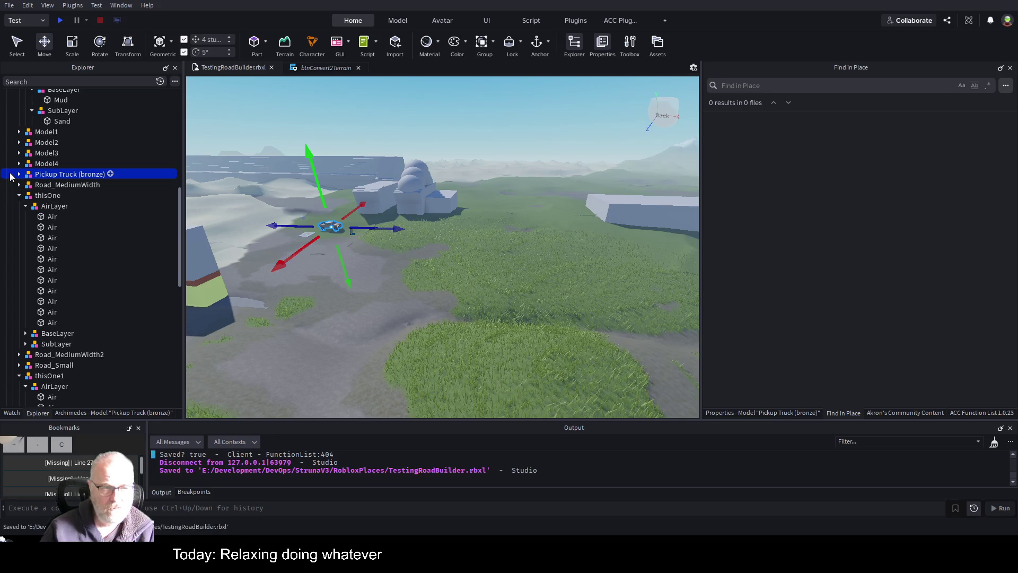
left_click(20, 175)
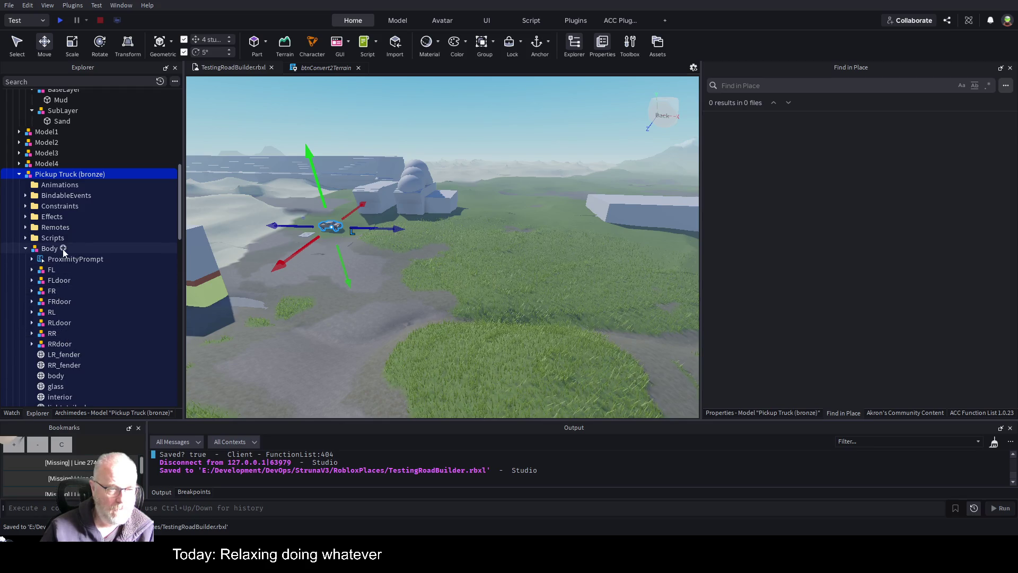
left_click(72, 374)
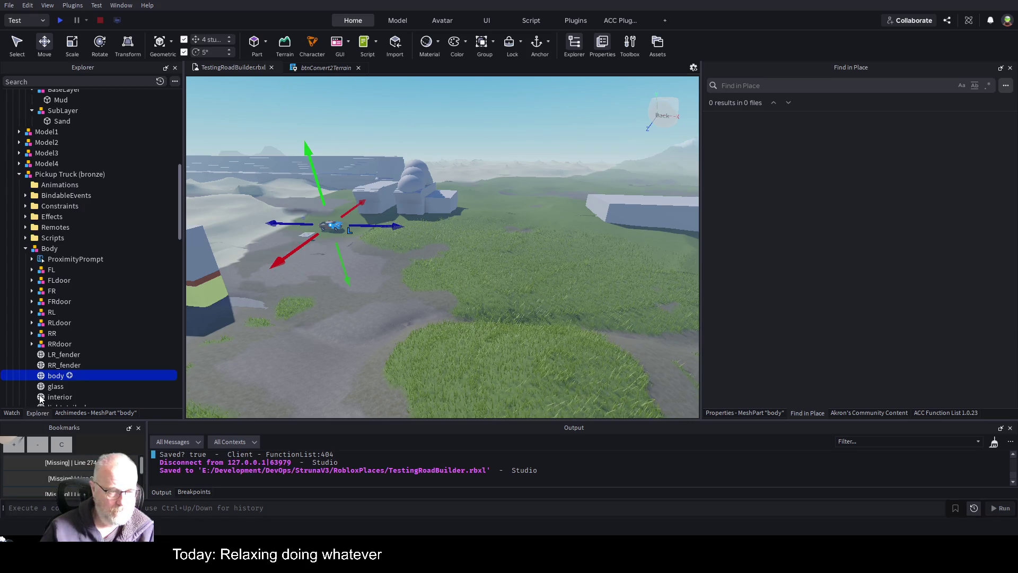
key("ctrl+v")
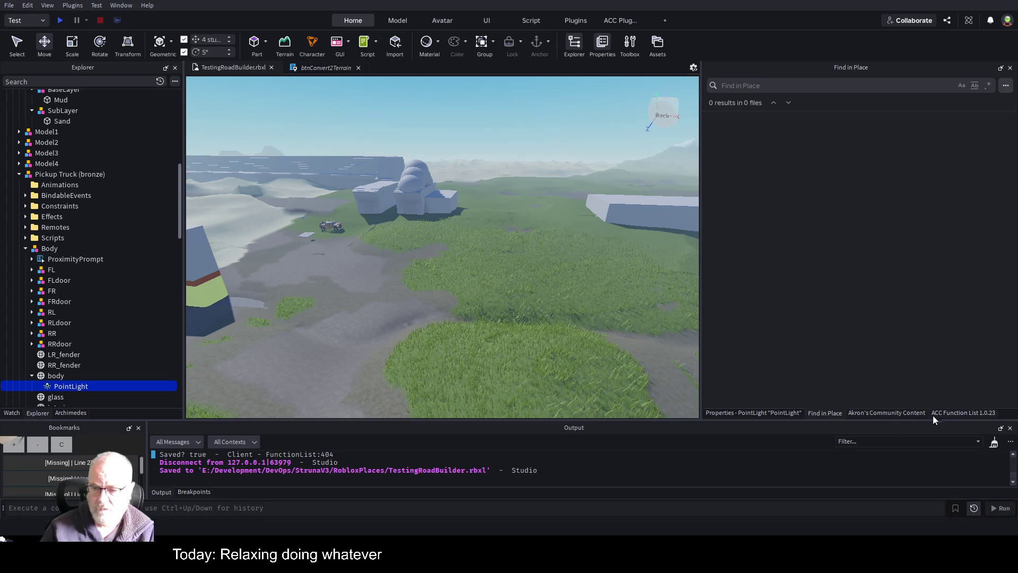
Set the PointLight Range to 64 and start a playtest.
left_click(769, 417)
left_click(881, 142)
type("64")
key("Return")
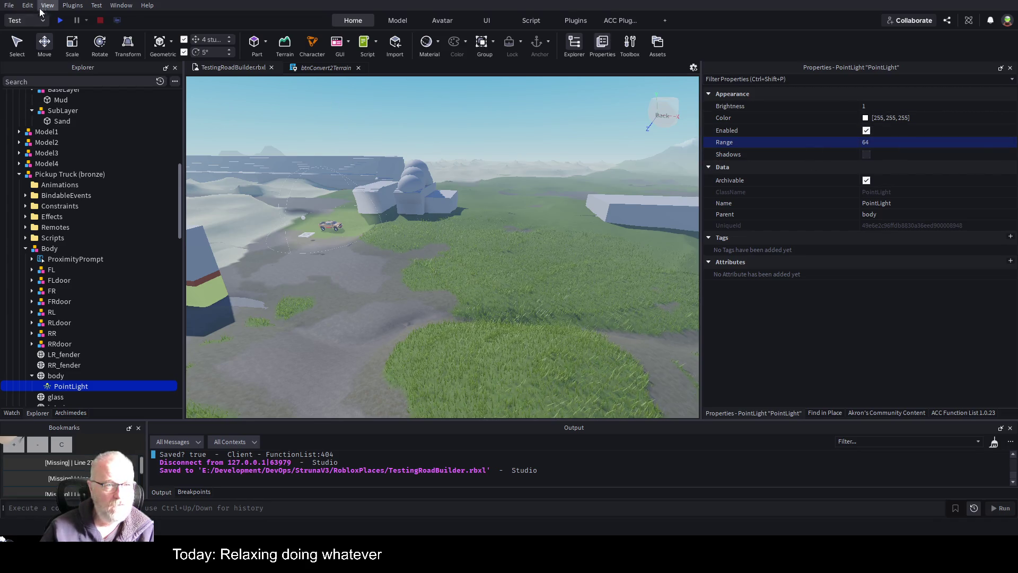
left_click(61, 20)
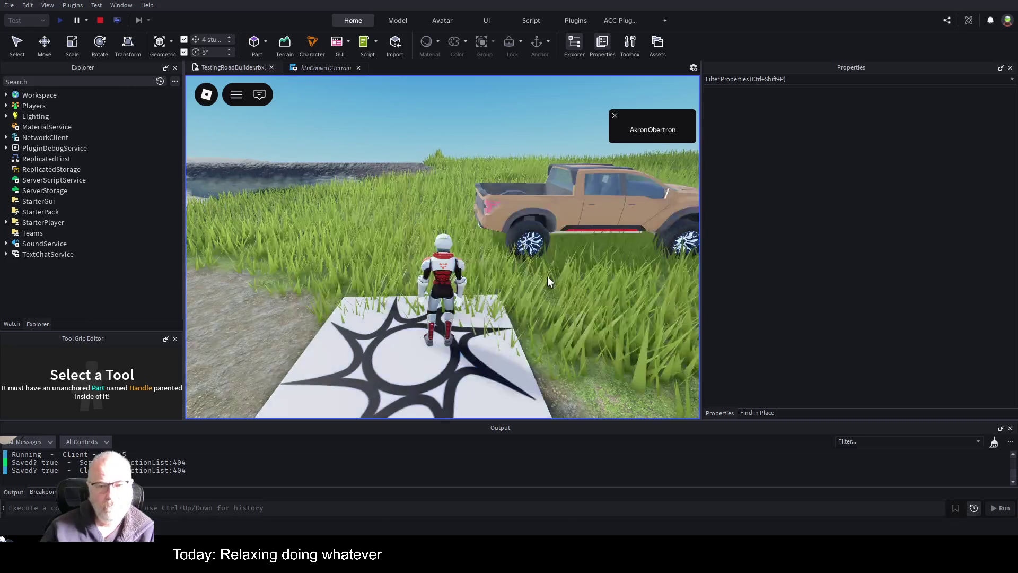
Walk to the pickup, get in with E, and turn it toward the road.
key("w")
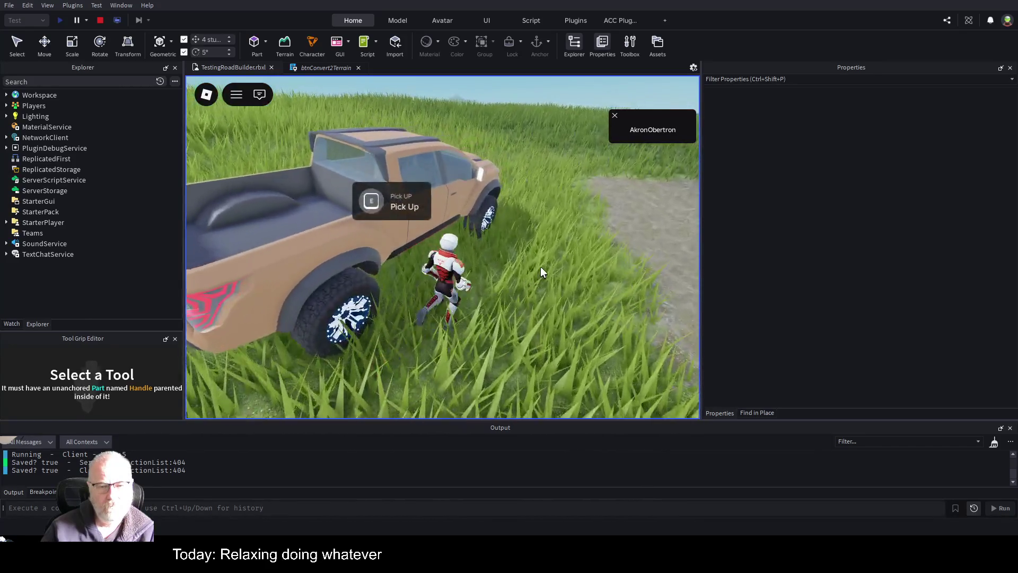
key("w")
key("space")
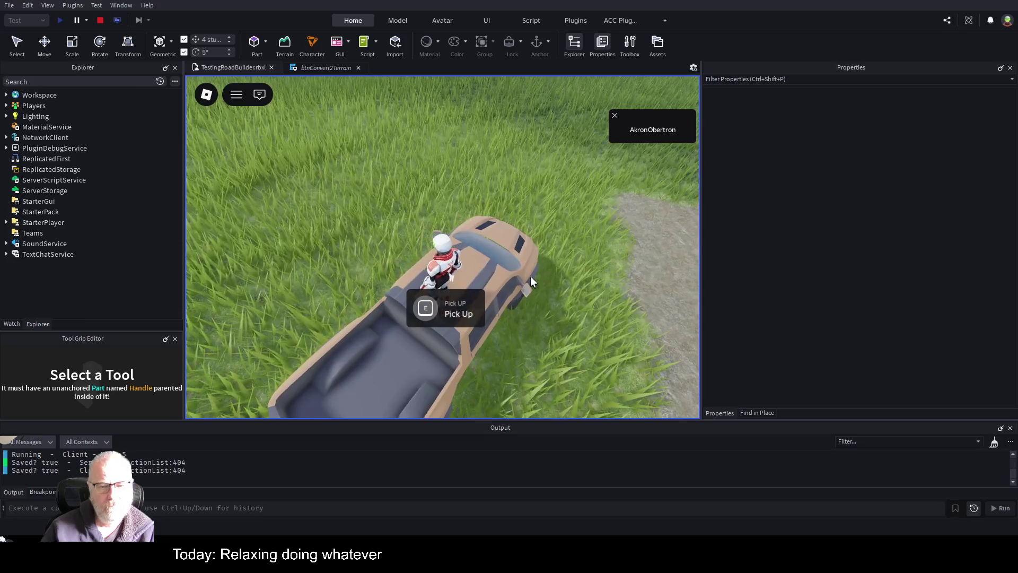
key("e")
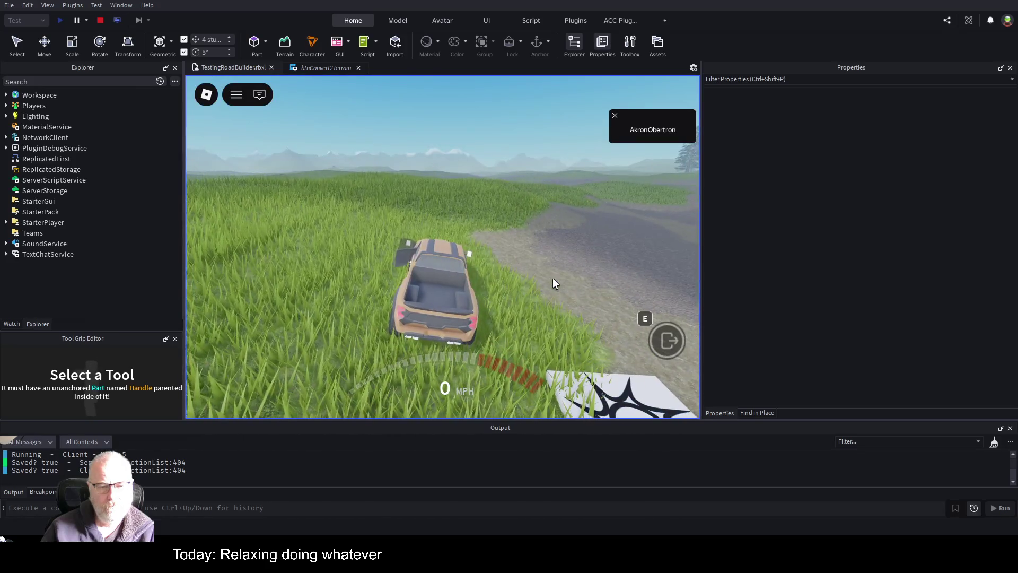
key("w")
key("s")
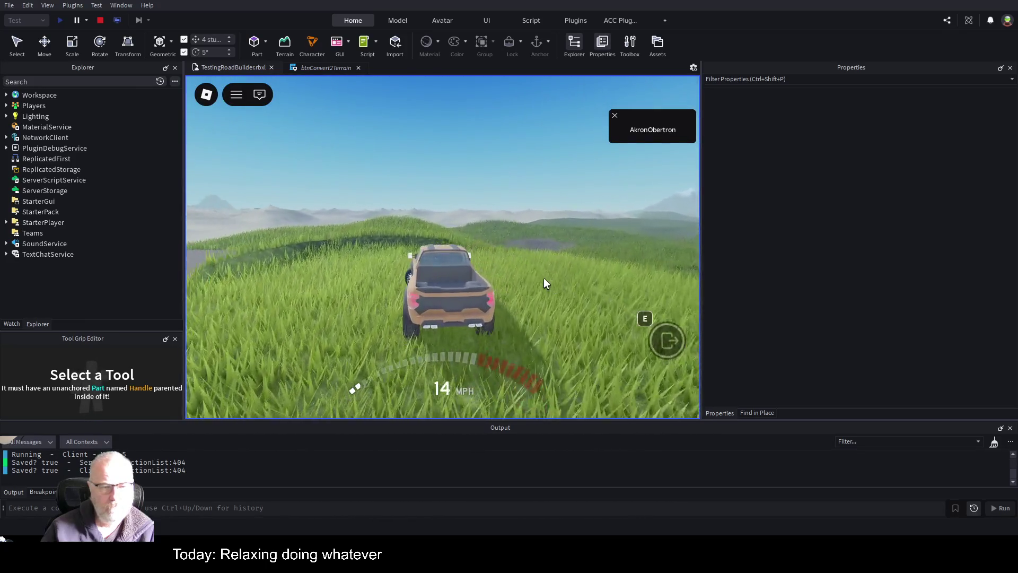
key("w")
key("a")
key("s")
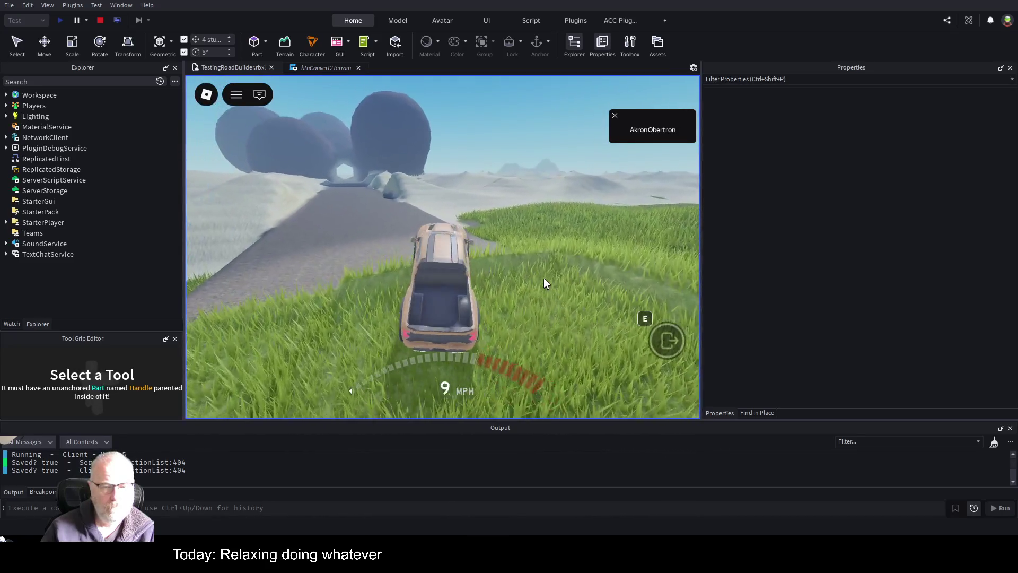
Drive the truck across the grass onto the road toward the rock tunnel.
key("w")
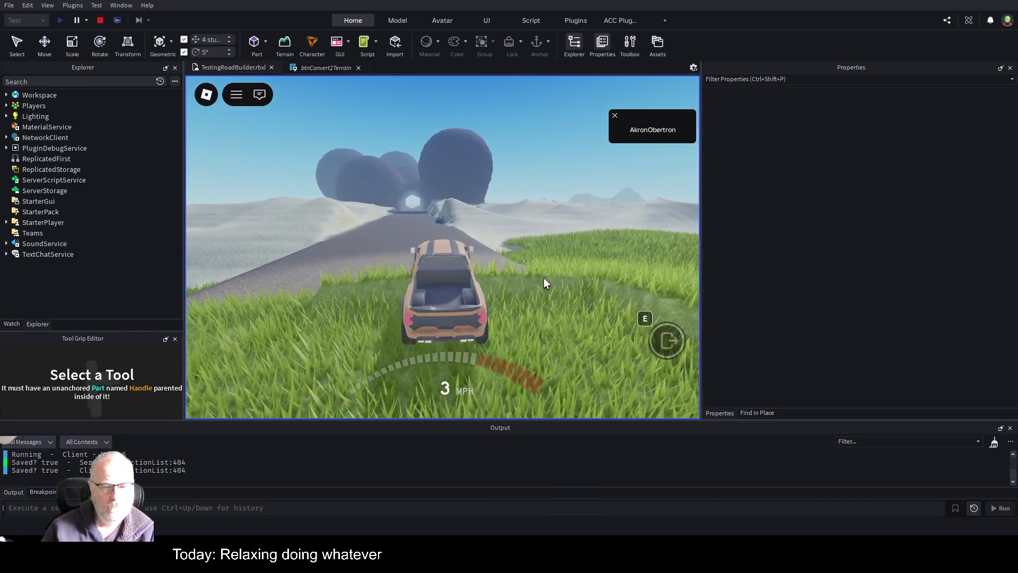
key("w")
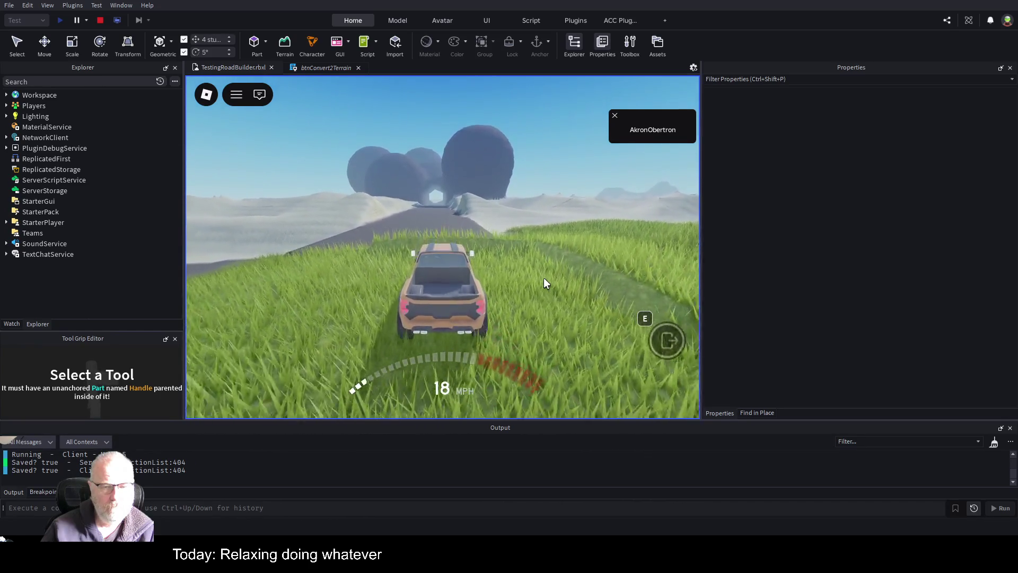
key("a")
key("w")
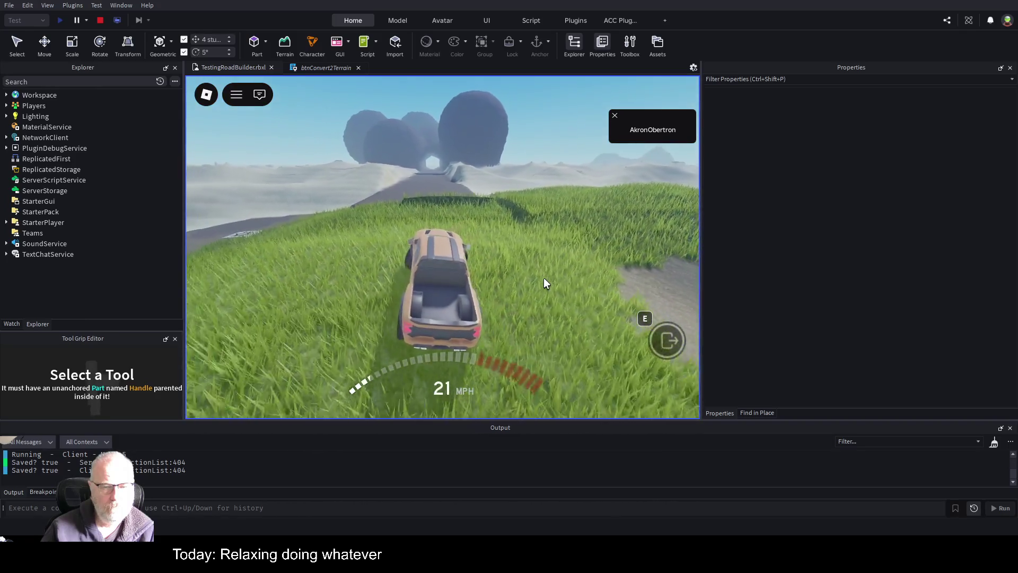
key("w")
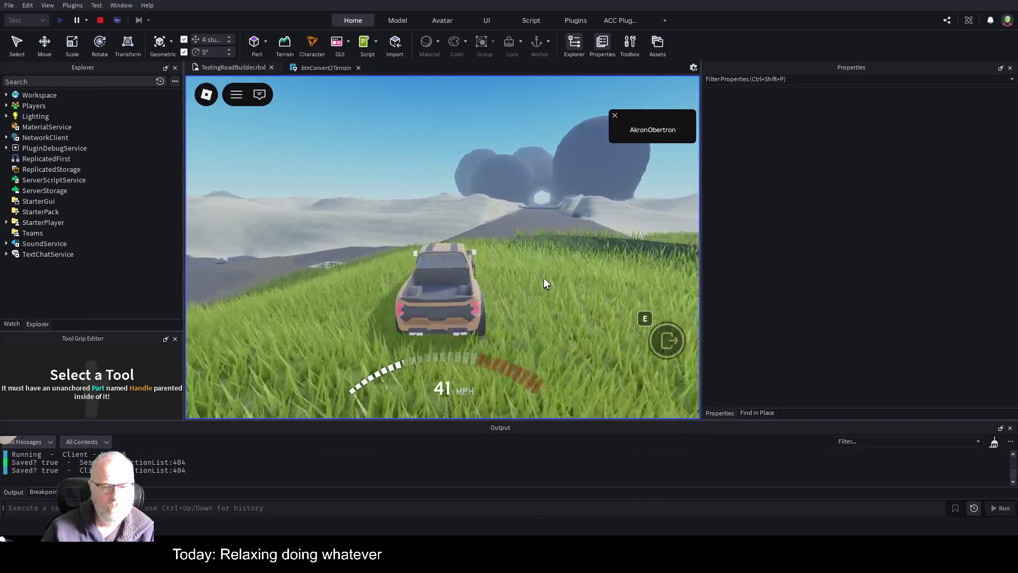
key("w")
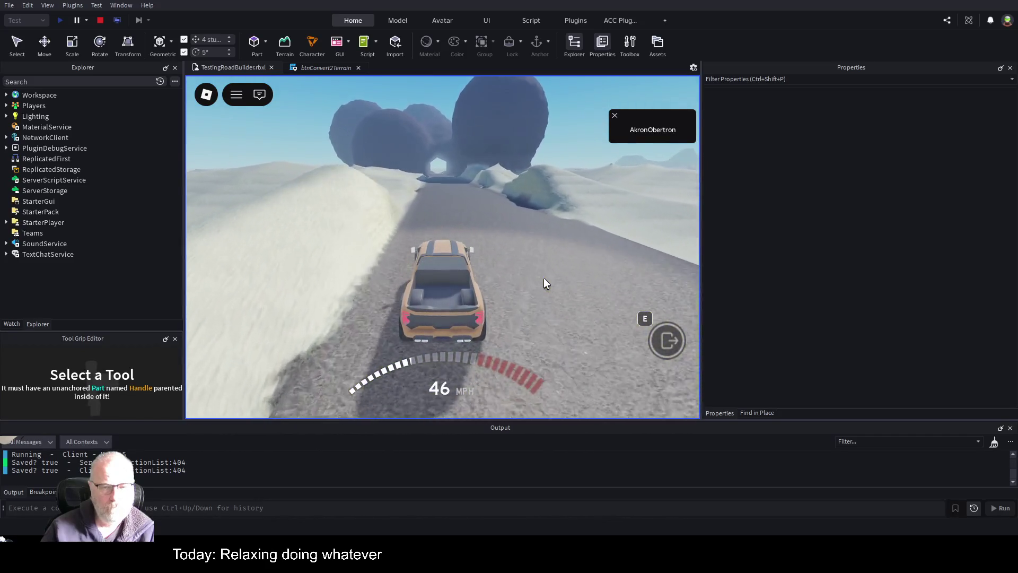
key("w")
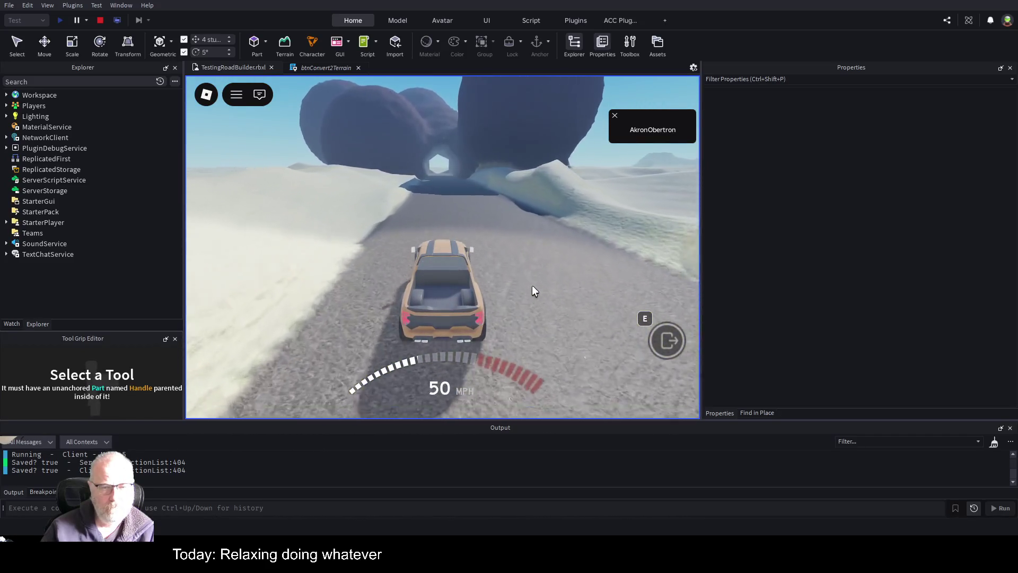
Drive through the dark tunnel onto the desert road, brake to a stop, and exit.
key("w")
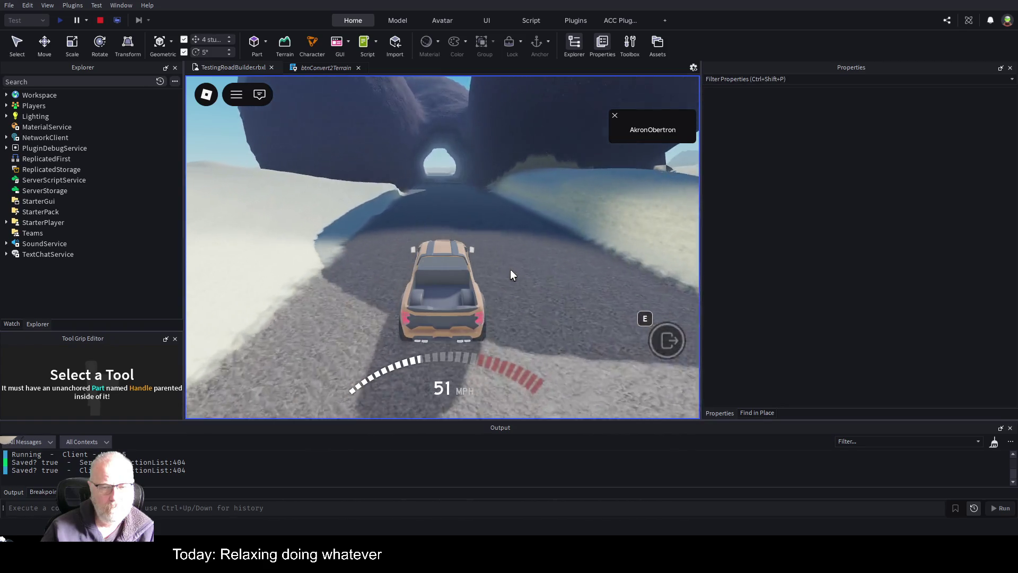
key("w")
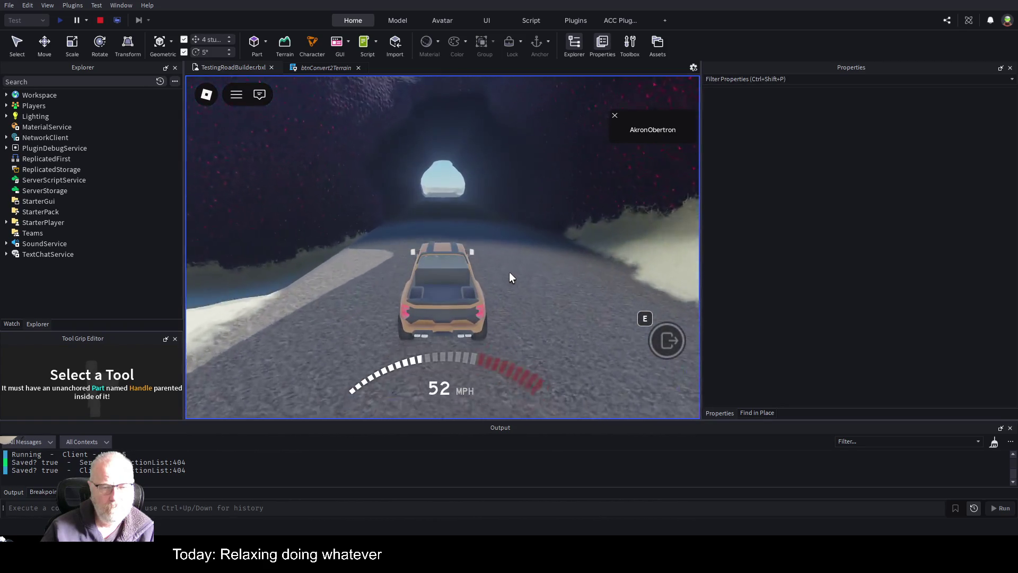
key("w")
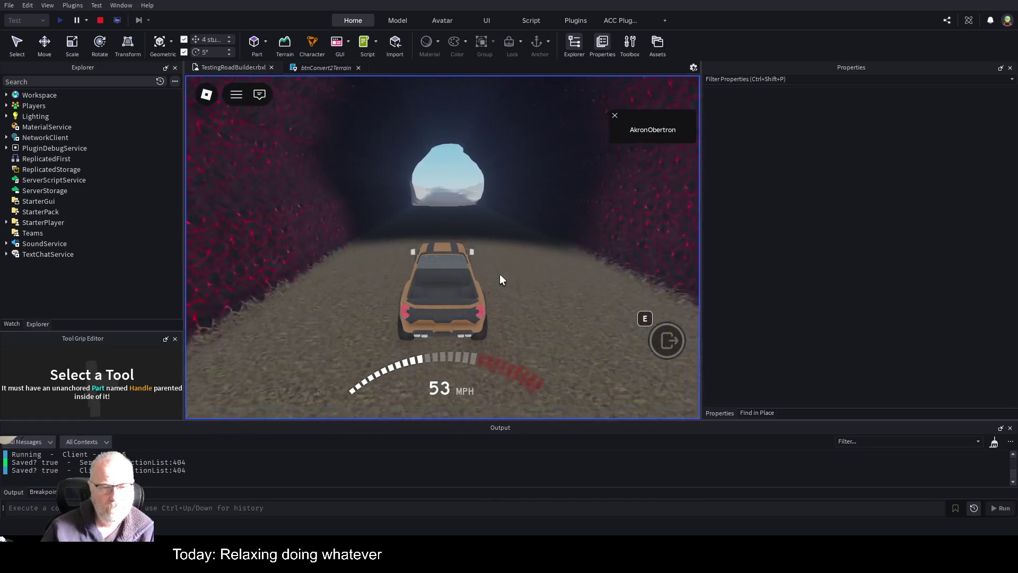
key("w")
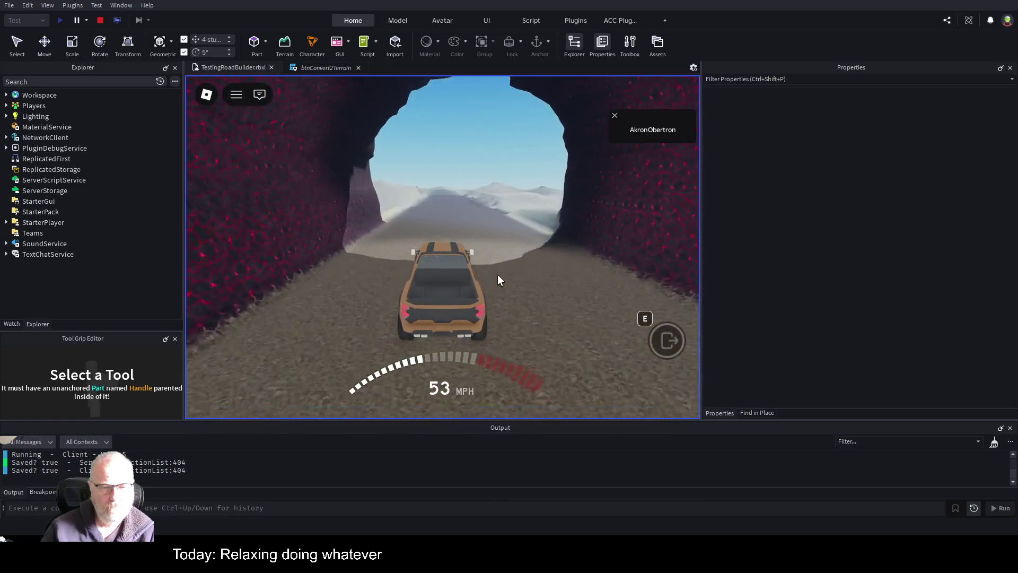
key("w")
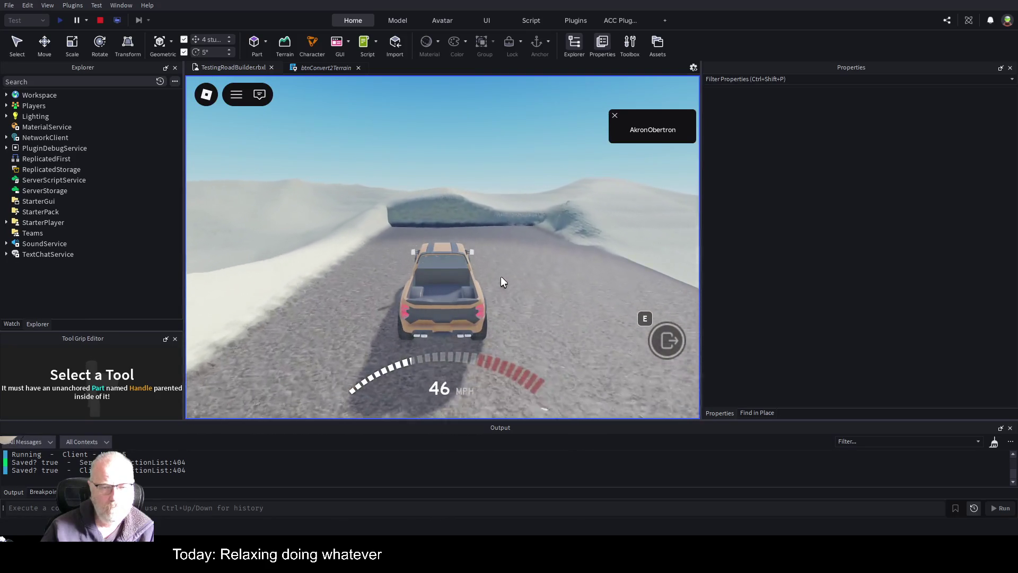
key("s")
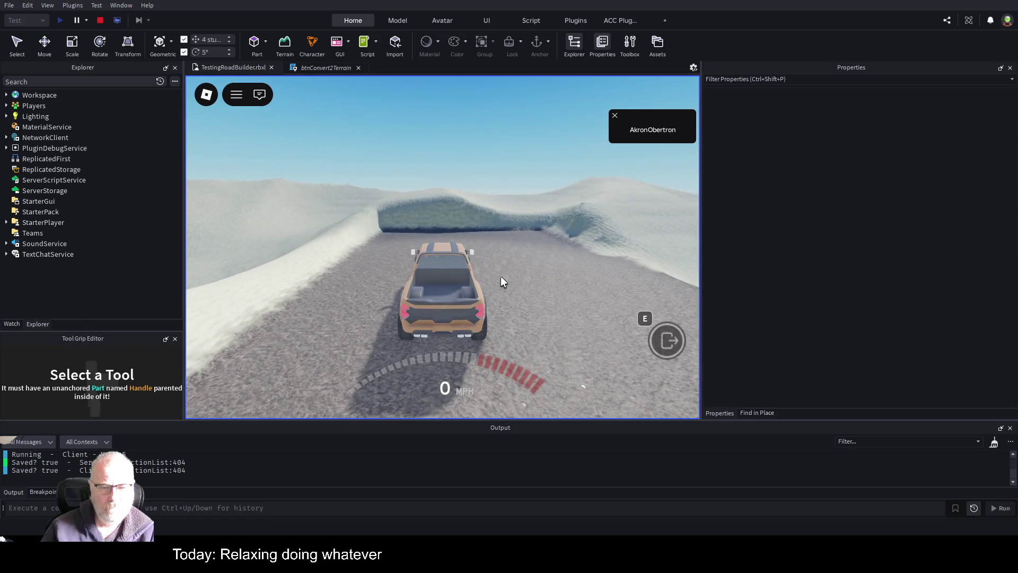
key("v")
key("space")
Run on foot along the snow bank past the truck toward the rock arch.
key("a")
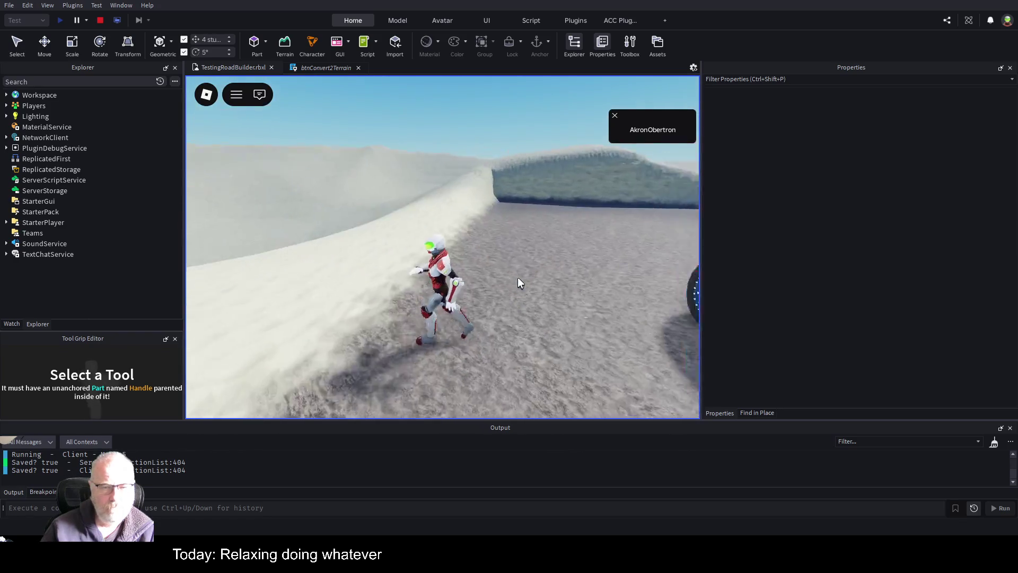
key("s")
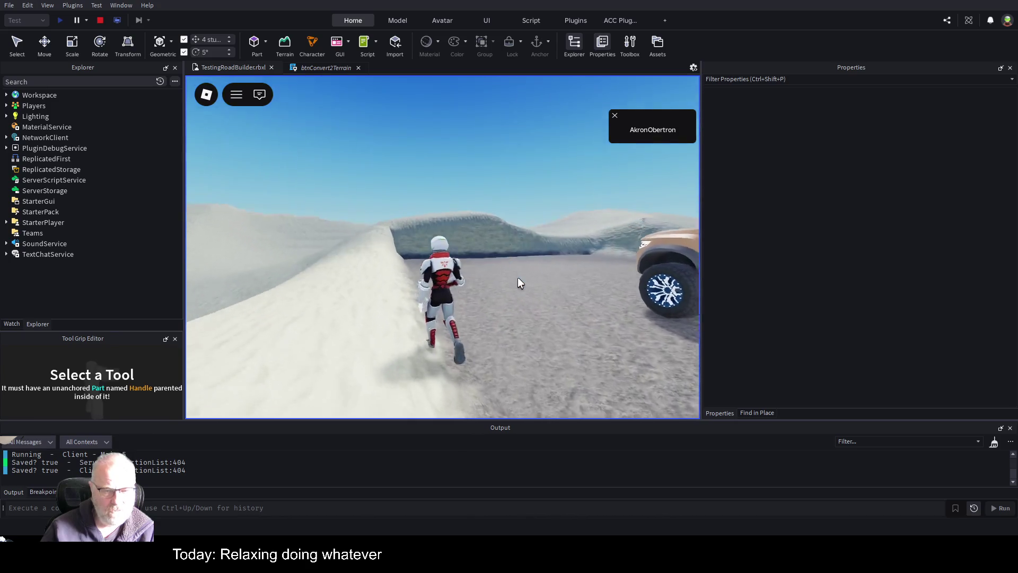
key("Right")
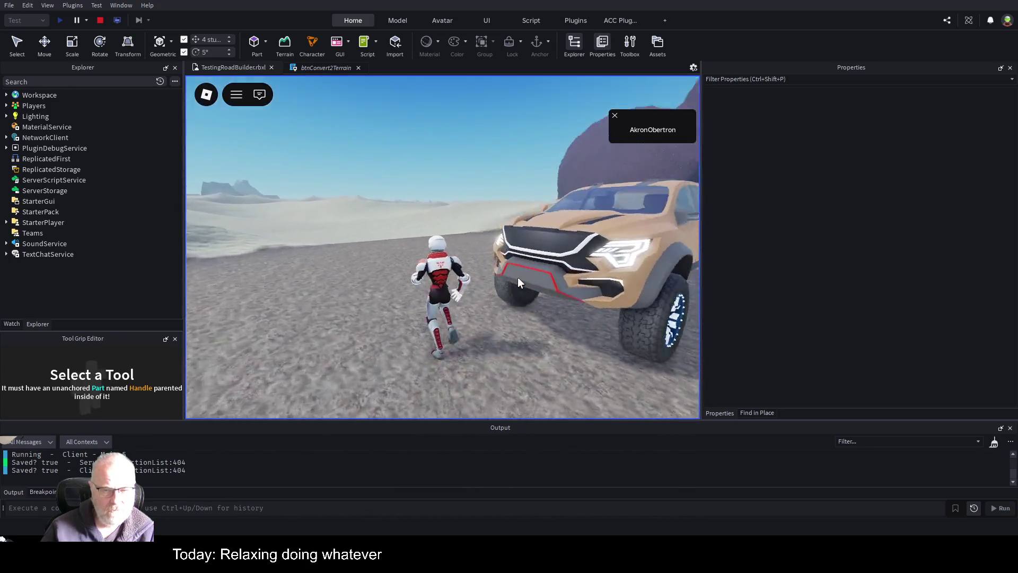
key("Left")
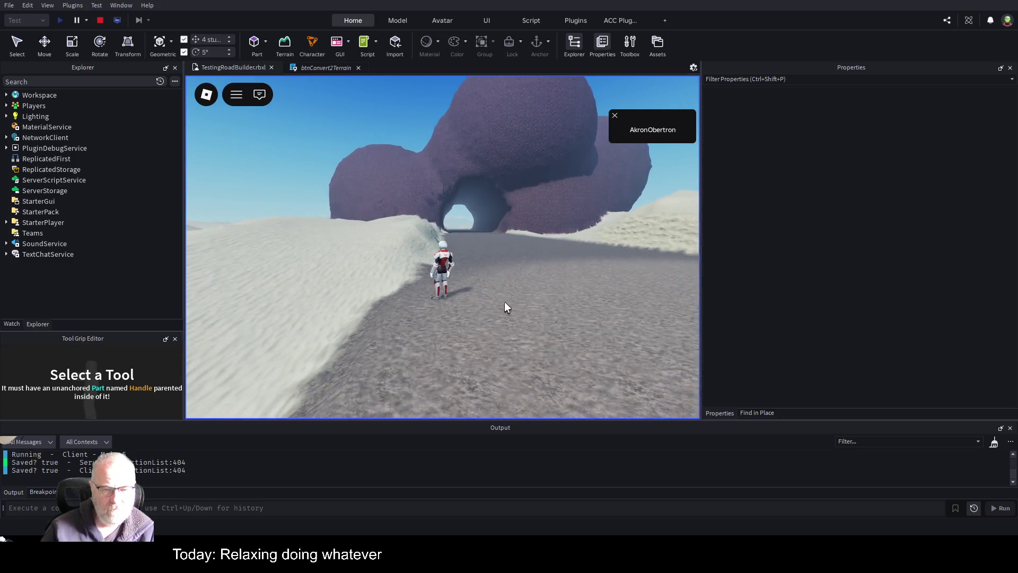
key("Right")
key("Right")
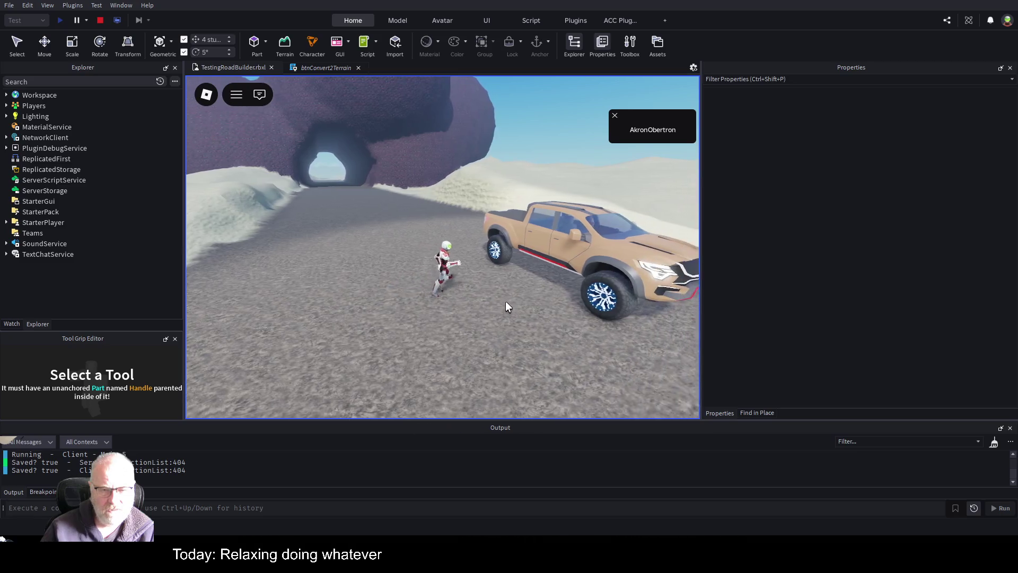
key("s")
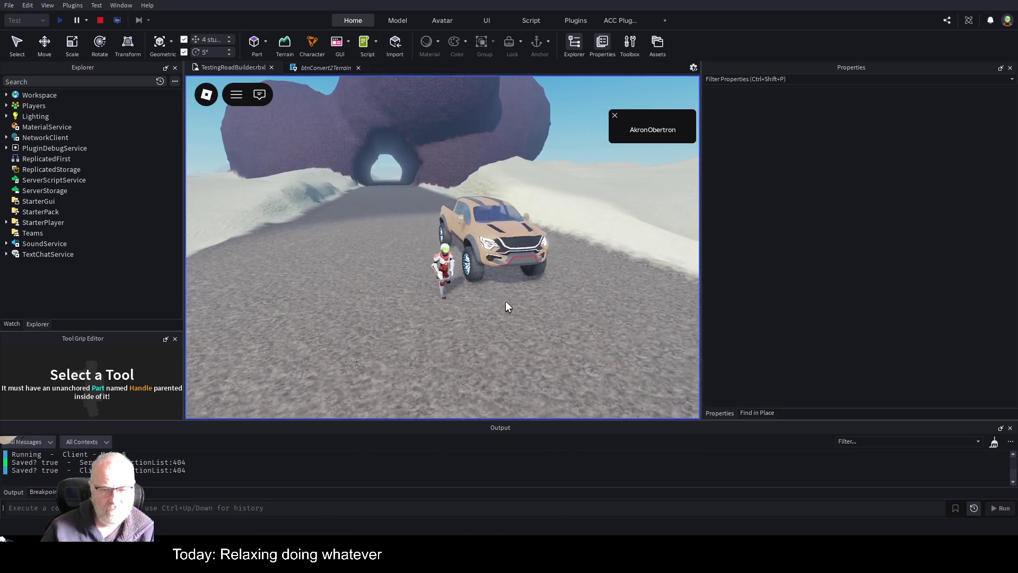
Re-enter and leave the truck, walk up the road toward the arch, then stop the playtest.
key("w")
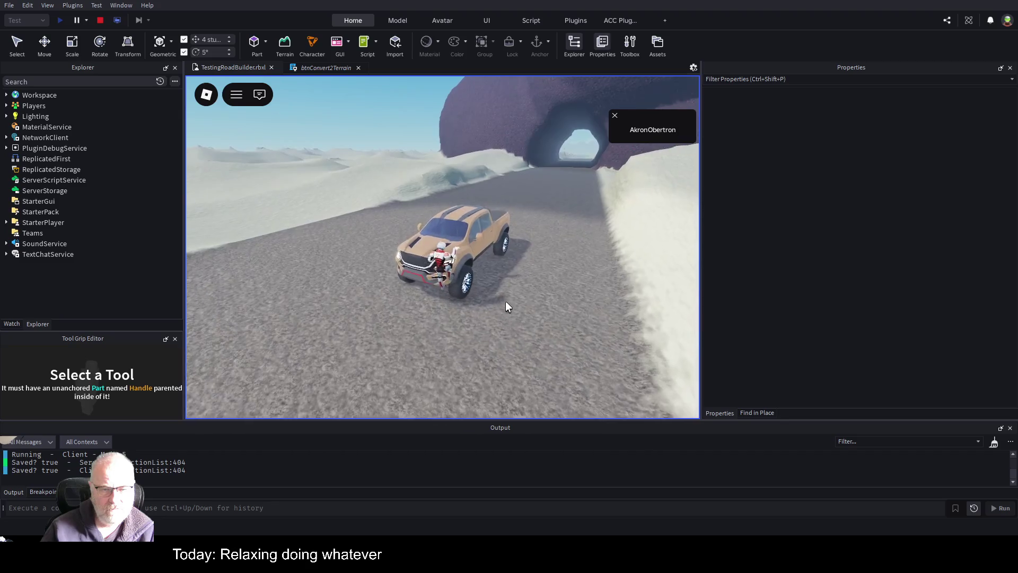
key("space")
key("e")
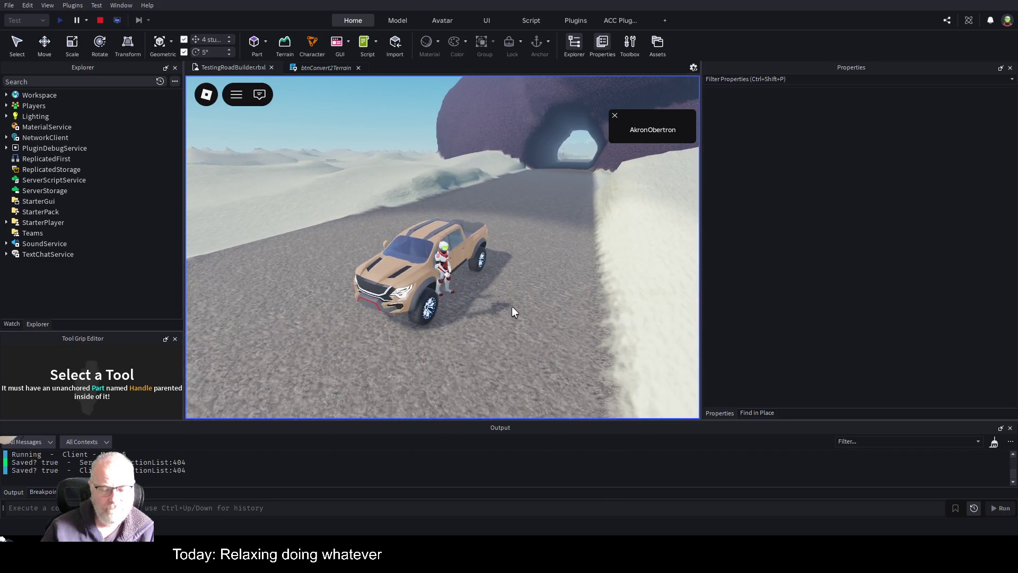
key("a")
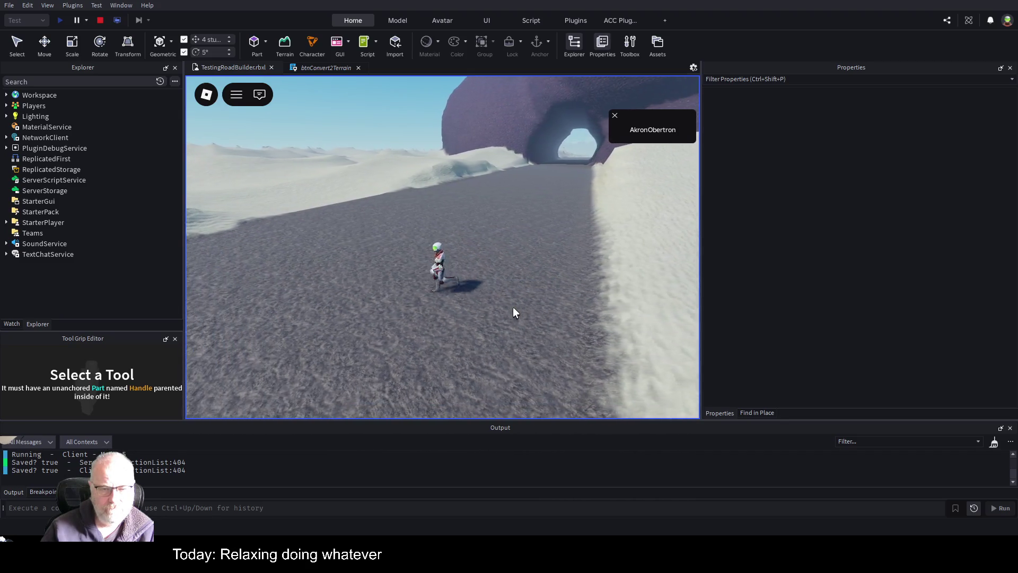
key("w")
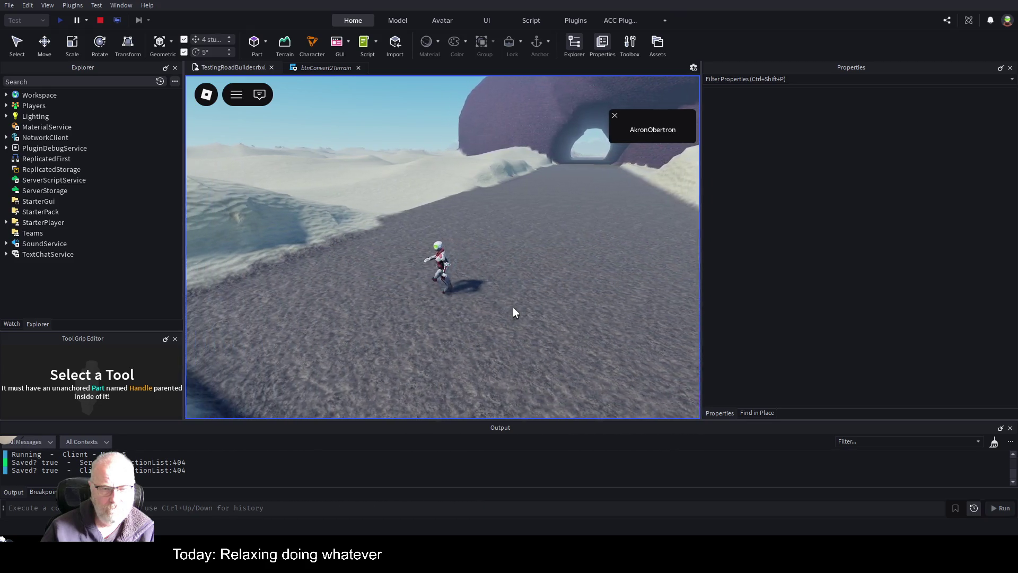
key("d")
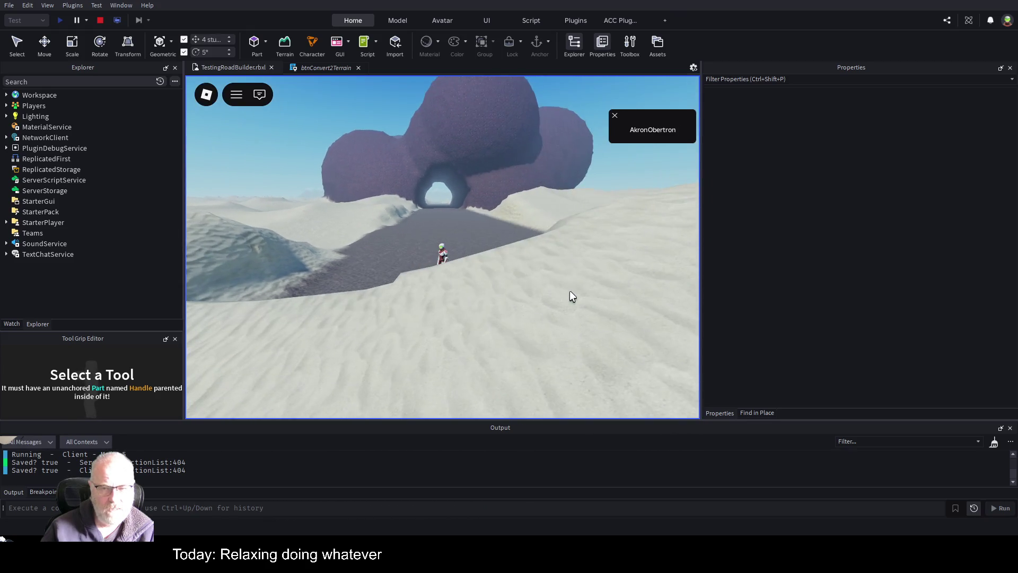
left_click(104, 20)
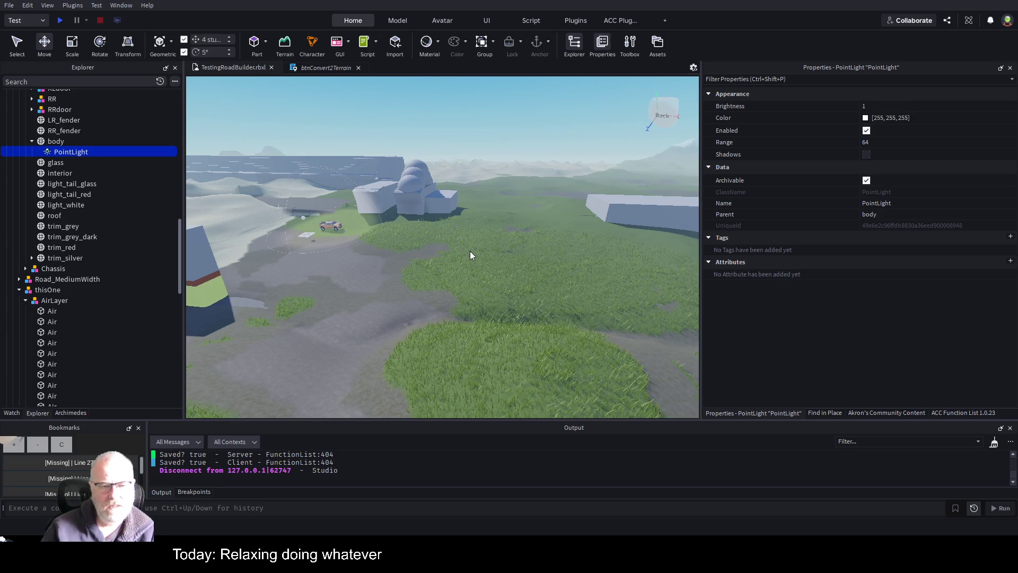
Focus and zoom on the pickup, then select its body MeshPart in the viewport.
key("f")
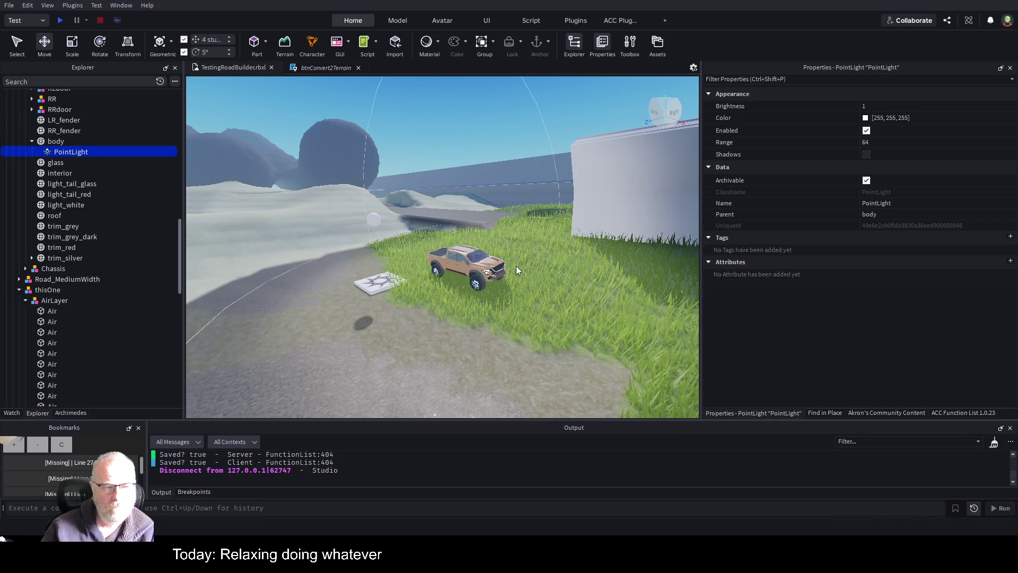
scroll(528, 304, "up", 5)
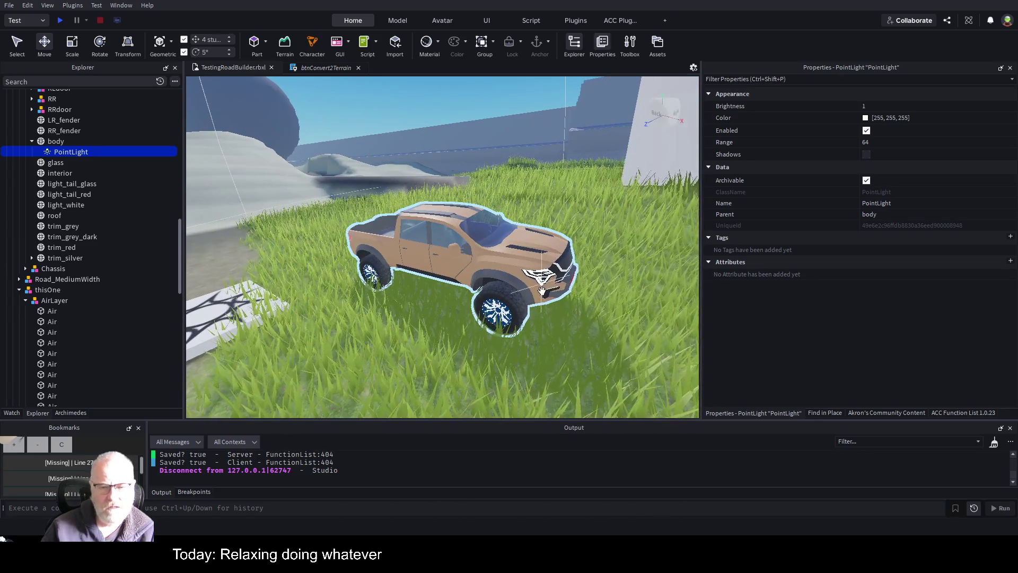
left_click(544, 274)
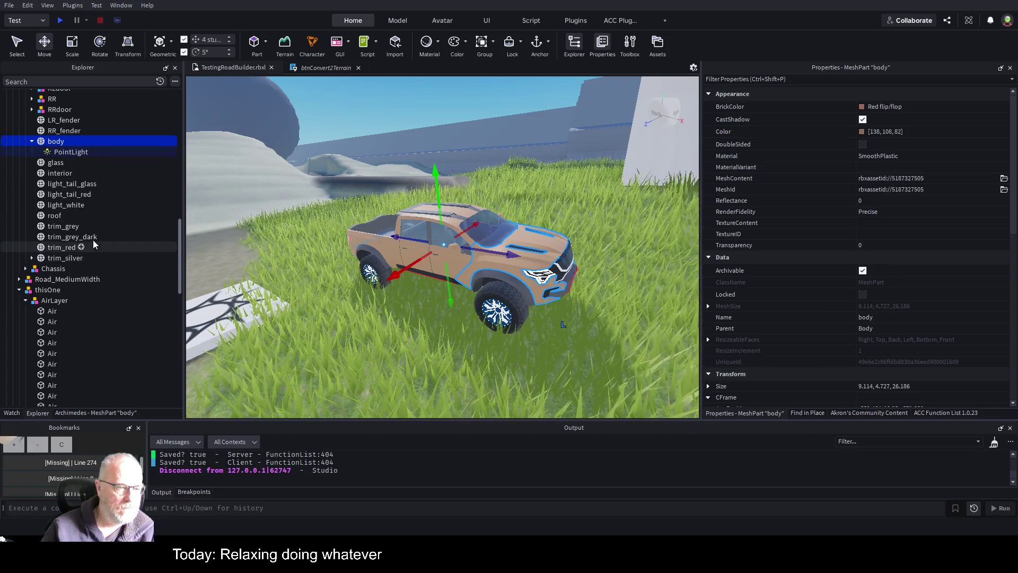
scroll(103, 220, "up", 3)
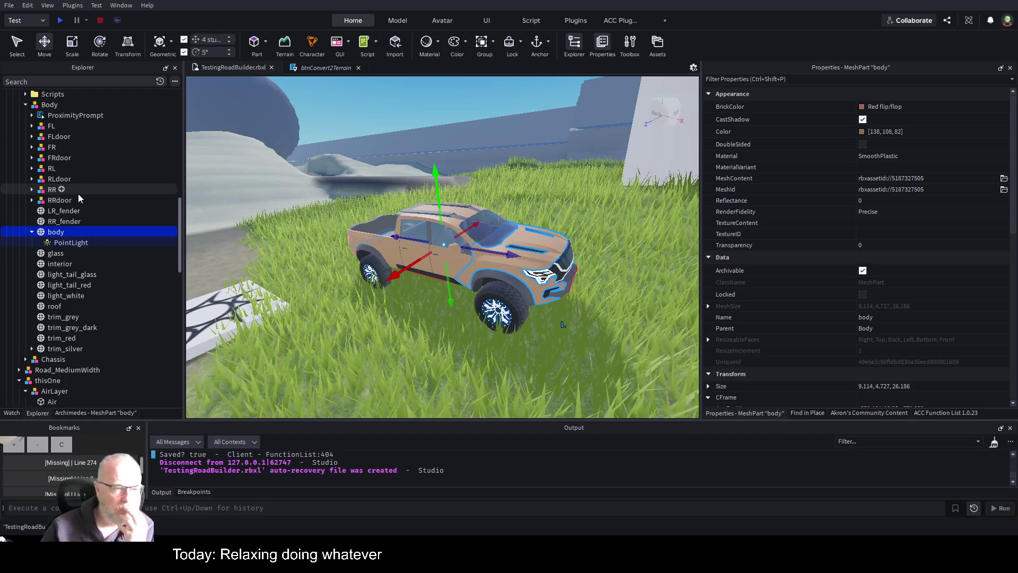
Inspect the door models, LR_fender, tail-light and interior parts of the truck body.
left_click(50, 202)
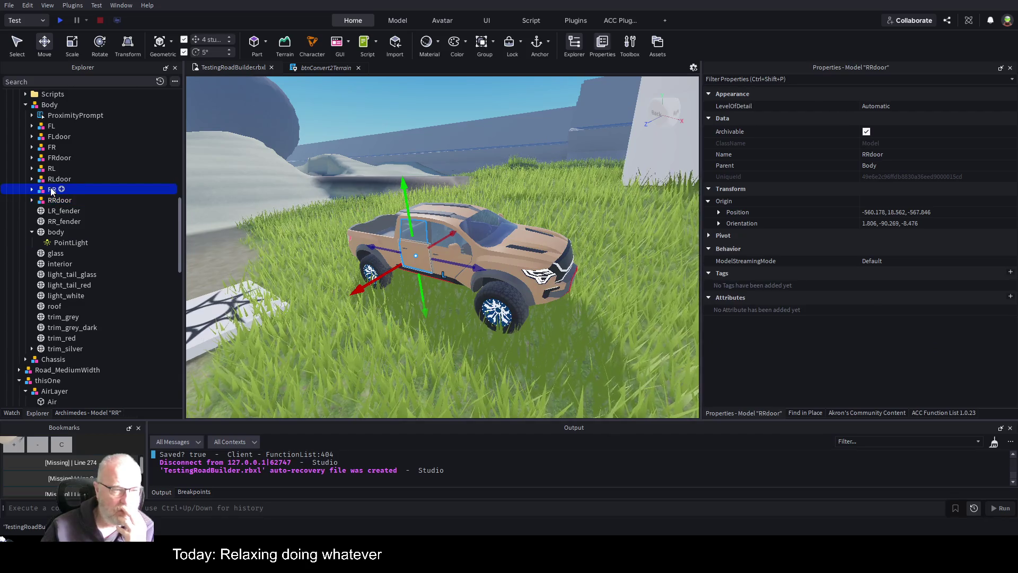
left_click(56, 180)
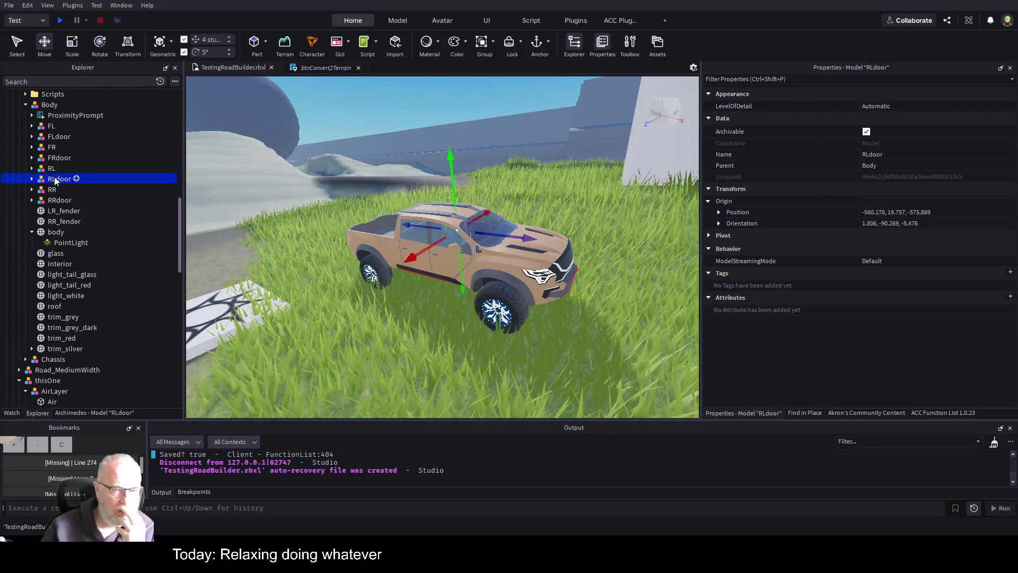
left_click(51, 168)
left_click(55, 157)
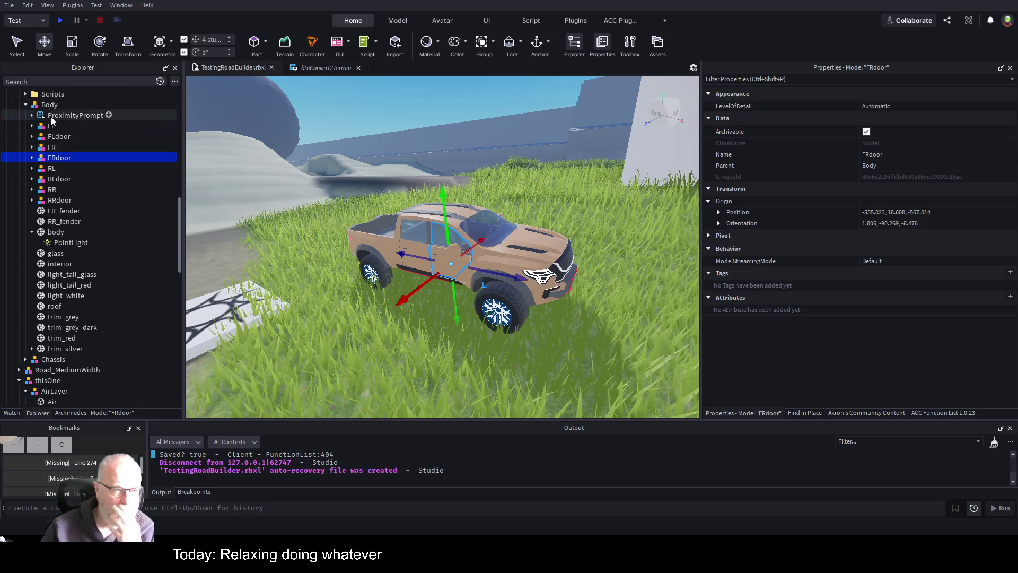
left_click(57, 222)
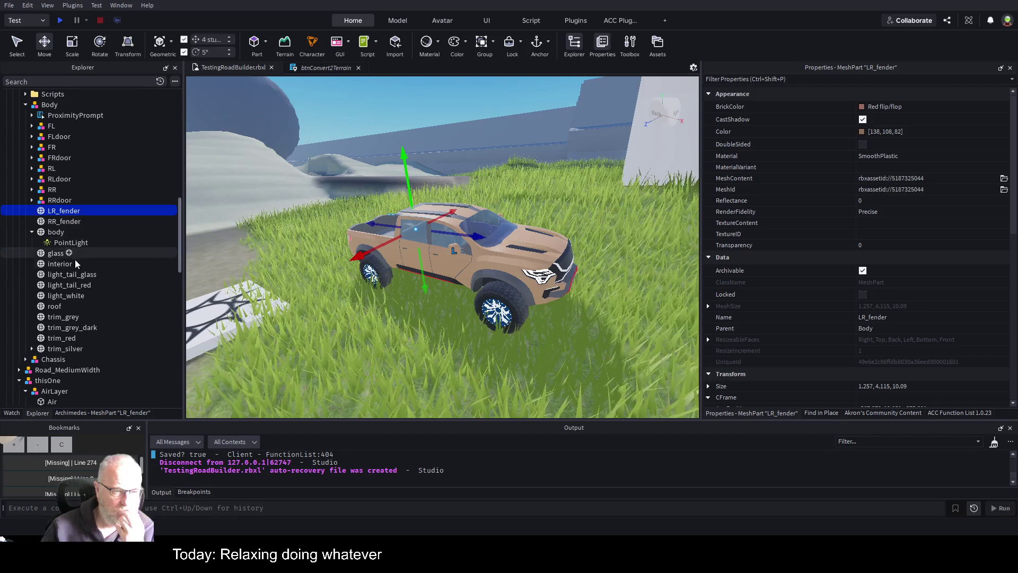
left_click(70, 285)
left_click(76, 277)
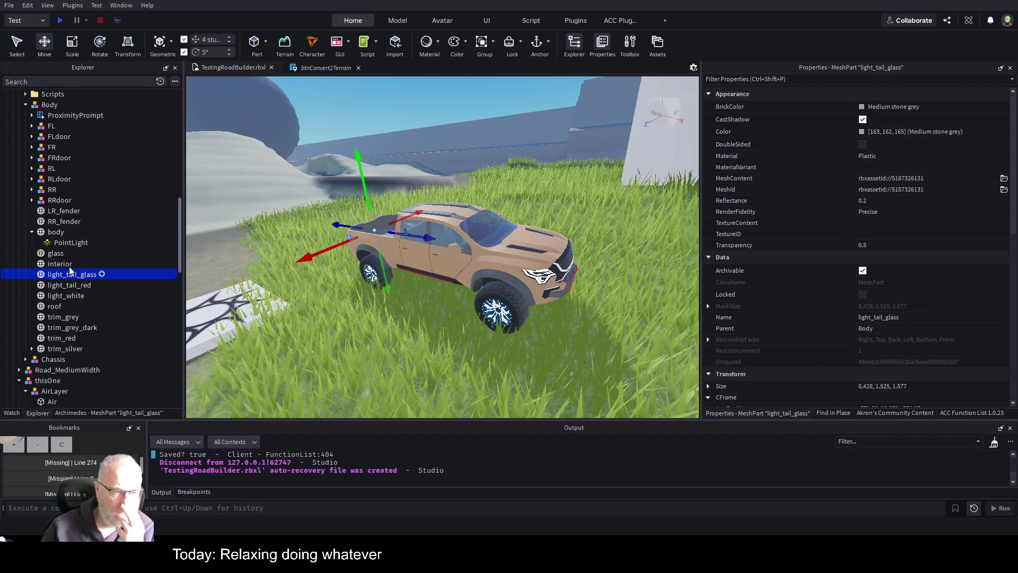
left_click(56, 264)
Zoom the view in close on the light_white left headlight.
left_click(63, 297)
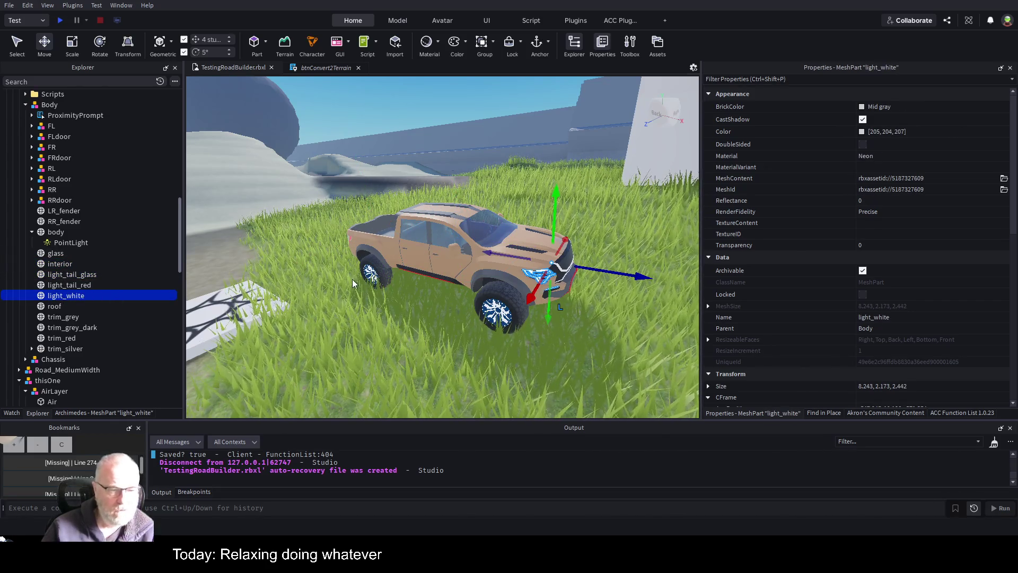
scroll(556, 304, "down", 5)
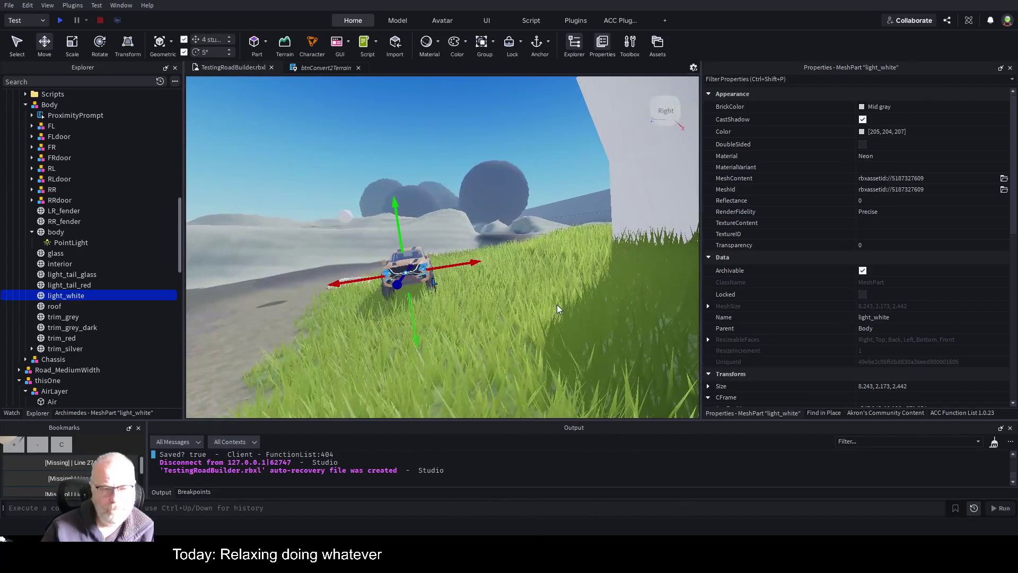
key("f")
left_click_drag(550, 258, 605, 285)
scroll(601, 296, "up", 3)
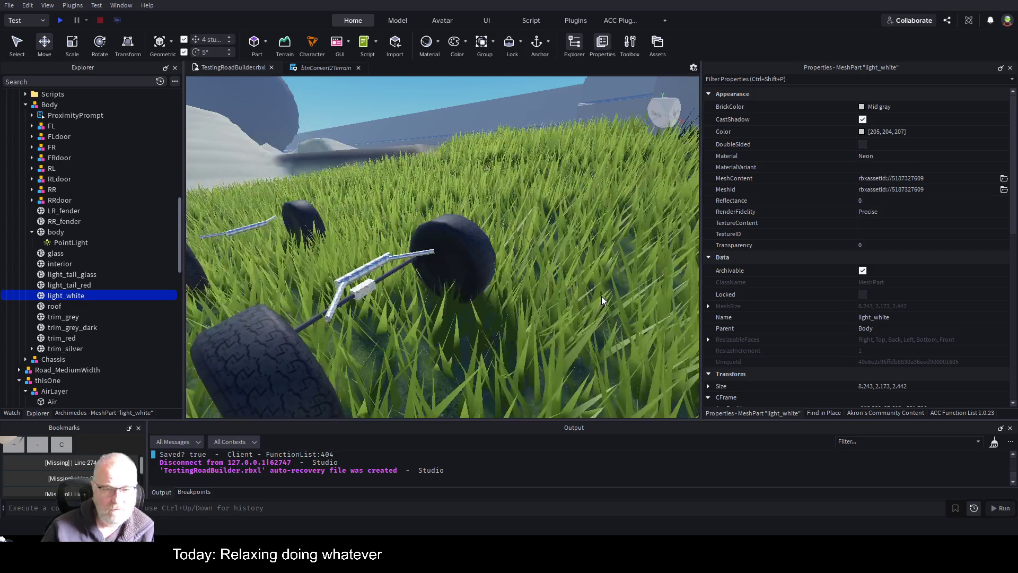
scroll(530, 262, "down", 5)
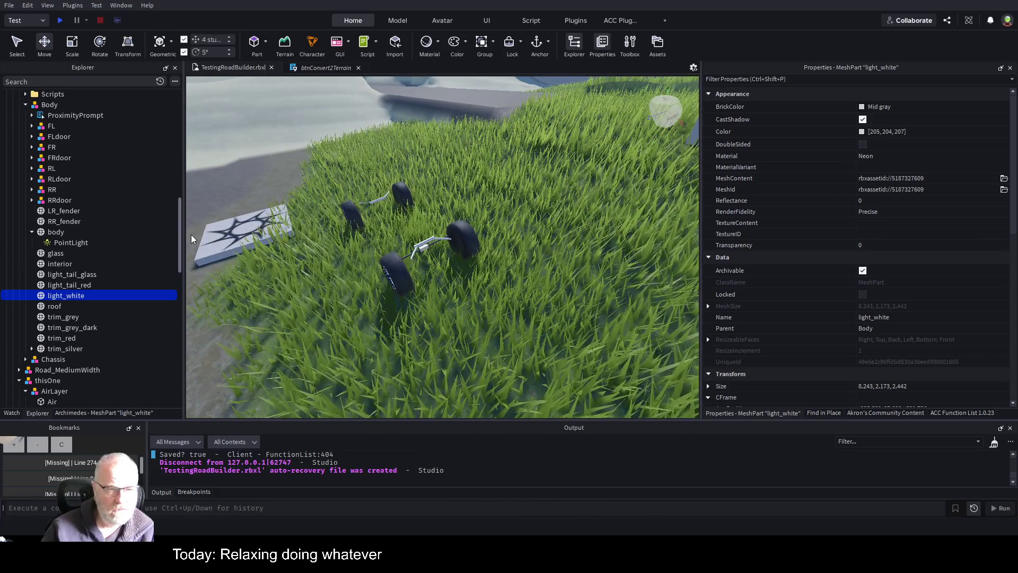
Check the body's PointLight and mesh, then select the whole Pickup Truck (bronze) model.
left_click(71, 242)
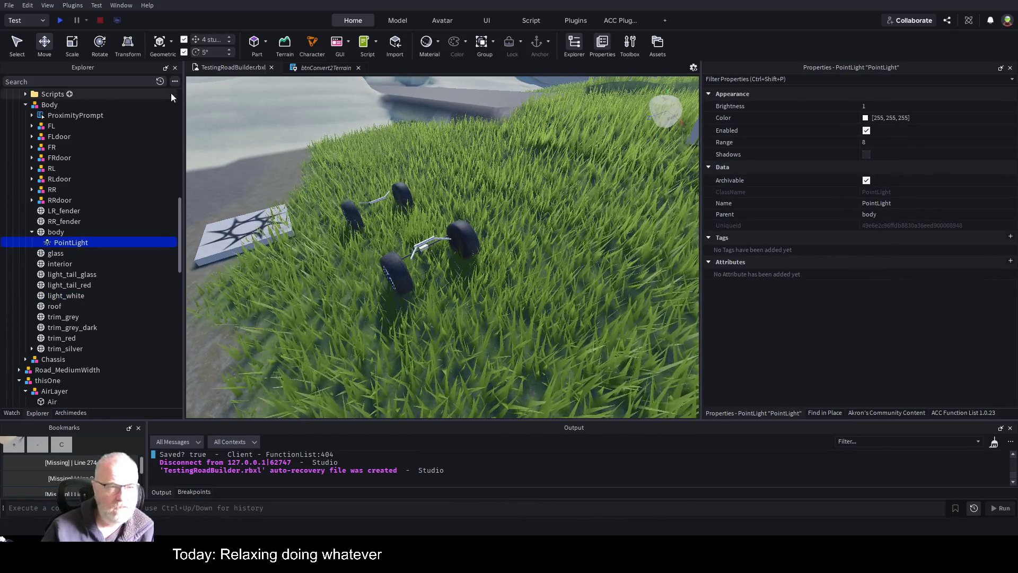
left_click(437, 211)
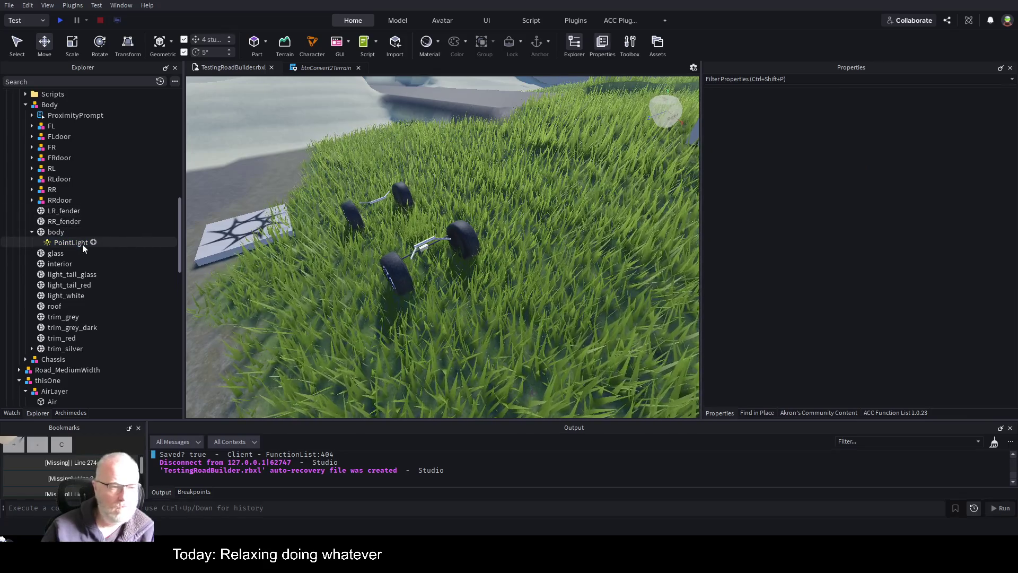
left_click(54, 234)
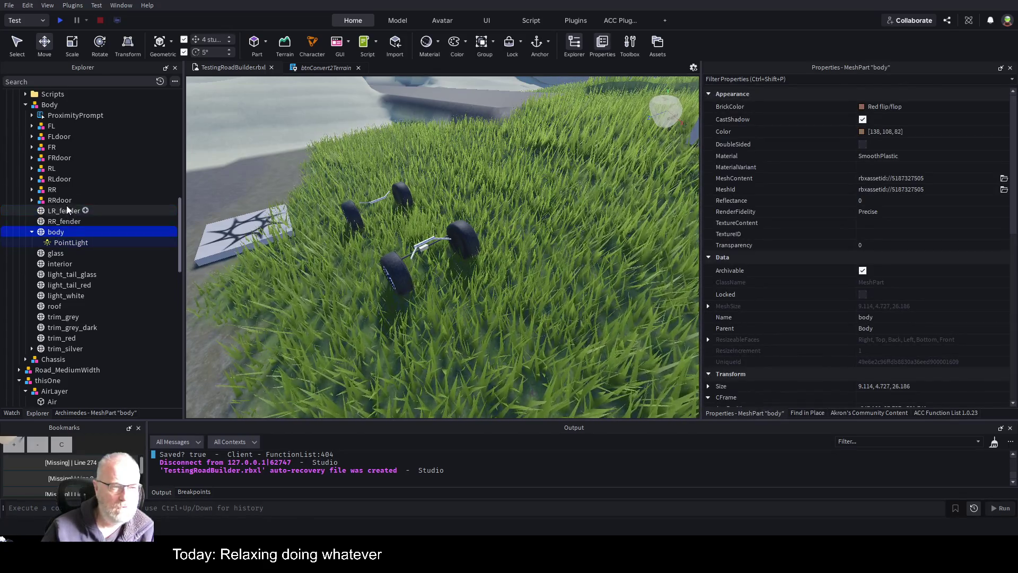
scroll(66, 204, "up", 3)
scroll(439, 182, "up", 1)
scroll(439, 183, "down", 5)
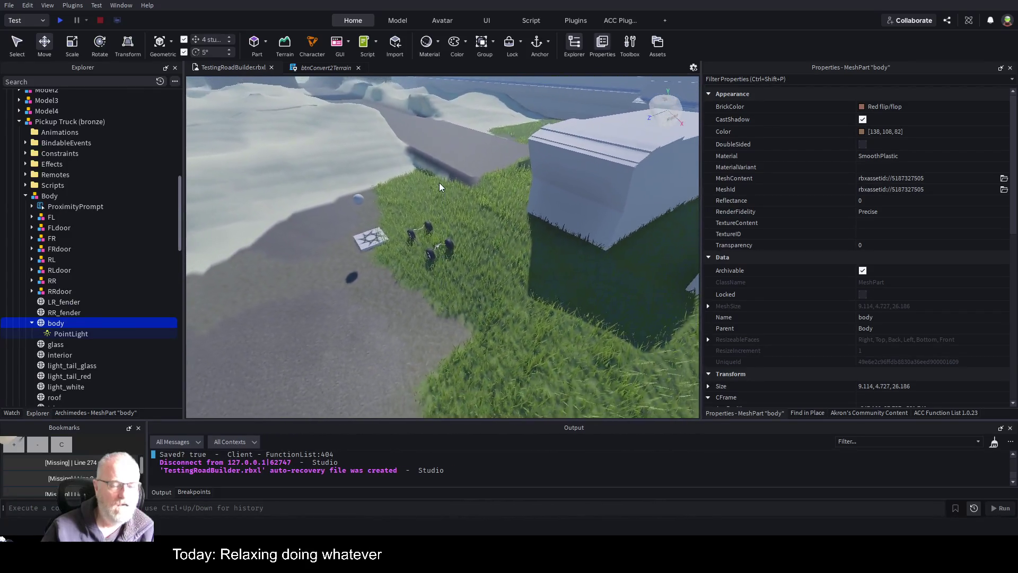
scroll(439, 186, "down", 2)
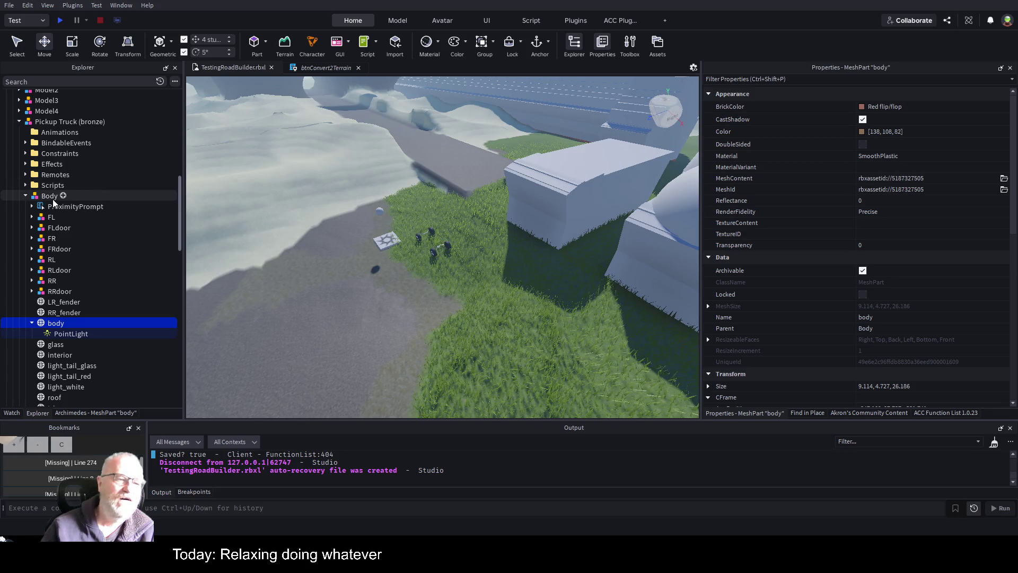
left_click(81, 121)
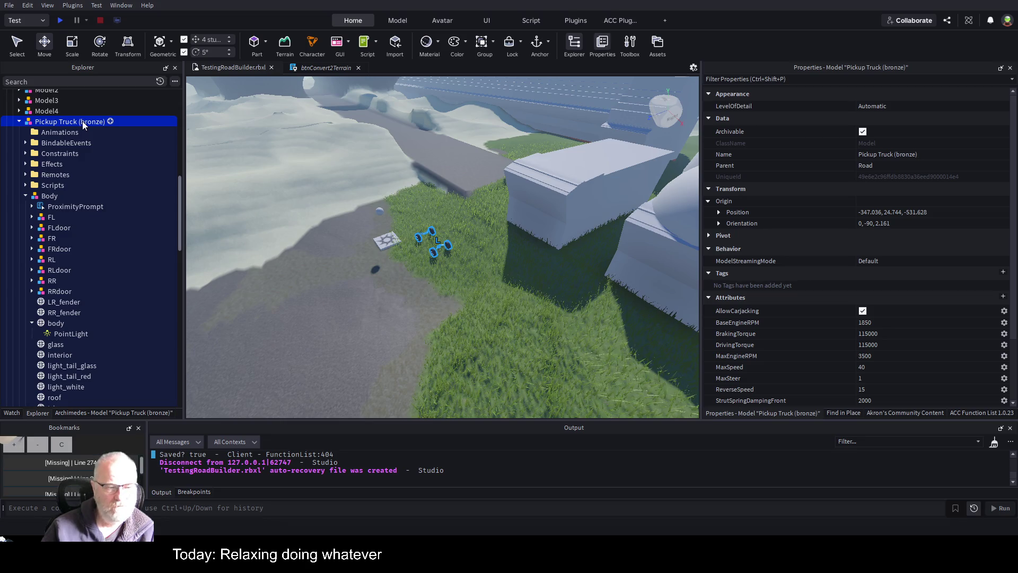
Remove the PointLight from the truck body and focus on the truck.
key("ctrl+z")
key("ctrl+z")
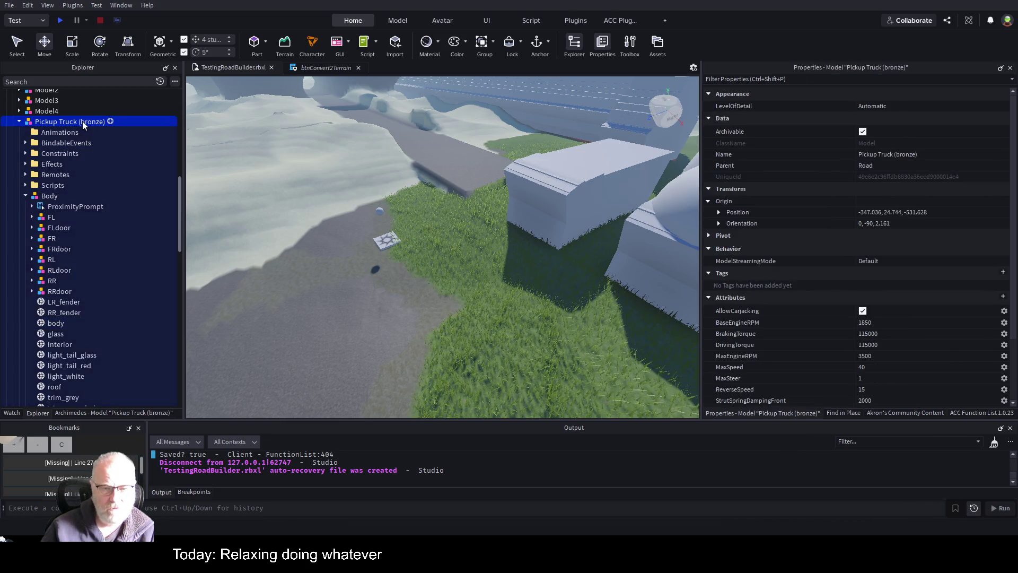
key("f")
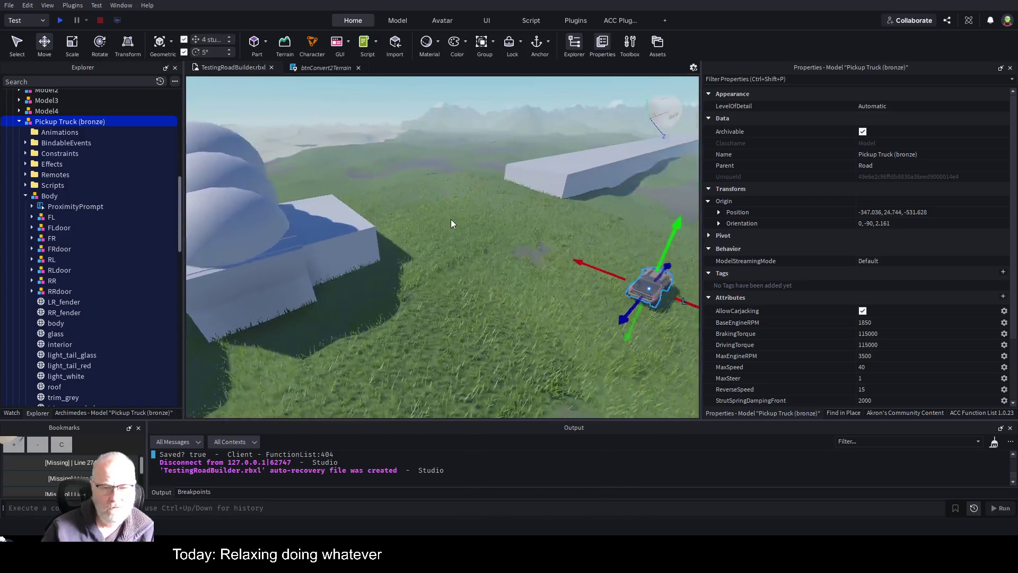
key("a")
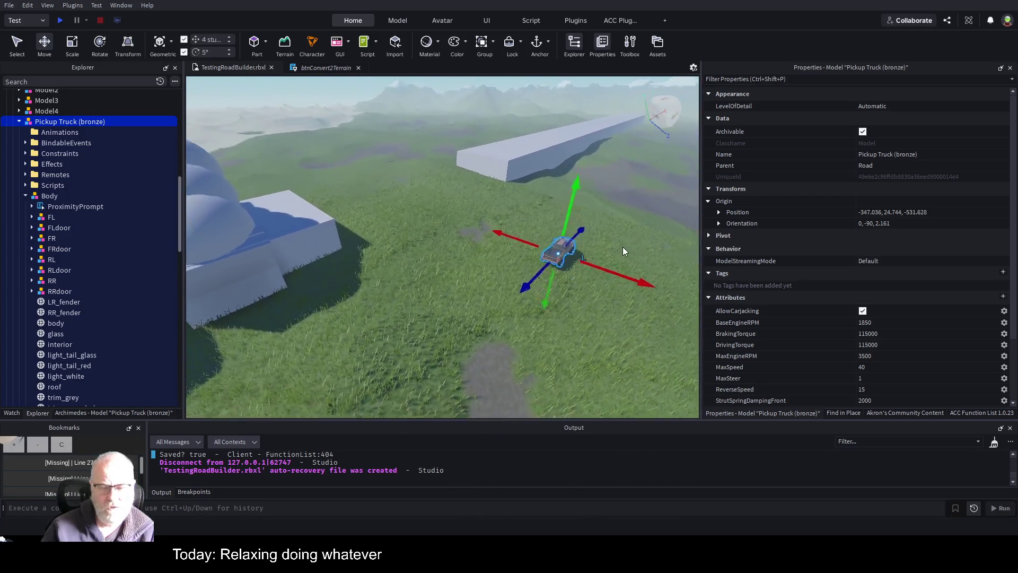
Move the pickup truck onto the asphalt road at -620.107, 28.504, -643.973.
mouse_move(615, 264)
left_mouse_down()
mouse_move(247, 308)
mouse_move(227, 352)
mouse_move(236, 369)
mouse_move(226, 311)
mouse_move(212, 327)
mouse_move(236, 313)
mouse_move(285, 327)
left_mouse_up()
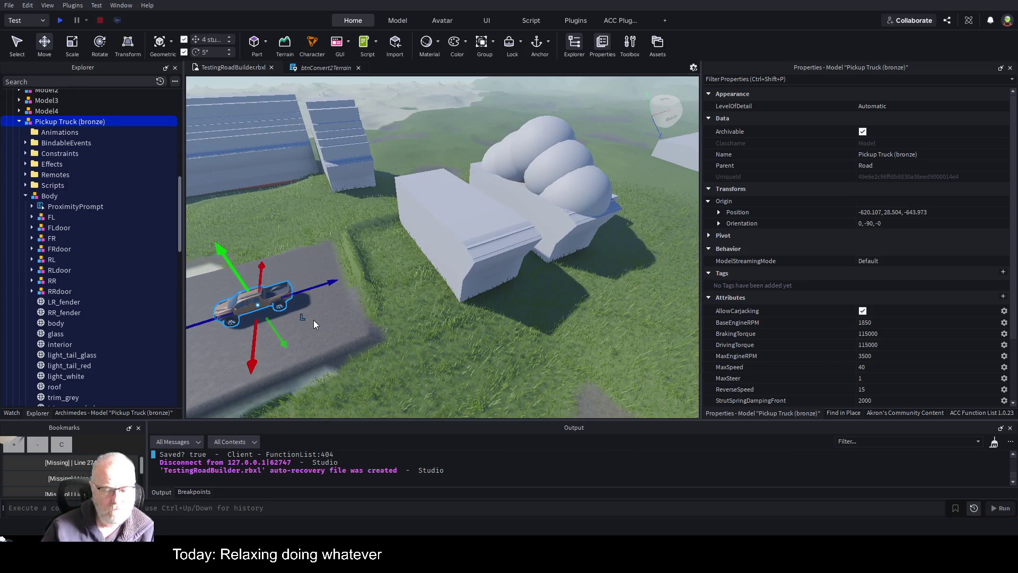
key("f")
scroll(67, 331, "down", 1)
scroll(93, 303, "down", 1)
left_click(93, 330)
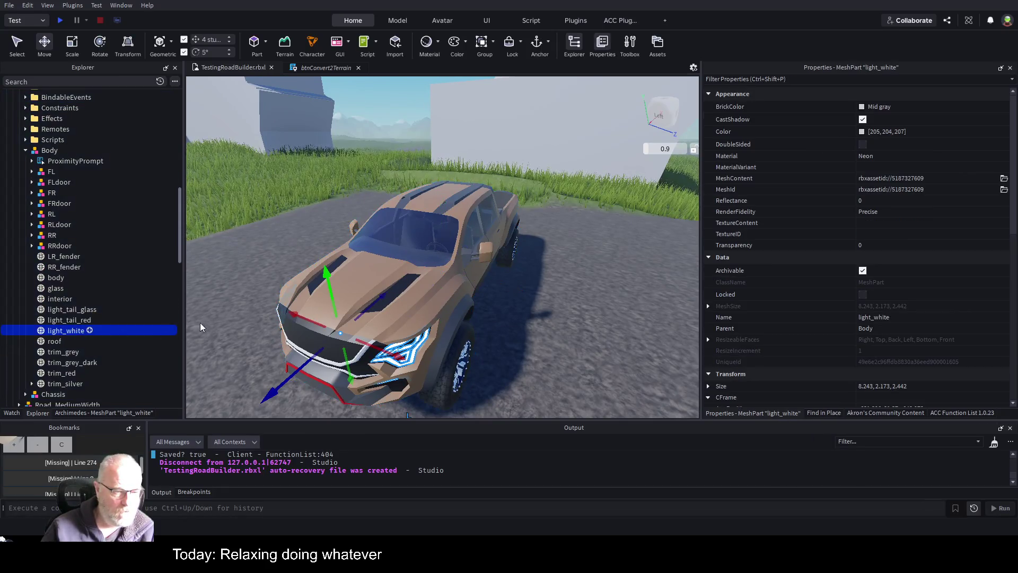
Add a SpotLight to the light_white headlight and set its Range to 64.
right_click(326, 332)
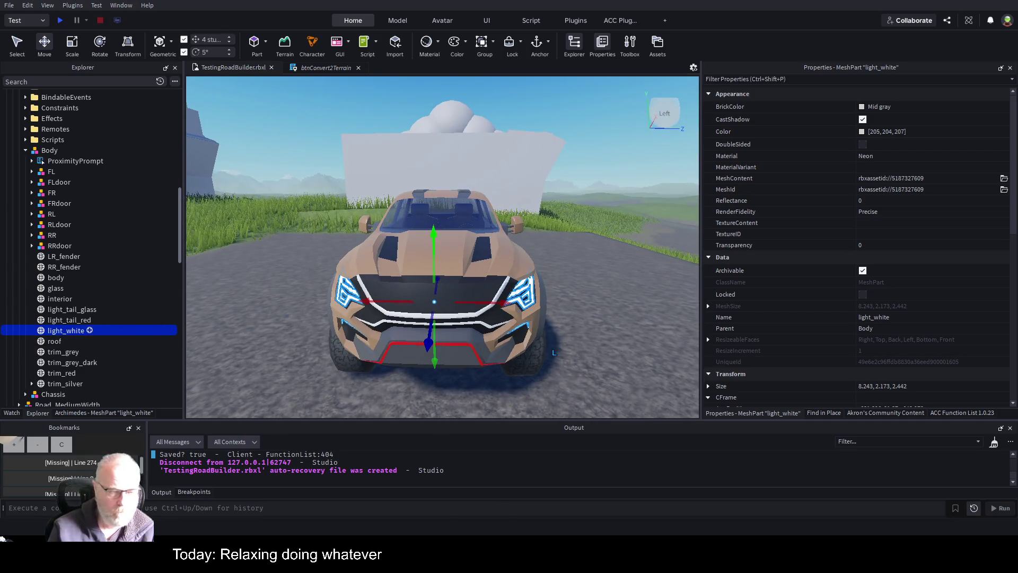
key("ctrl+shift+v")
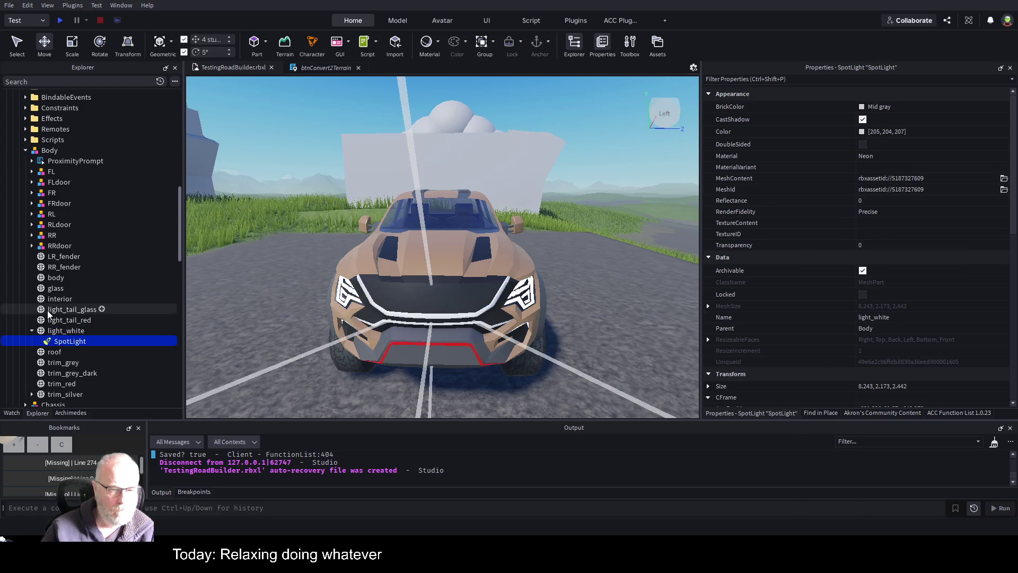
key("f")
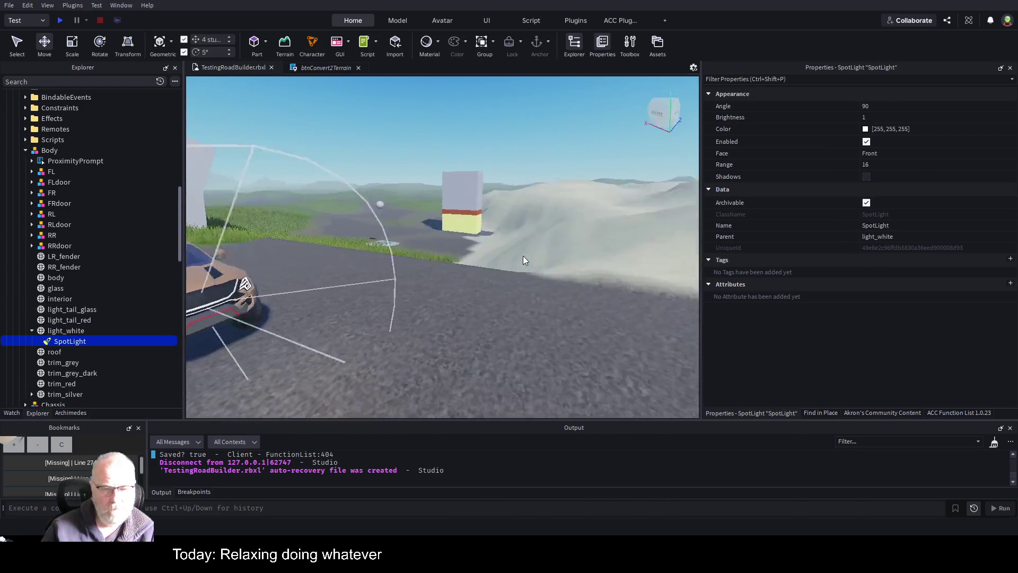
scroll(522, 256, "down", 5)
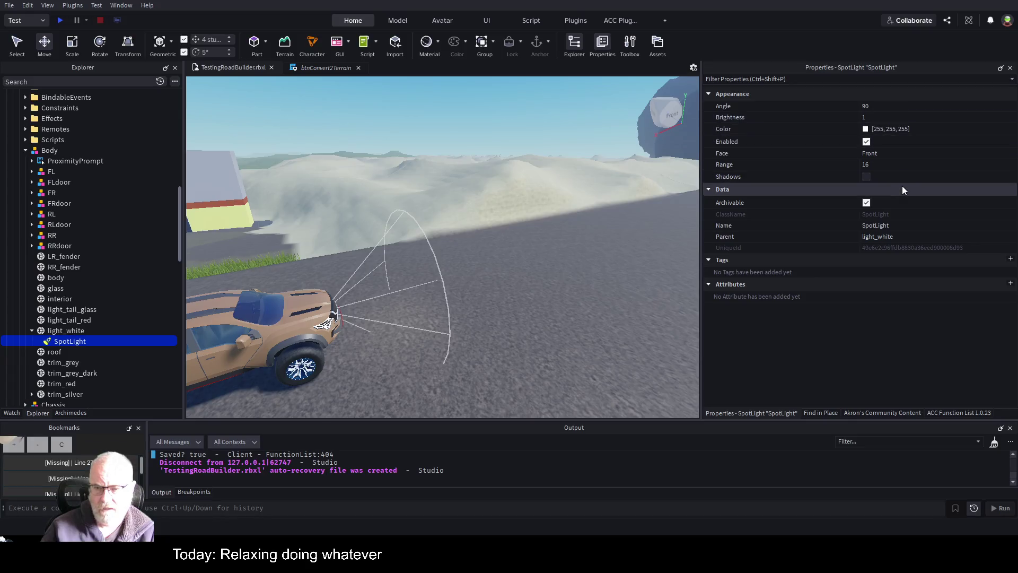
left_click(975, 166)
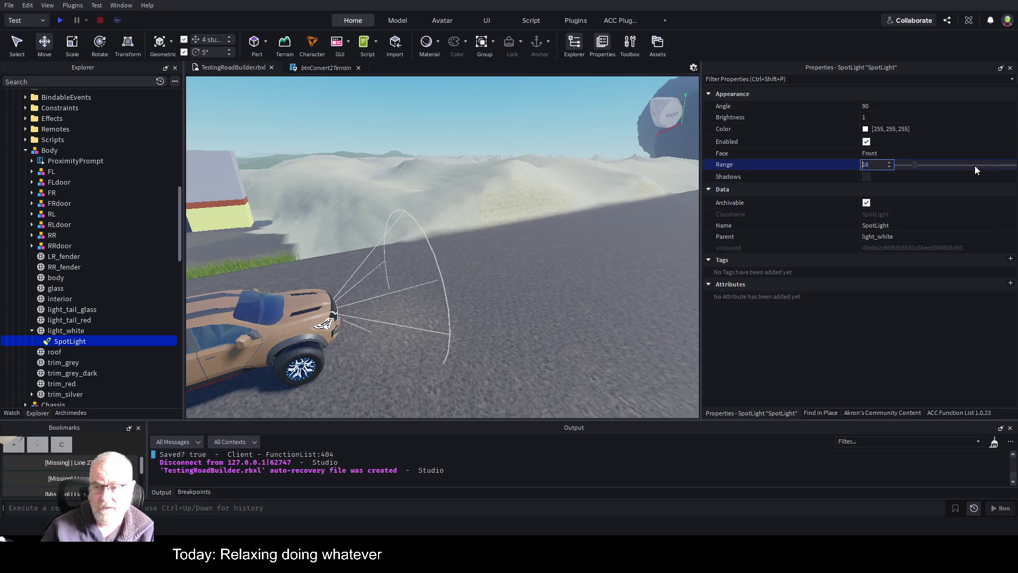
type("64")
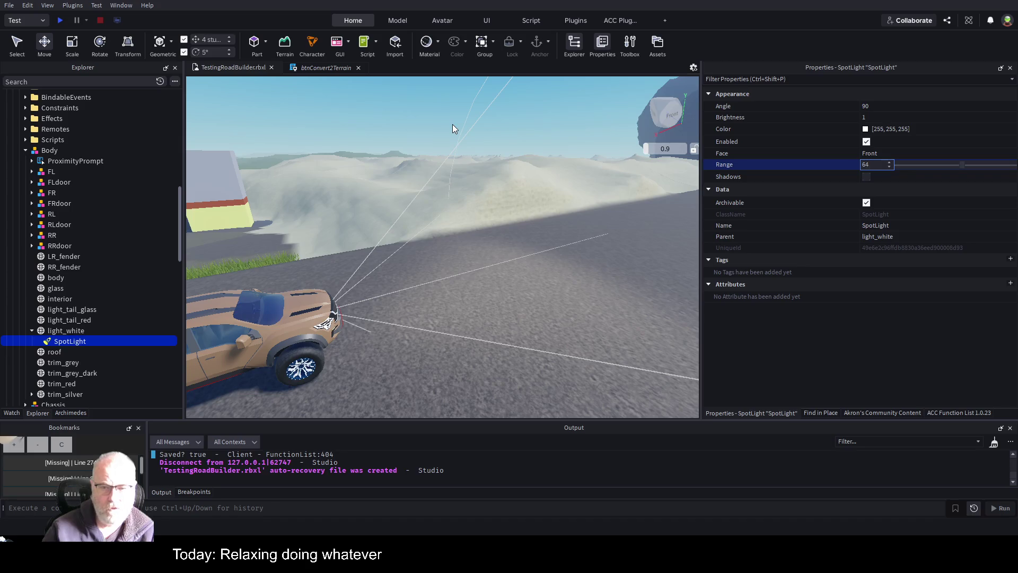
key("Return")
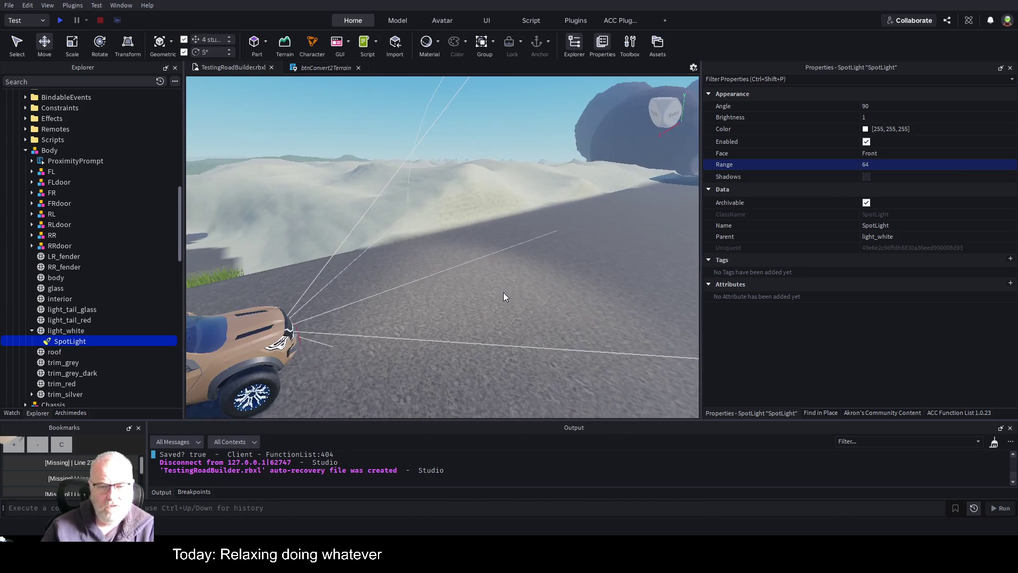
Widen the SpotLight's cone Angle to 40.
left_click(915, 108)
type("0")
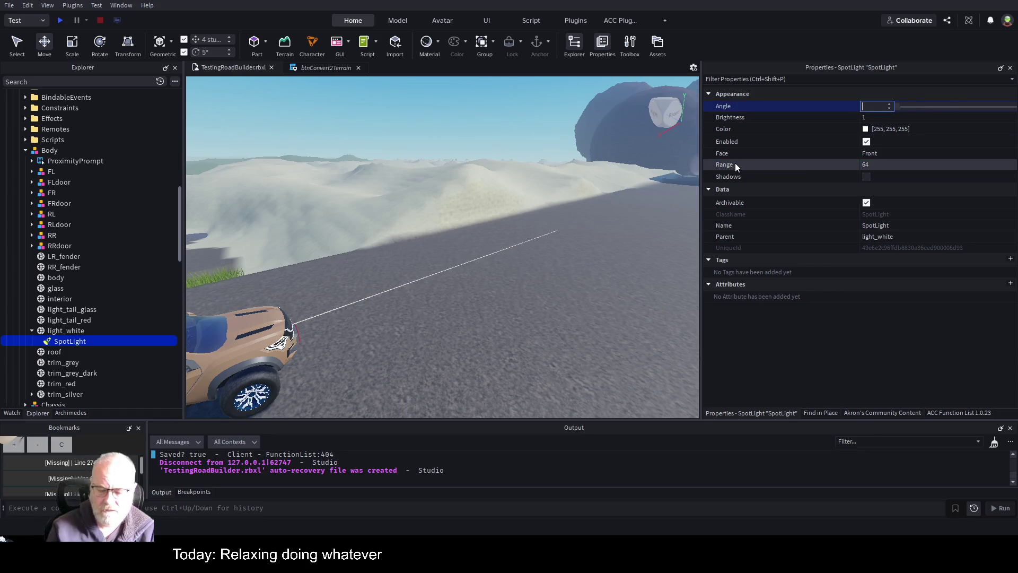
type("35")
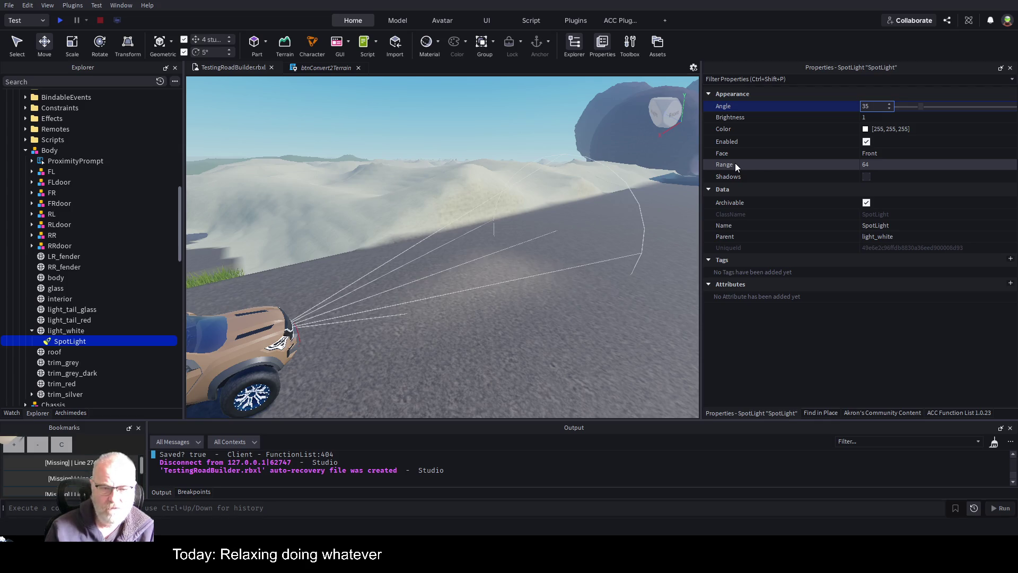
key("BackSpace")
key("BackSpace")
type("40")
key("Return")
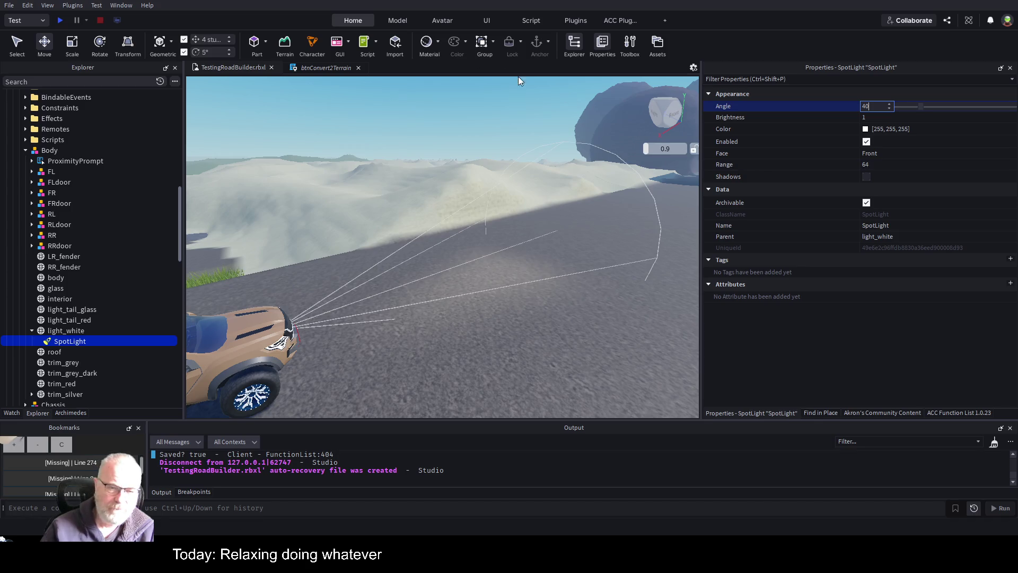
left_click_drag(534, 327, 534, 332)
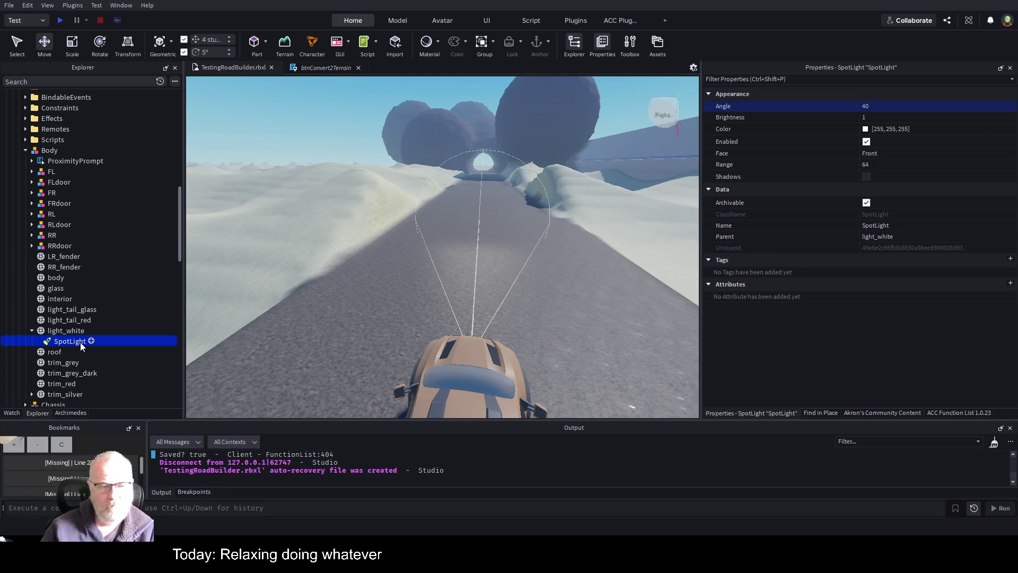
Parent the SpotLight to a new Attachment in light_white and slide it across the truck front.
left_click(67, 330)
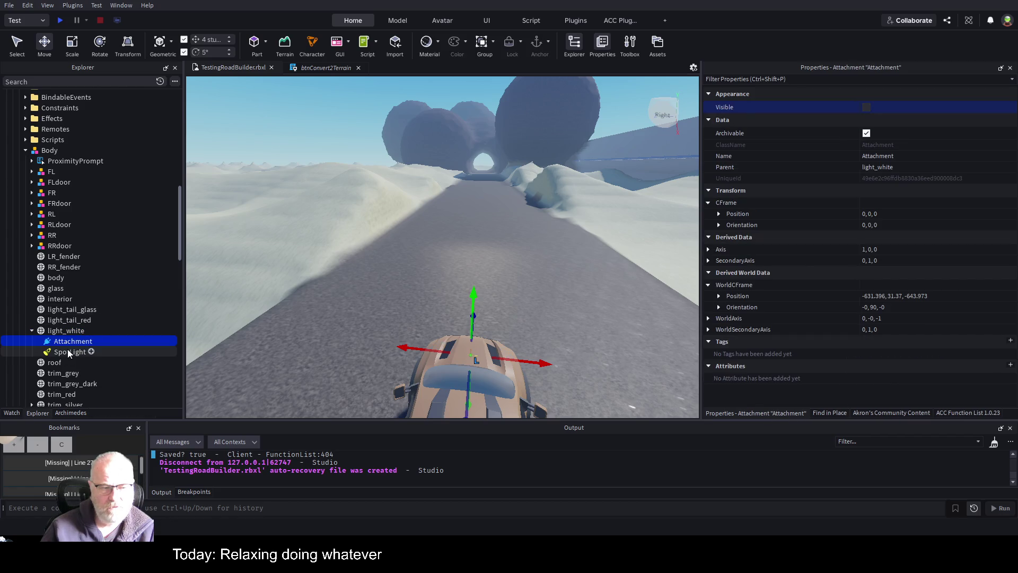
left_click(88, 352)
left_click_drag(87, 345, 80, 344)
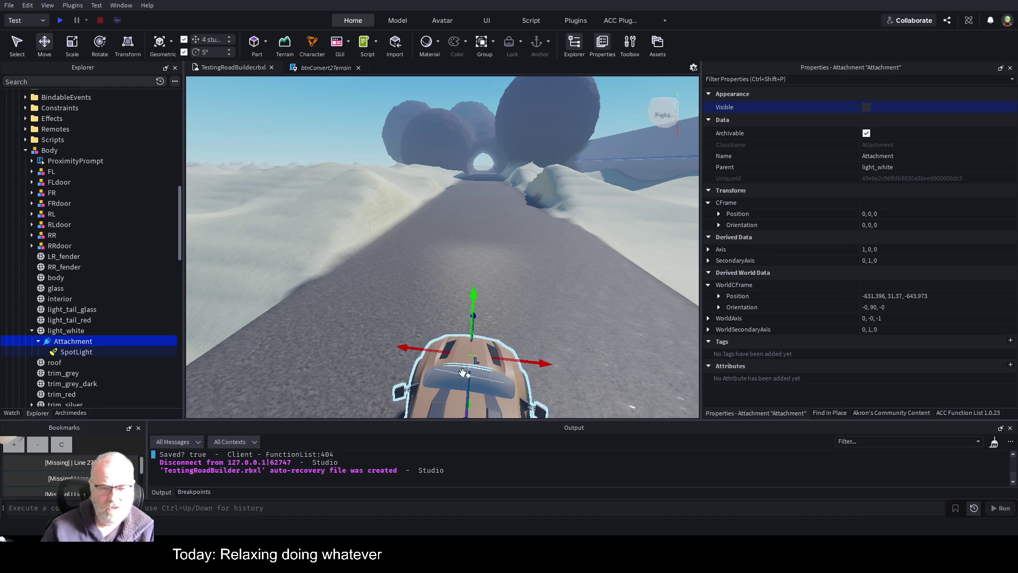
left_click(75, 352)
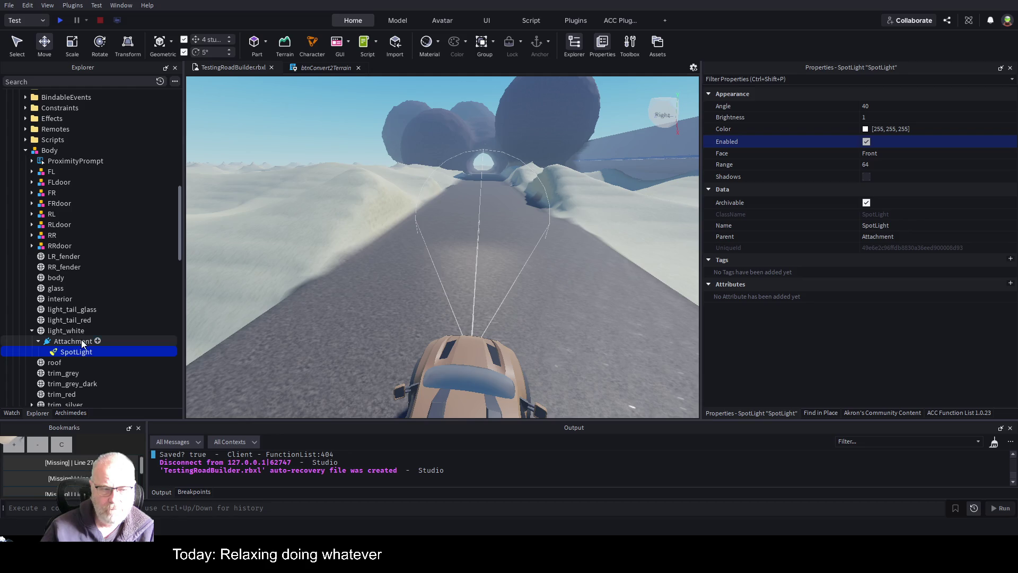
left_click(83, 342)
key("f")
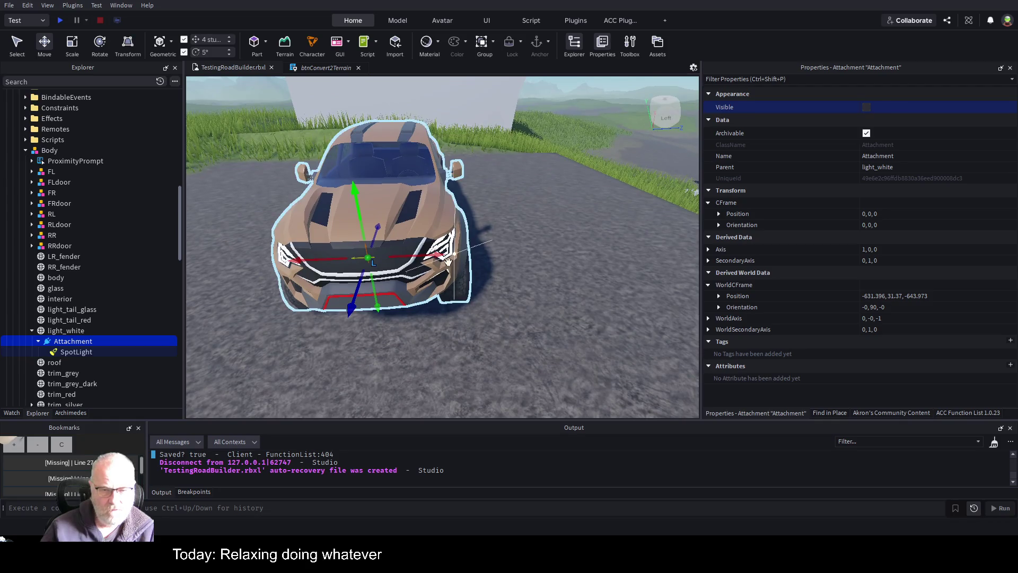
left_click_drag(428, 258, 484, 261)
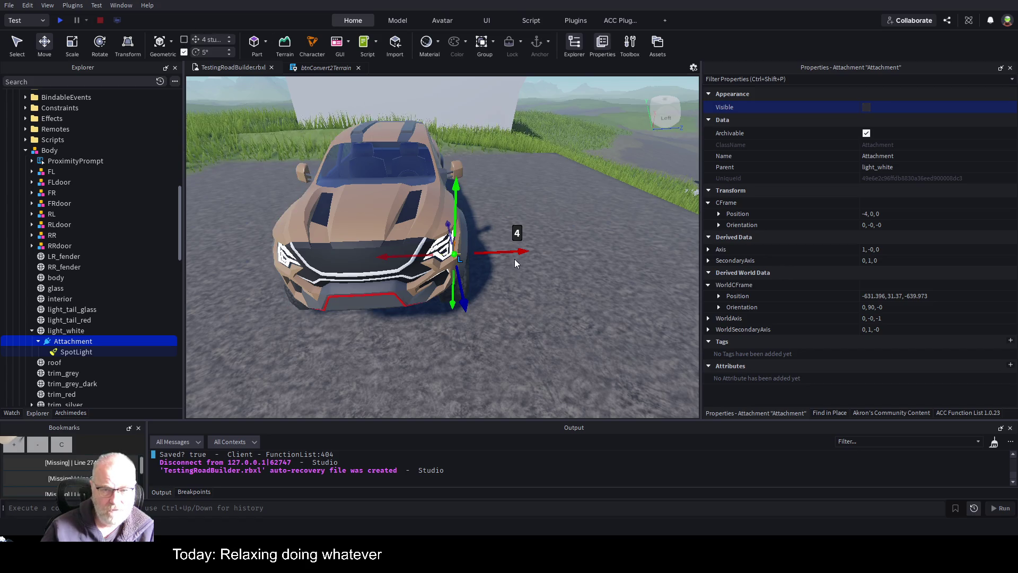
Place the attachment at one headlight and duplicate it with its SpotLight to the other.
left_click_drag(516, 249, 501, 248)
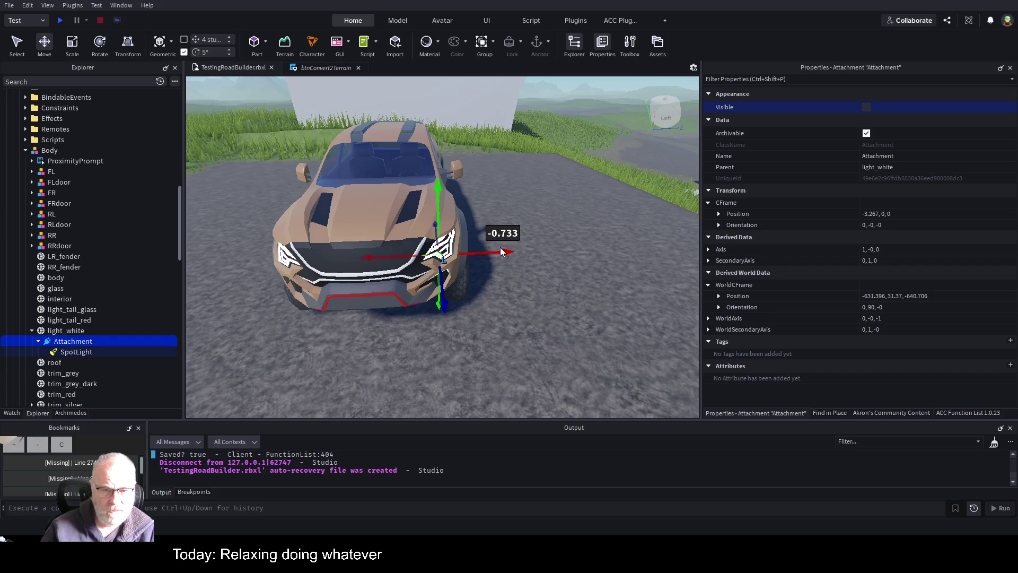
key("ctrl+d")
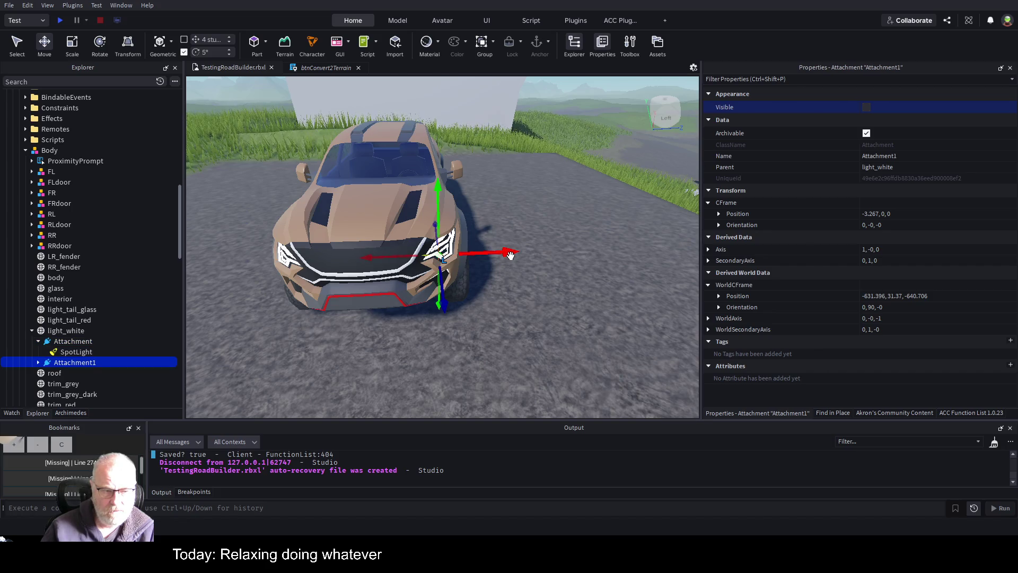
left_click_drag(508, 255, 465, 258)
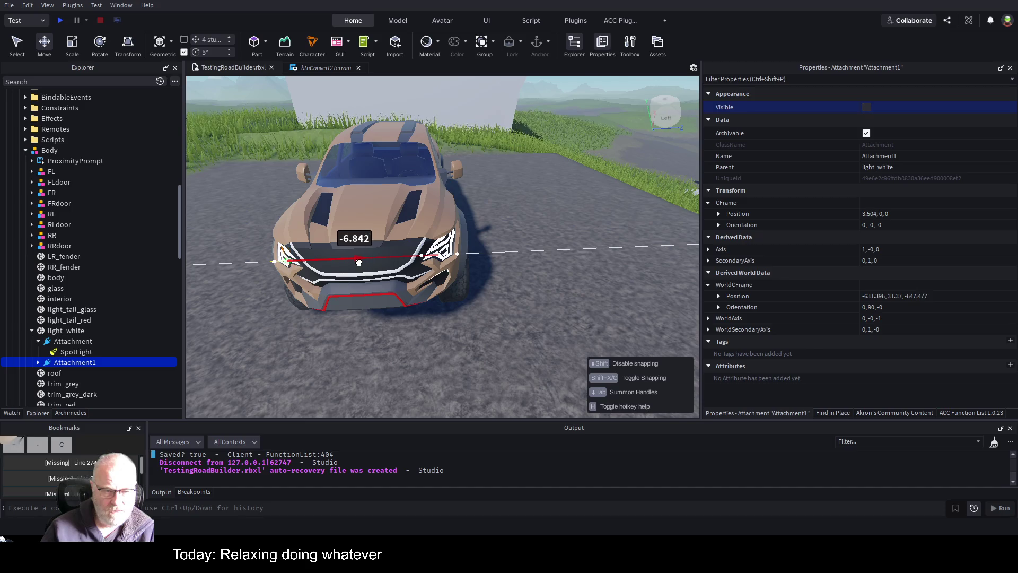
left_click_drag(357, 262, 357, 262)
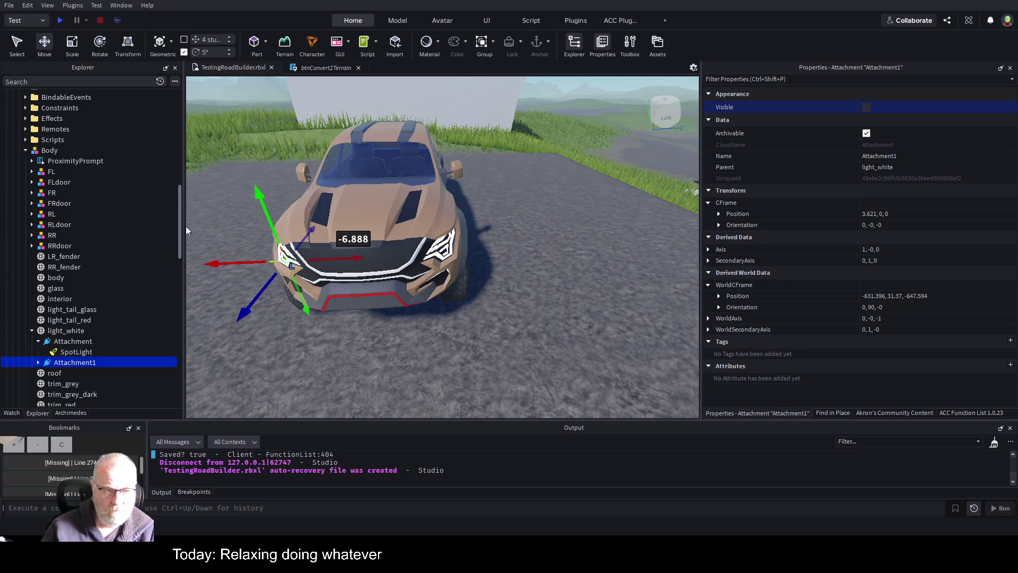
Select both headlight SpotLights to check their beams.
left_click(69, 333)
key("f")
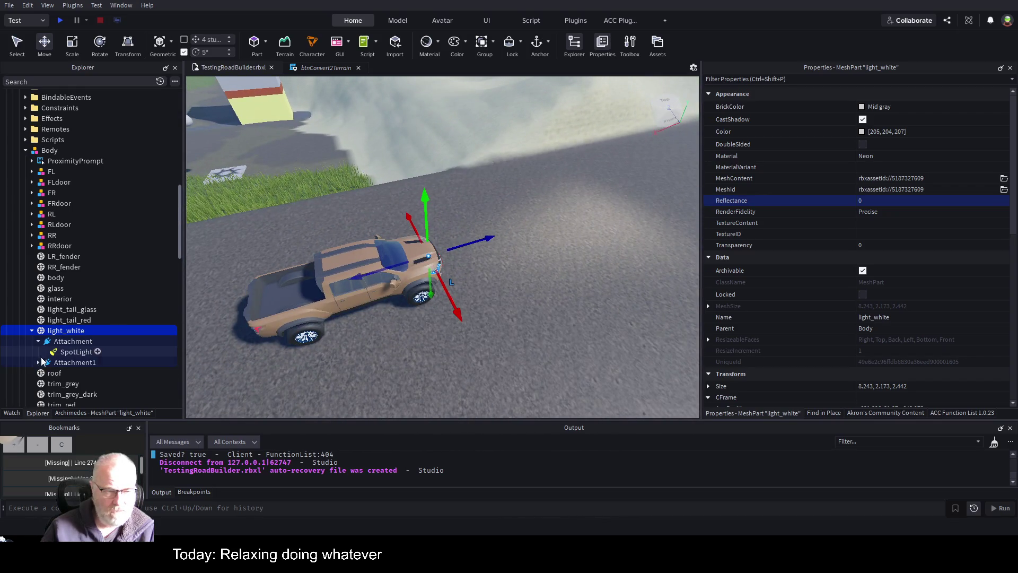
left_click(38, 362)
left_click(75, 353)
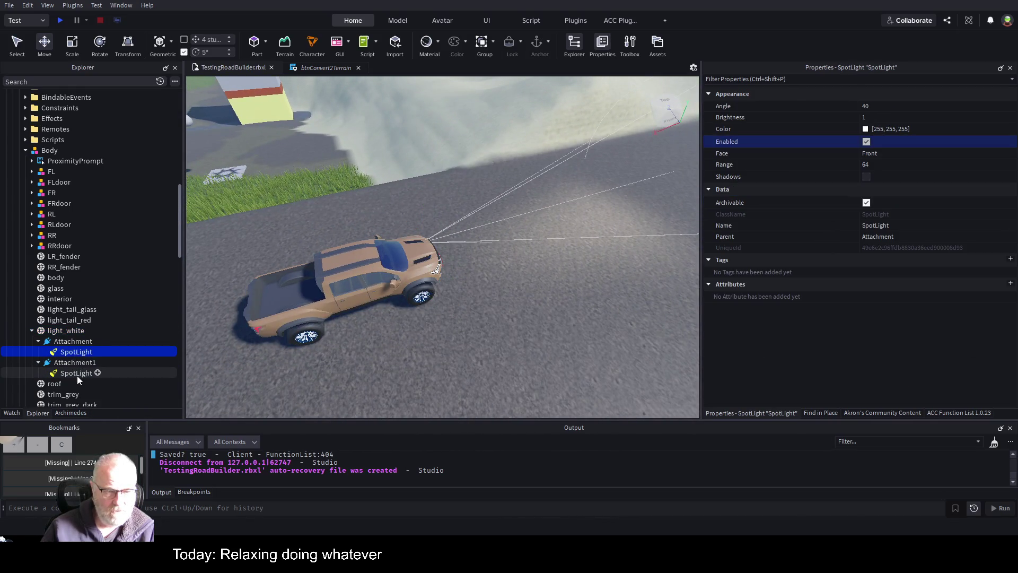
left_click(85, 371, "ctrl")
key("f")
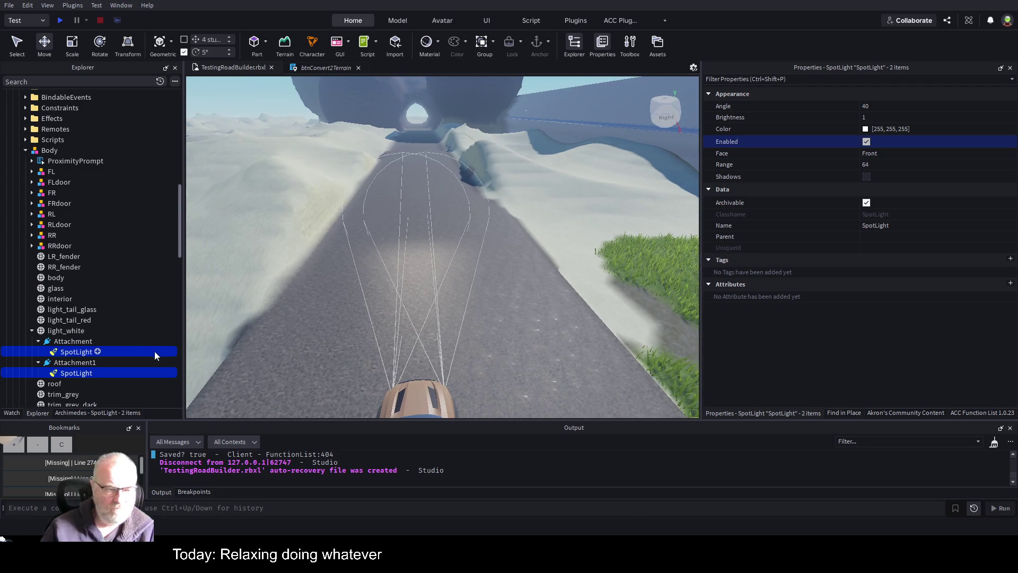
left_click(79, 353)
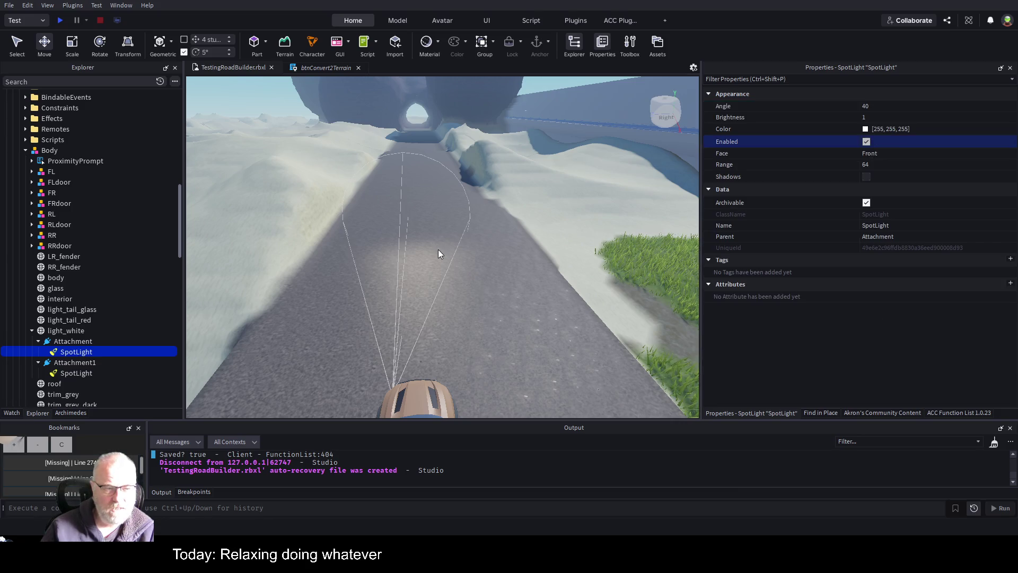
Rotate the first headlight attachment and its SpotLight by 15 degrees.
left_click(77, 342)
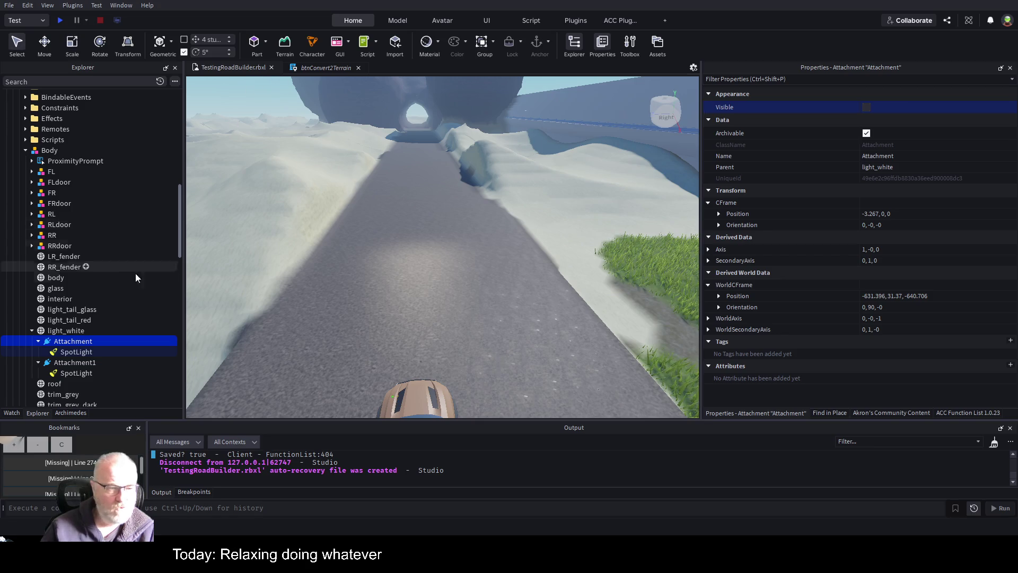
left_click(62, 332)
left_click(71, 344)
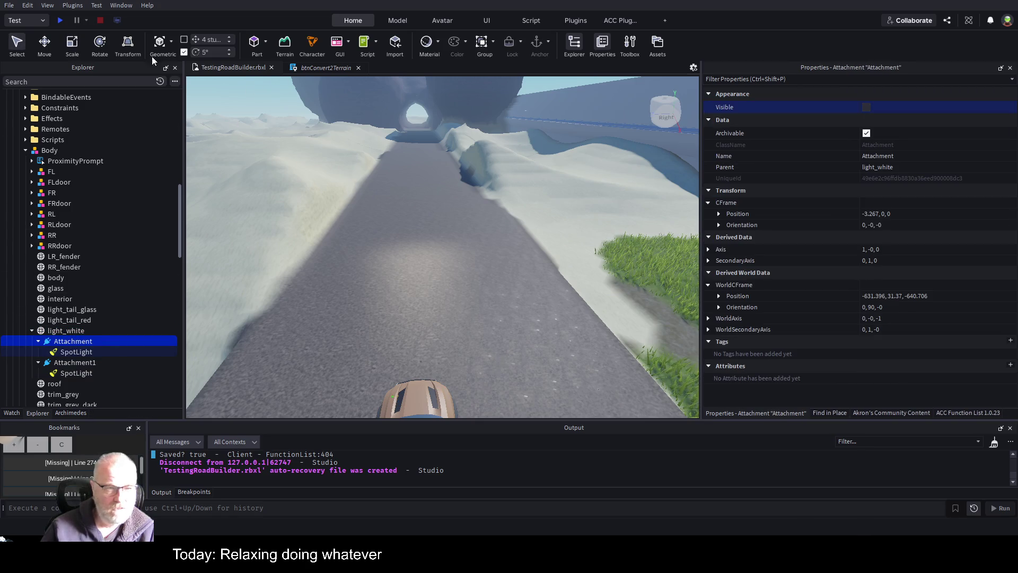
left_click(102, 50)
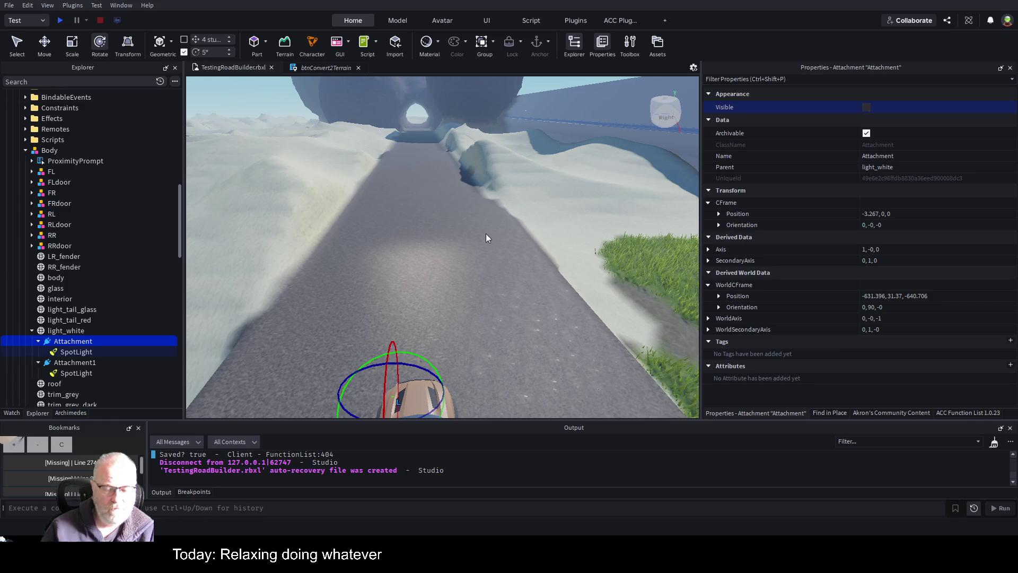
key("f")
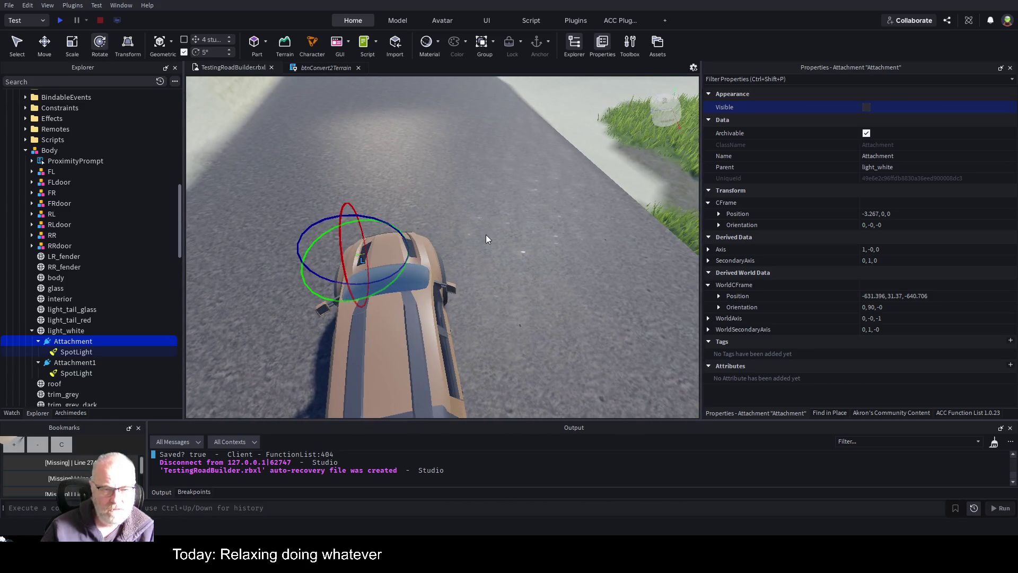
left_click(69, 350, "ctrl")
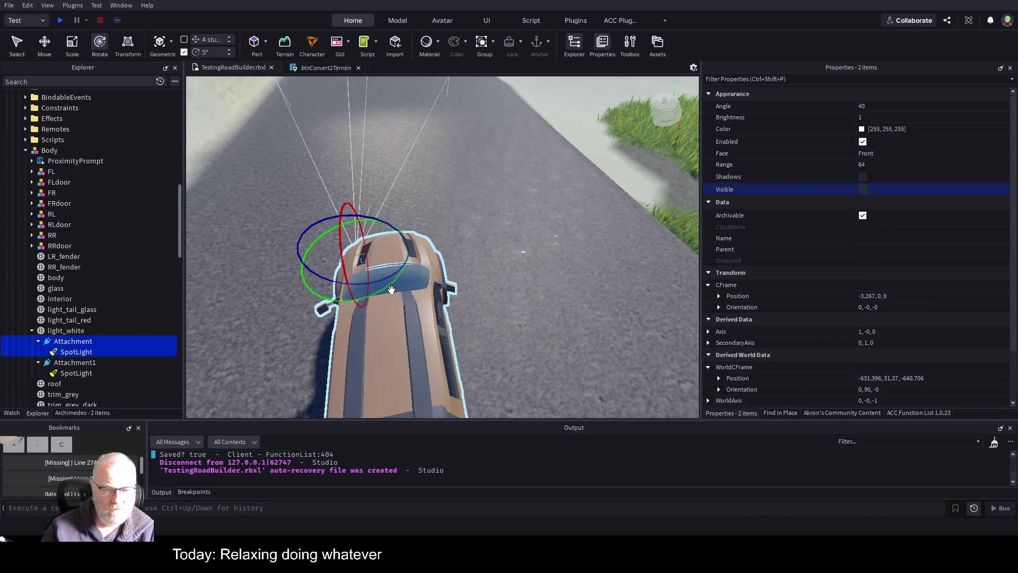
left_click_drag(391, 289, 403, 280)
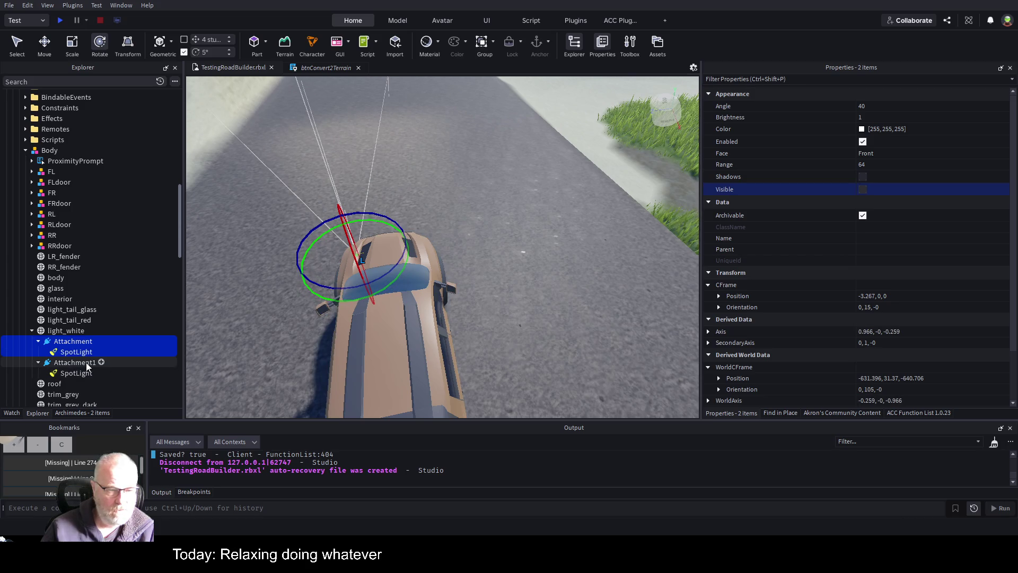
Turn the second headlight attachment the opposite way and start a playtest.
left_click(87, 364)
left_click(85, 373, "ctrl")
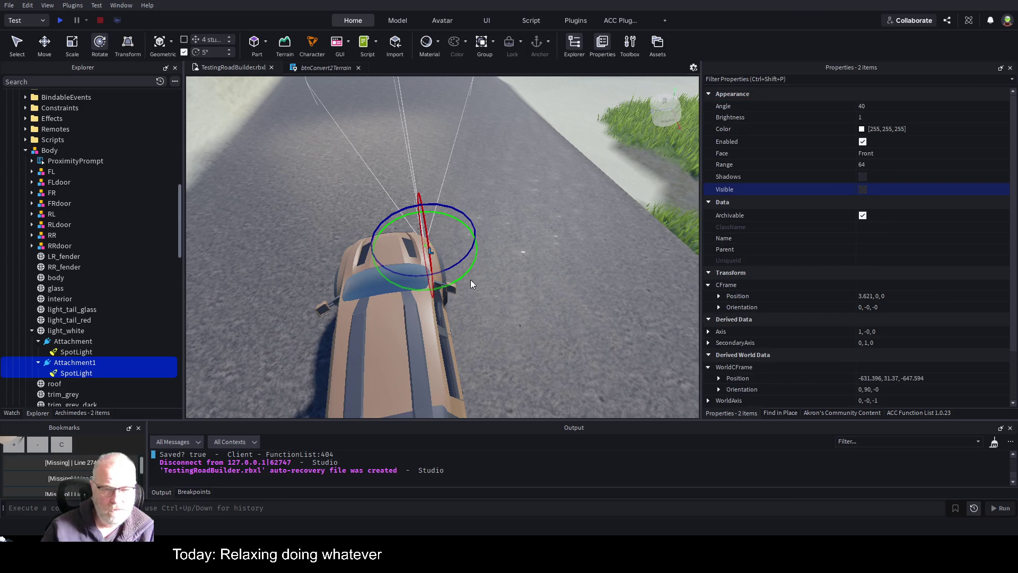
left_click_drag(471, 269, 462, 284)
left_click(60, 21)
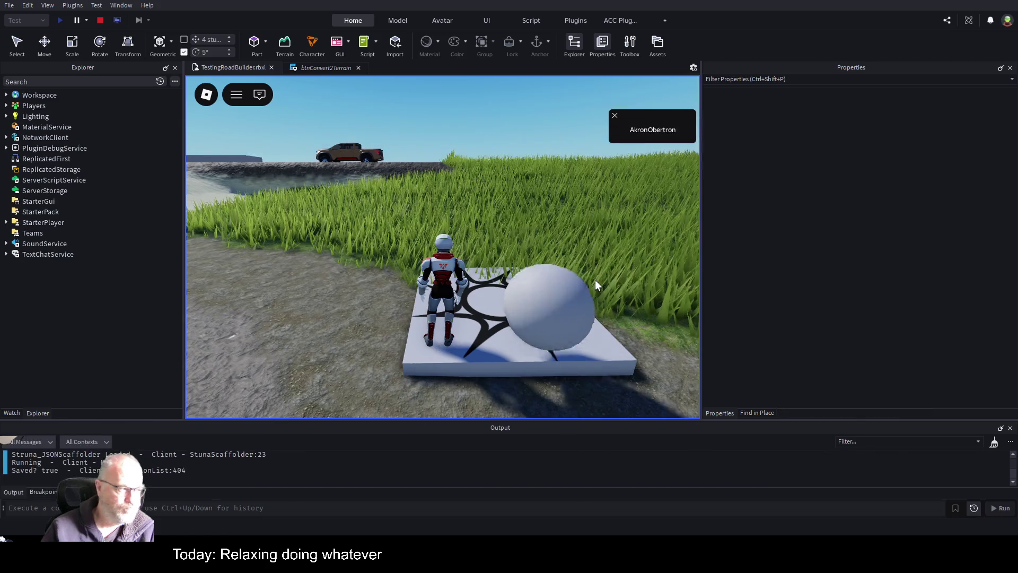
Run the character from the spawn to the truck and get into the driver seat.
key("w")
key("d")
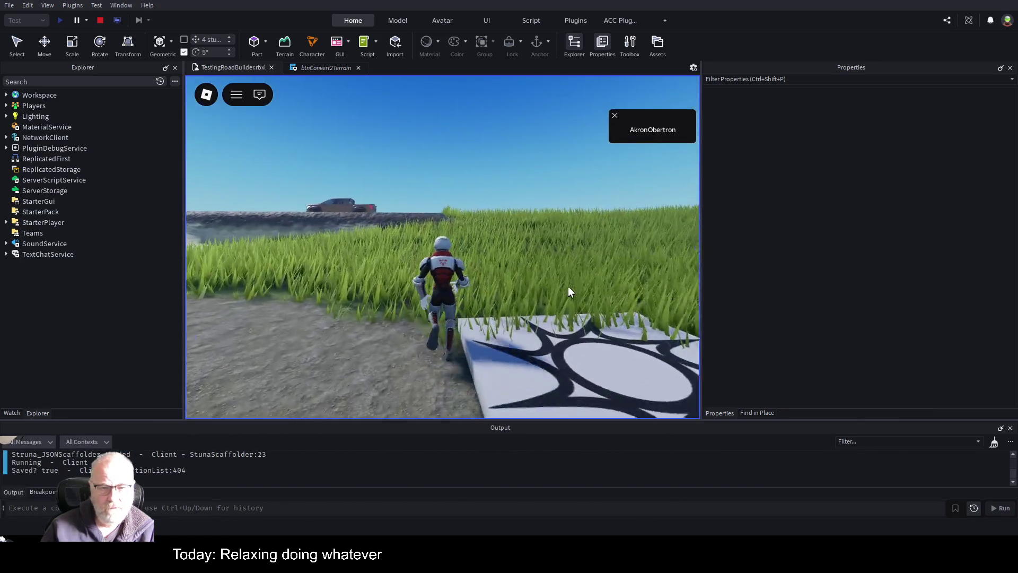
key("a")
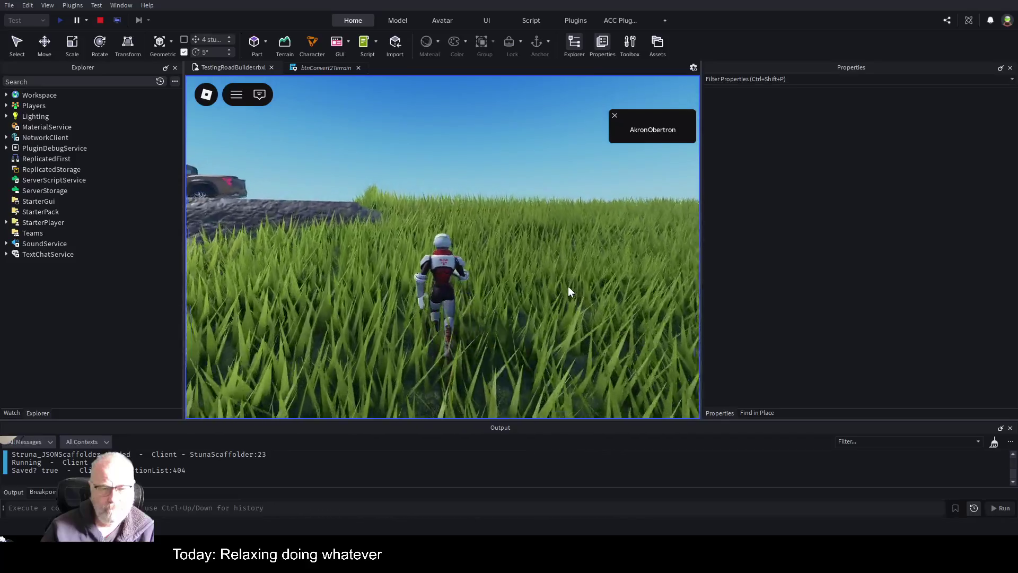
key("w")
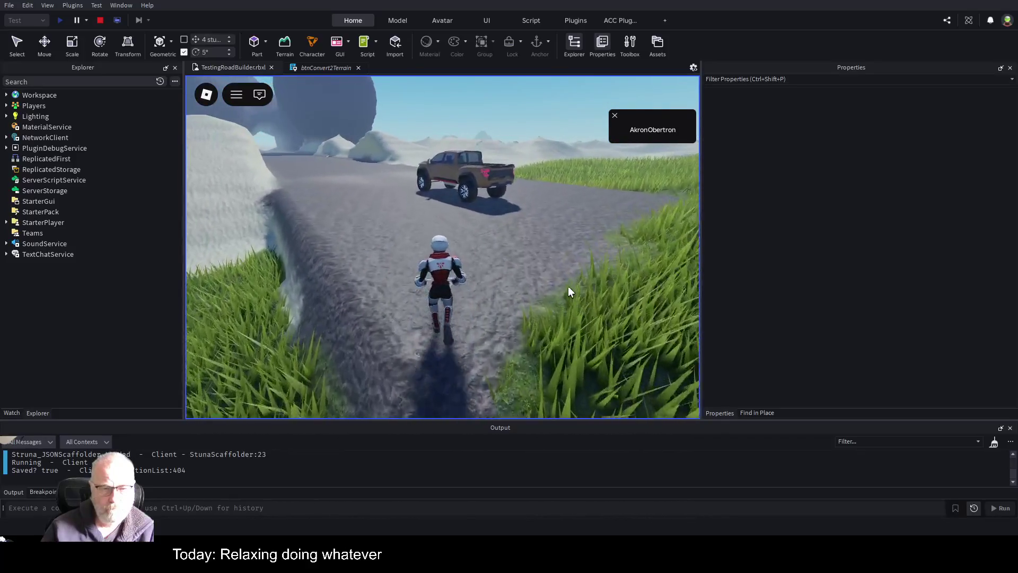
key("w")
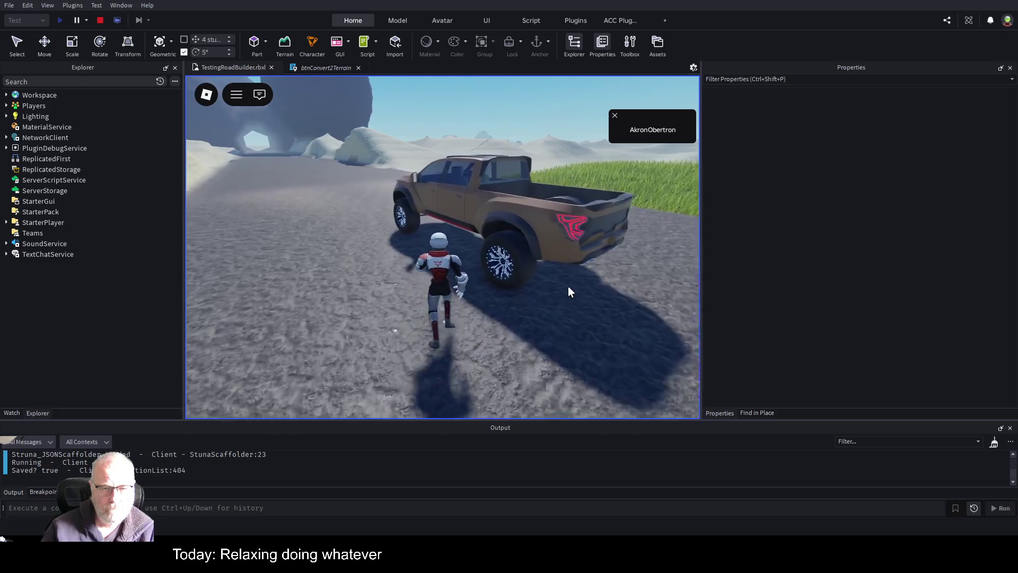
key("space")
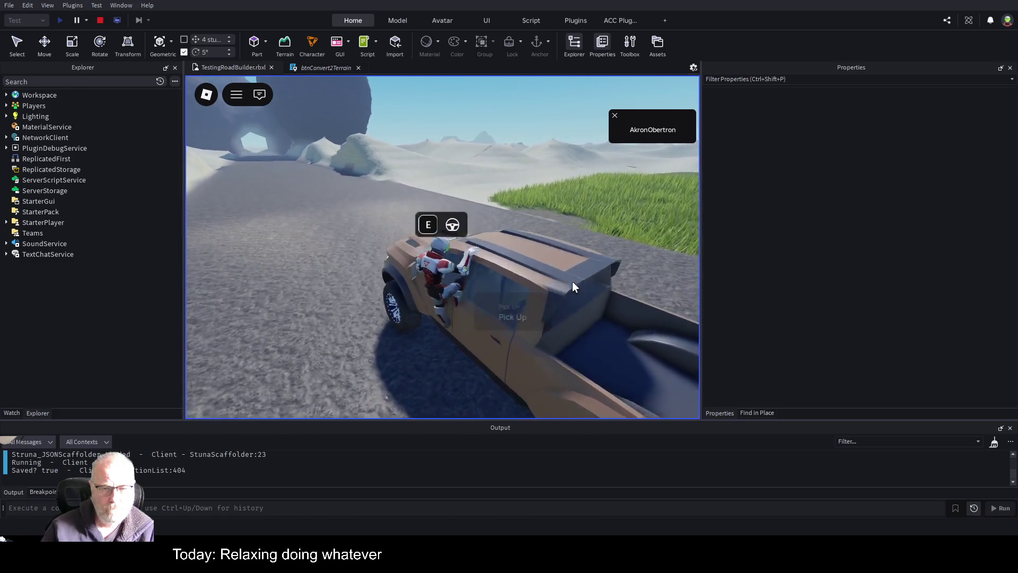
Drive the truck along the road and out of the dark tunnel.
key("w")
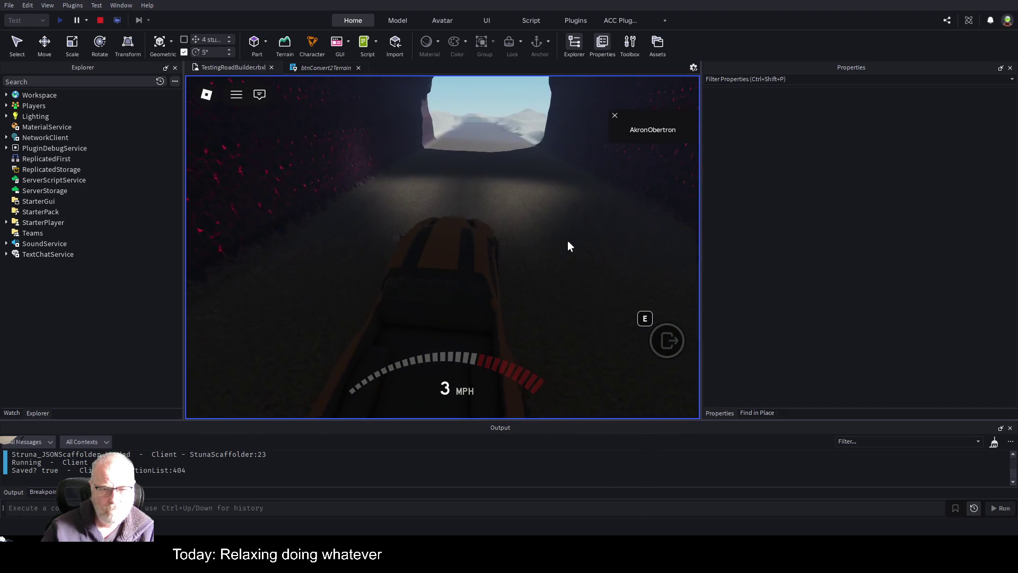
scroll(568, 243, "up", 5)
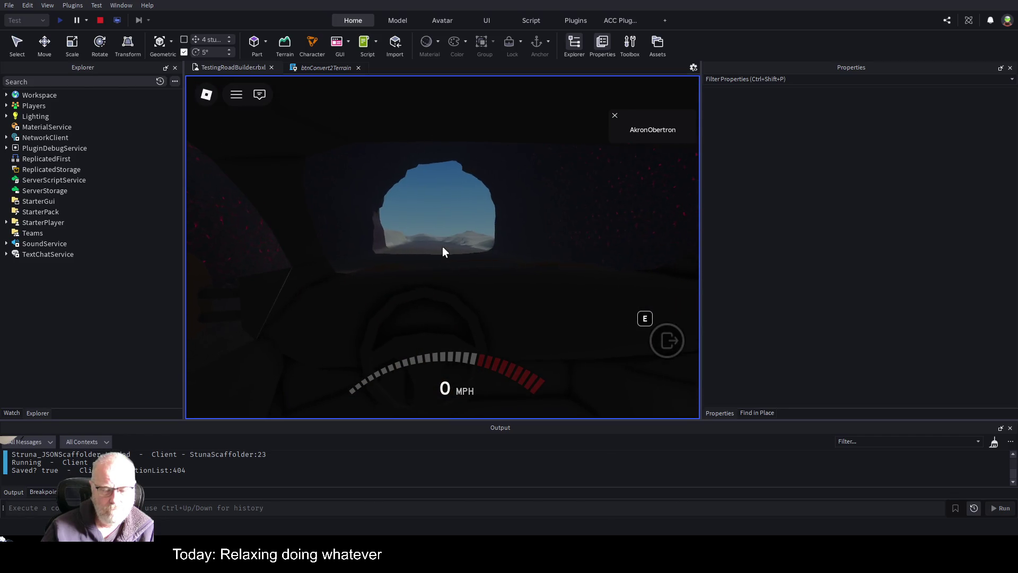
key("w")
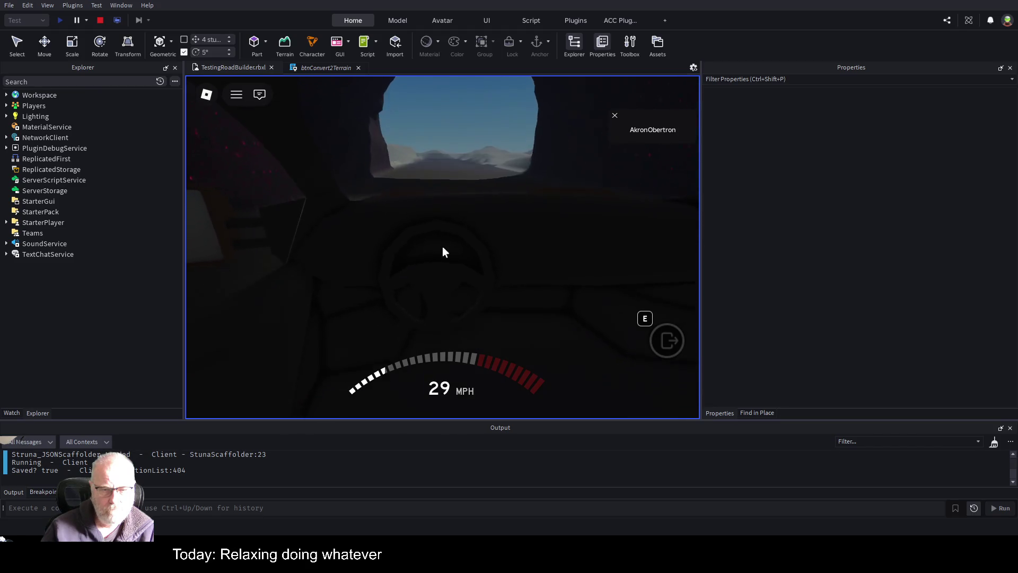
scroll(456, 249, "down", 5)
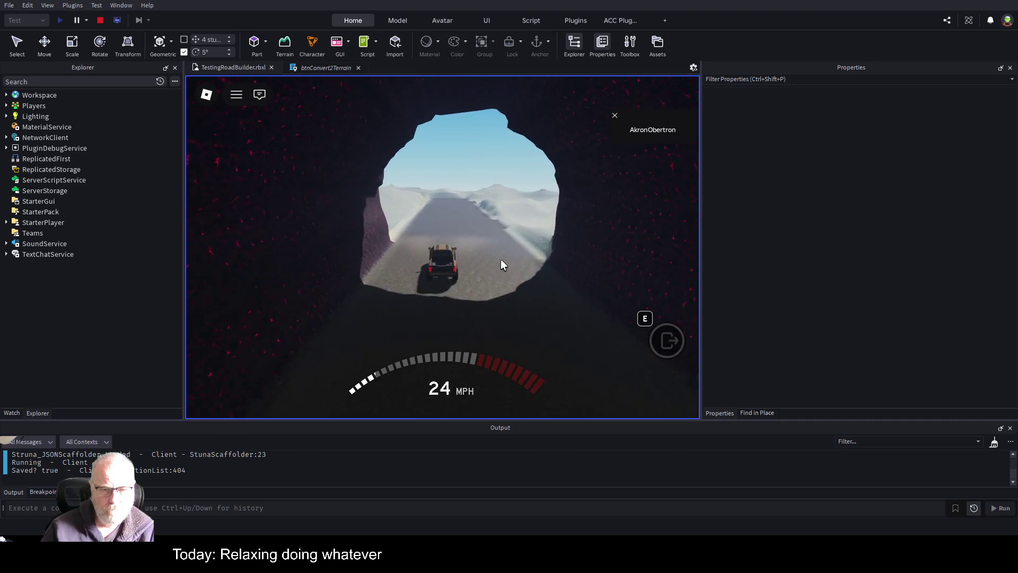
key("w")
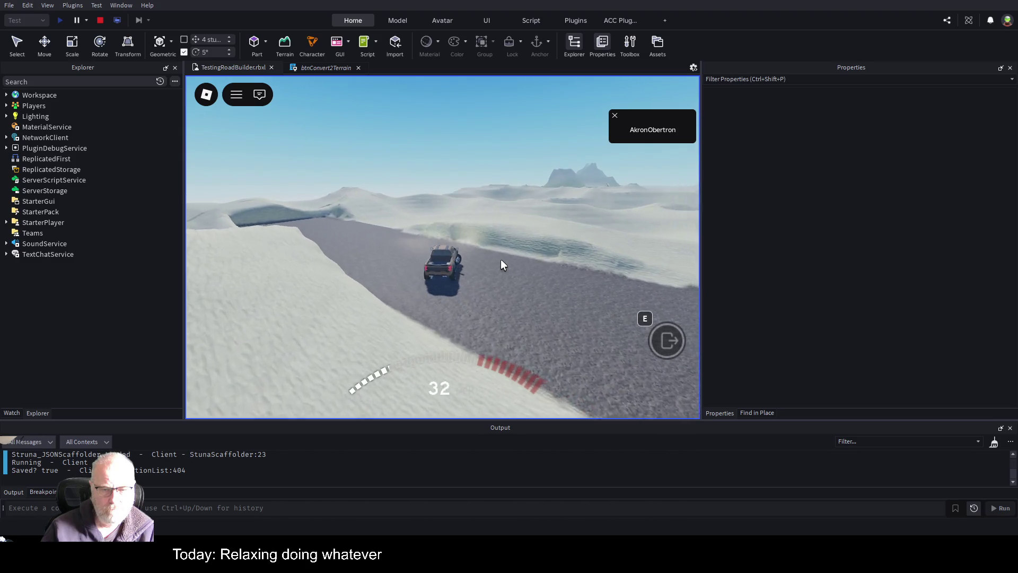
key("w")
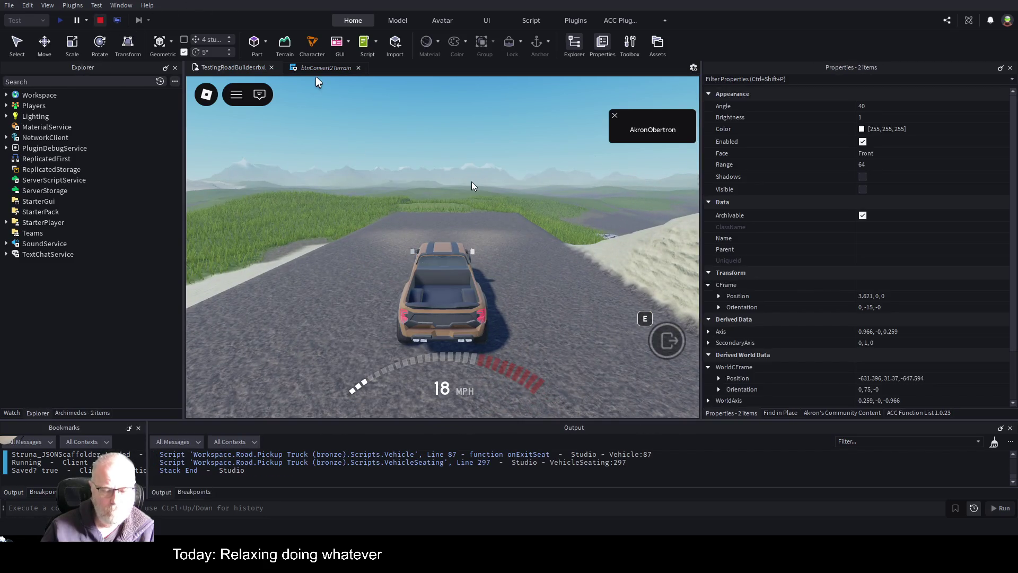
Set both headlight SpotLights to Range 120 and Brightness 3, save, and playtest again.
key("shift+F5")
left_click(76, 153, "ctrl")
left_click(93, 163, "ctrl")
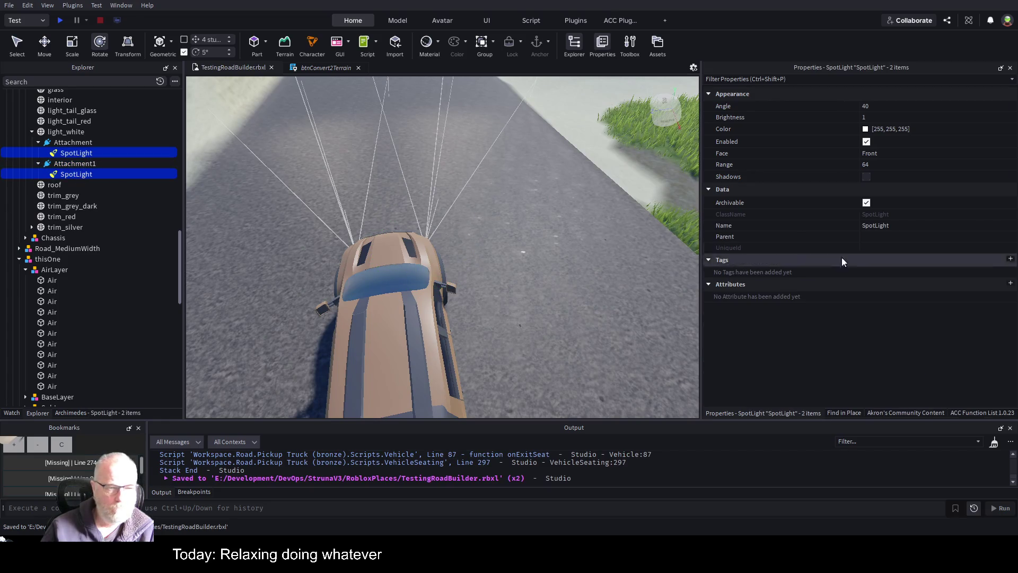
left_click(915, 165)
type("128")
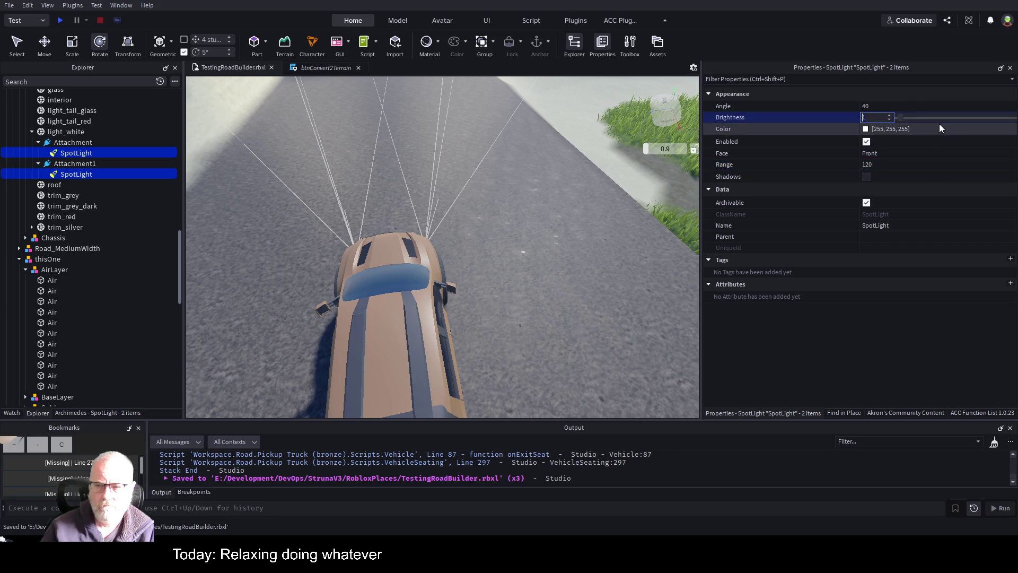
left_click(865, 118)
type("3")
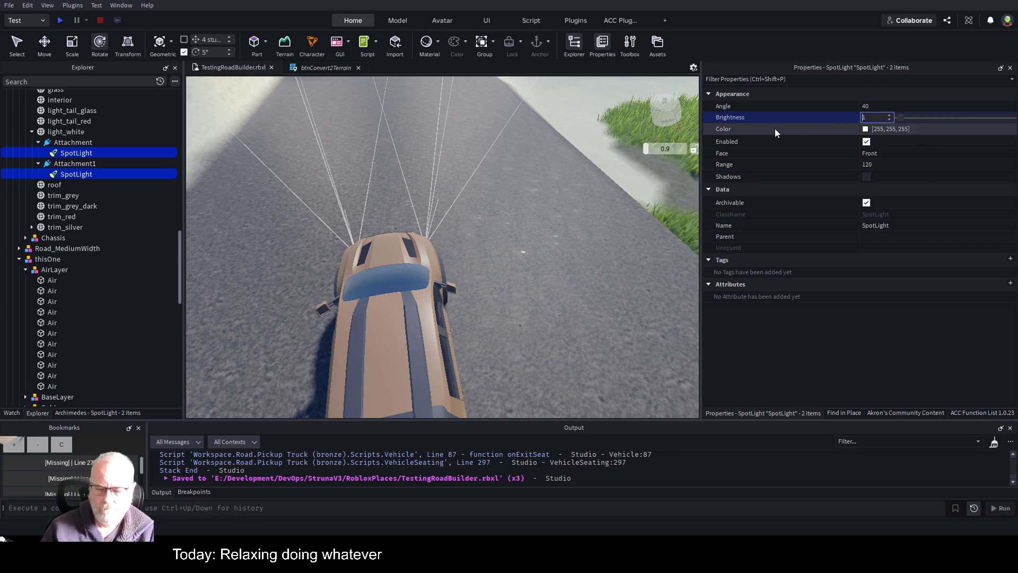
key("Return")
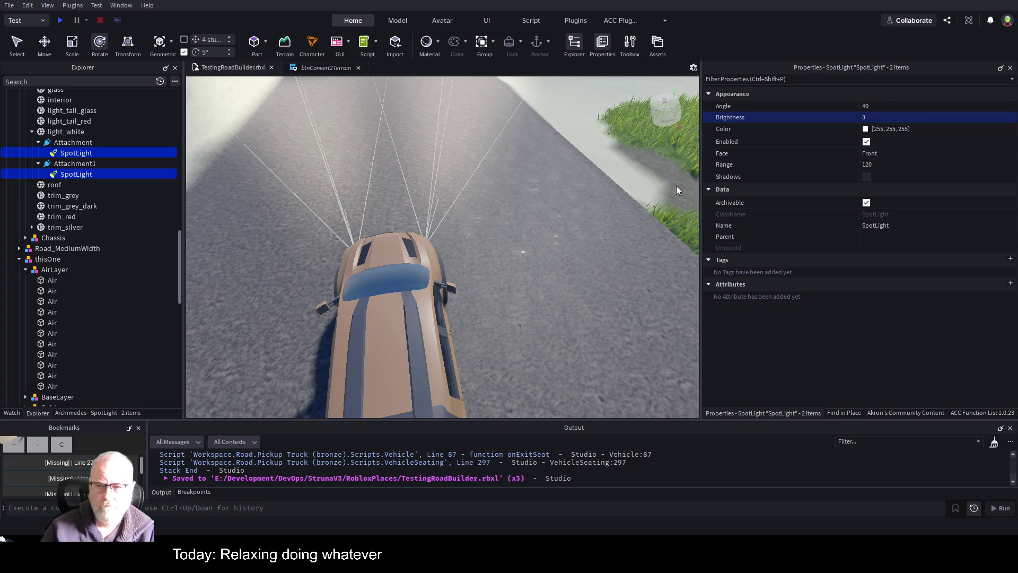
key("ctrl+s")
left_click(60, 20)
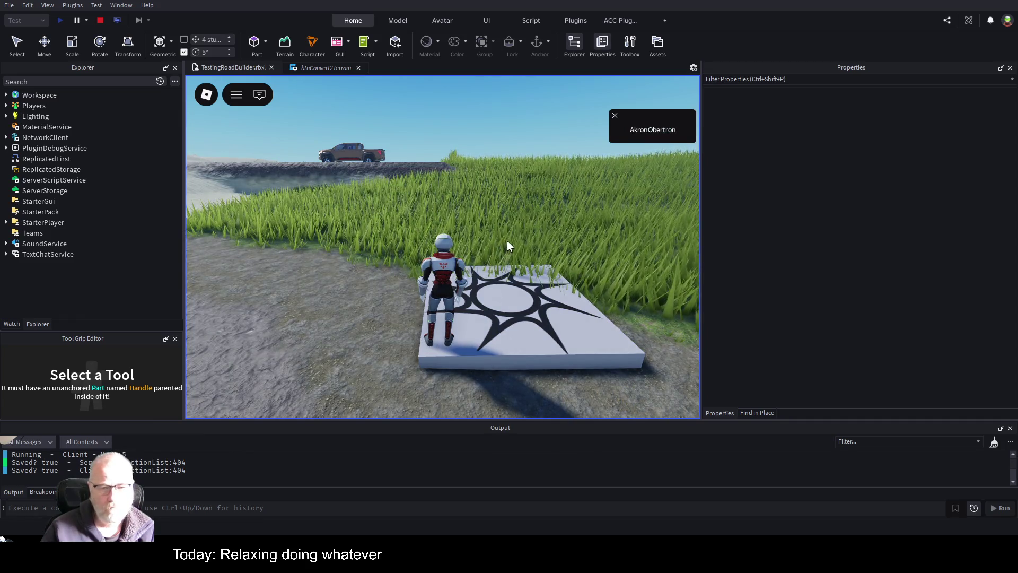
Walk the avatar through the grass to the pickup truck and get in.
key("w")
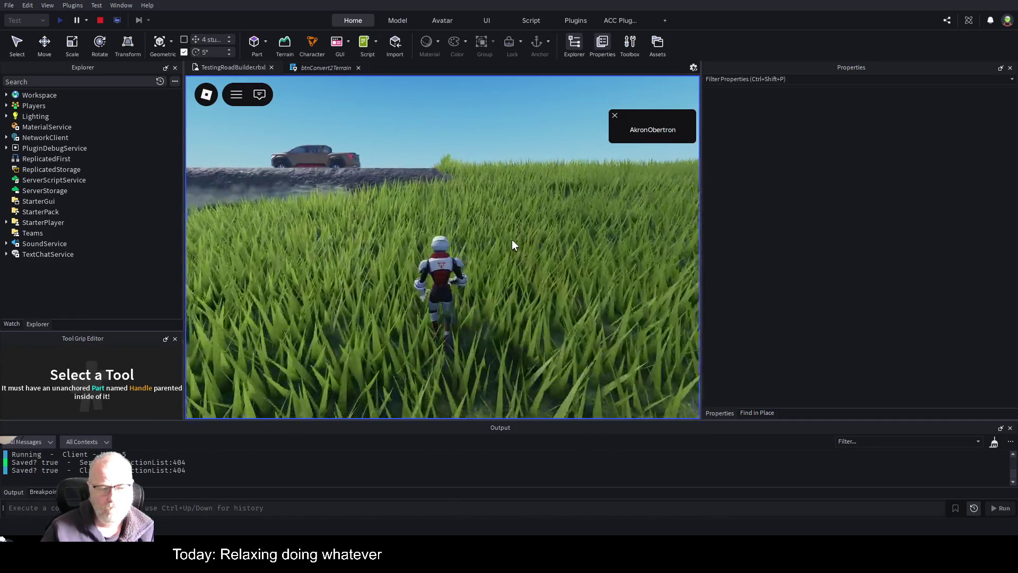
key("a")
key("a")
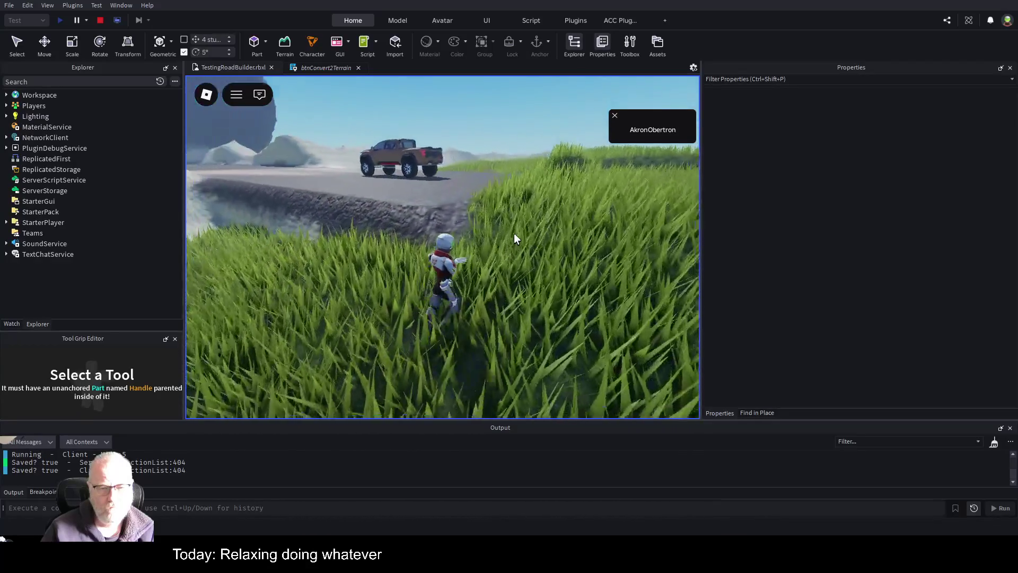
key("w")
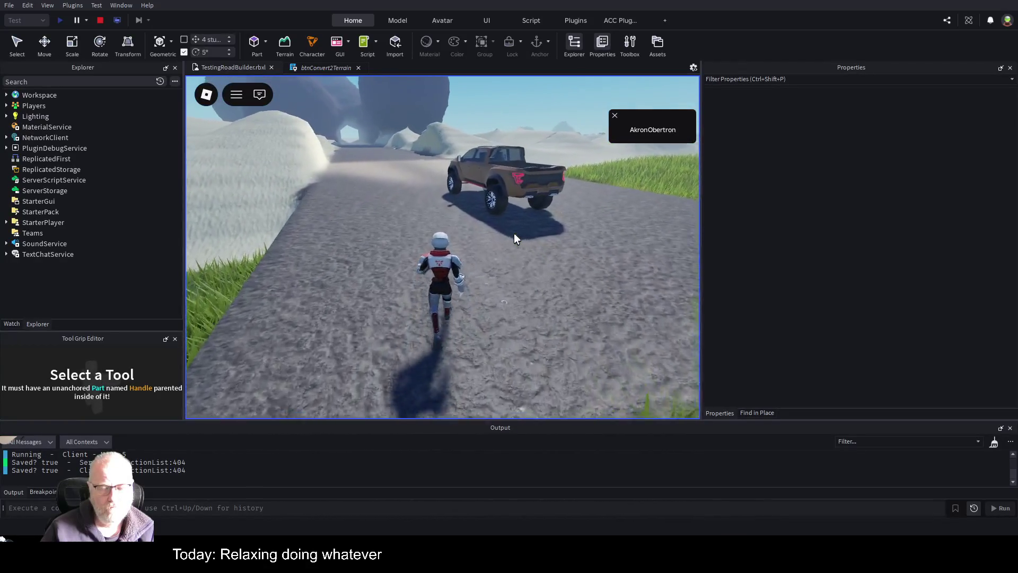
key("d")
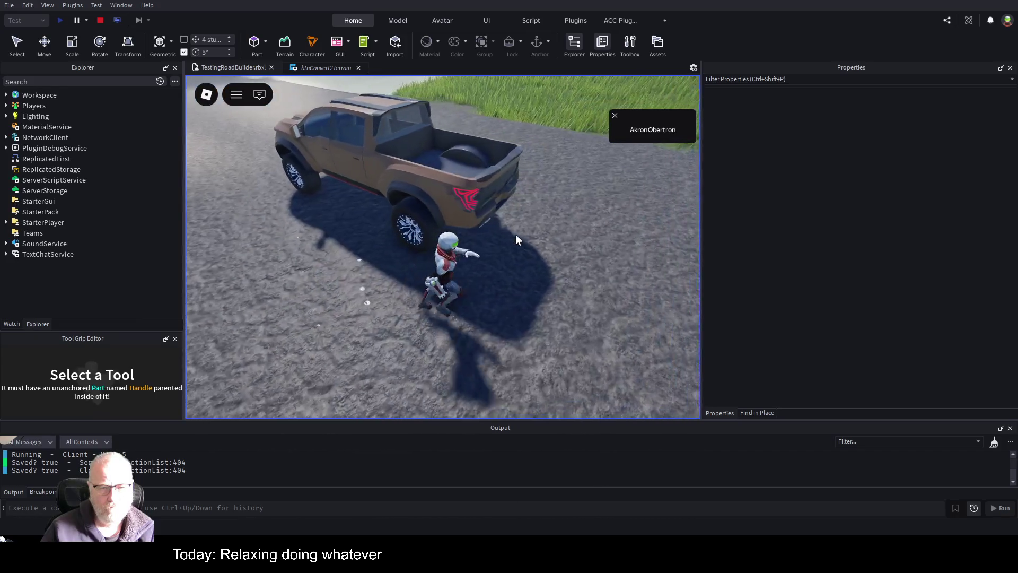
key("a")
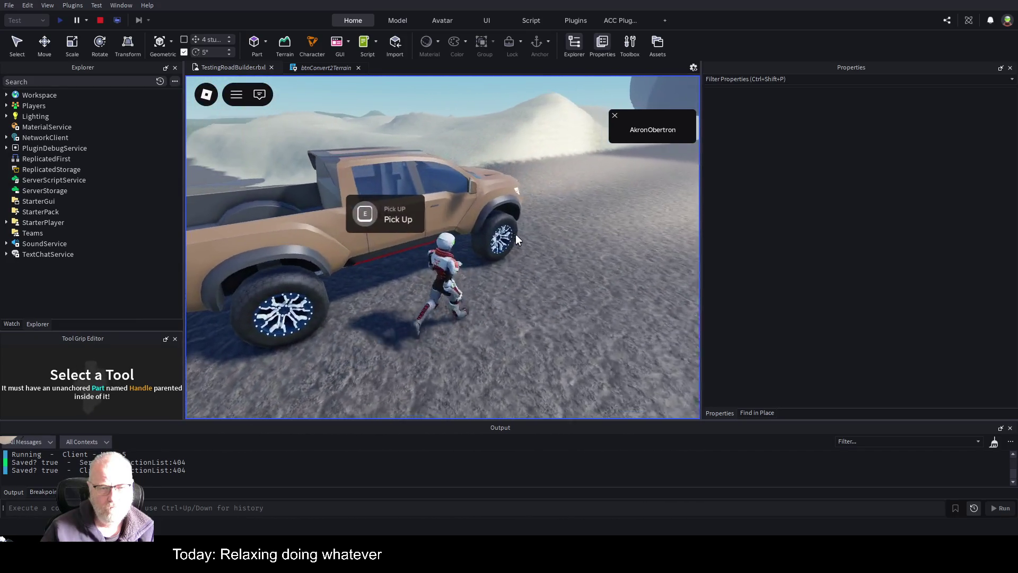
key("d")
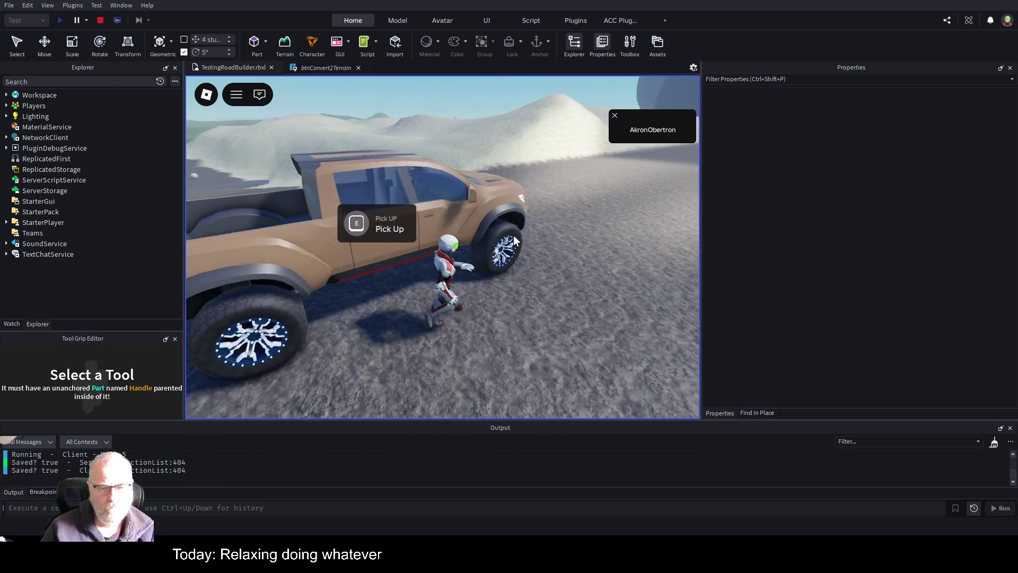
key("space")
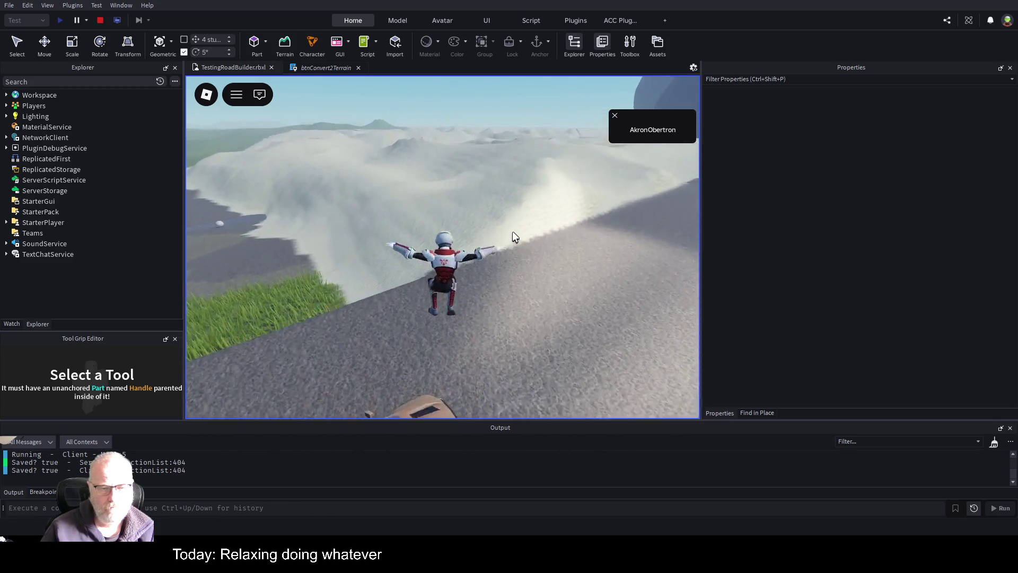
key("e")
Drive into the dark tunnel, reverse back out, and stop the playtest.
key("w")
key("w")
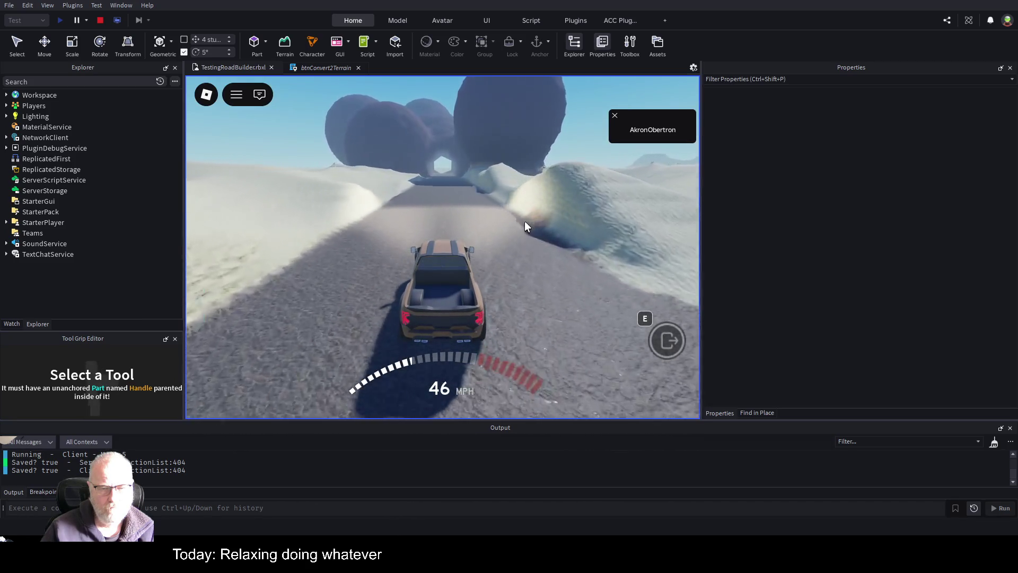
key("w")
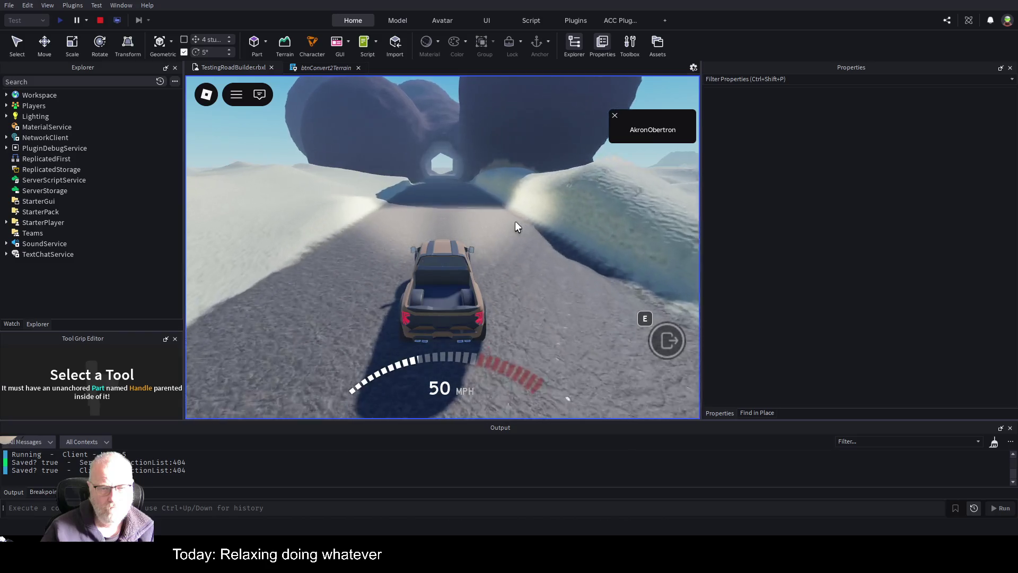
key("w")
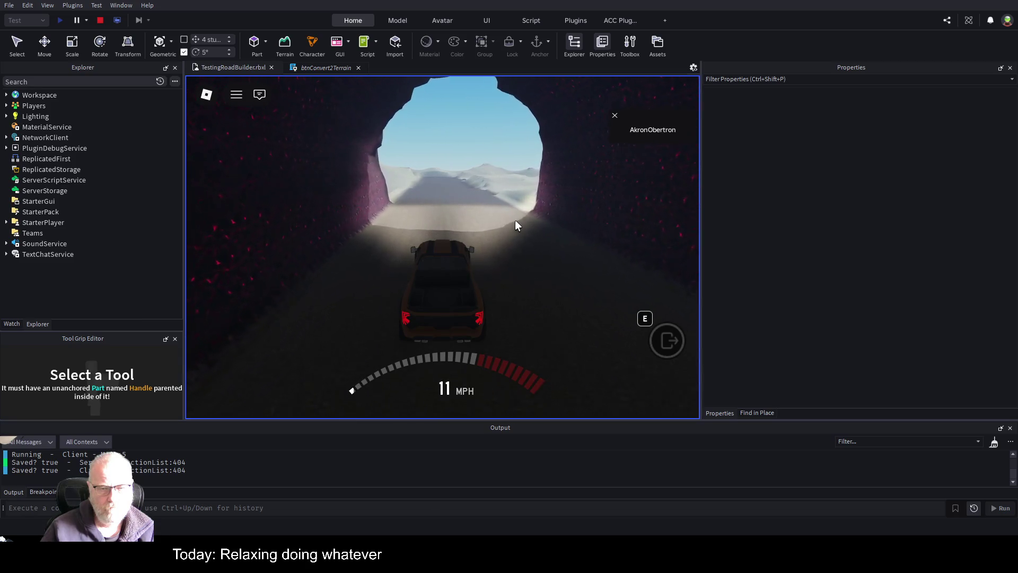
key("s")
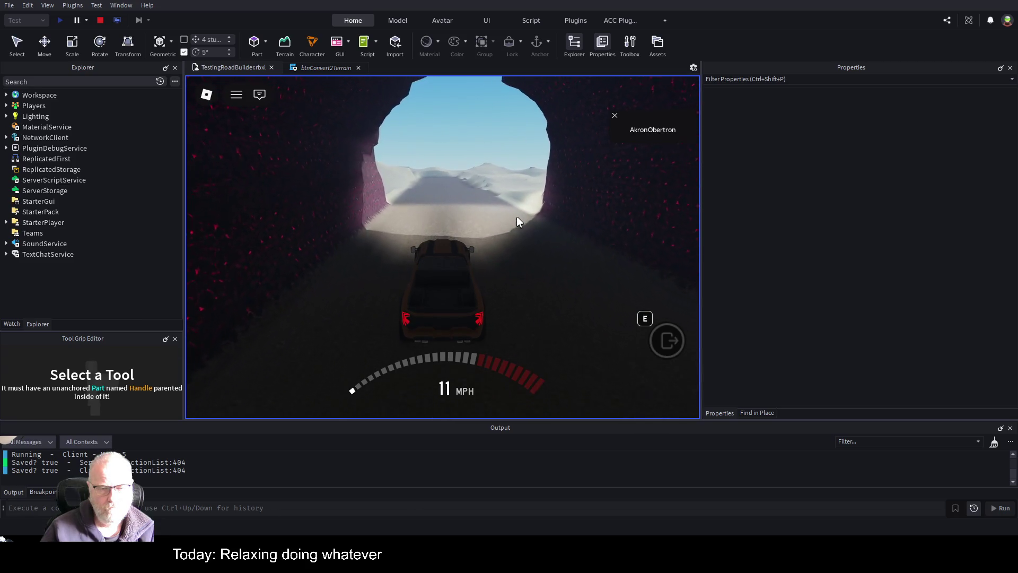
key("s")
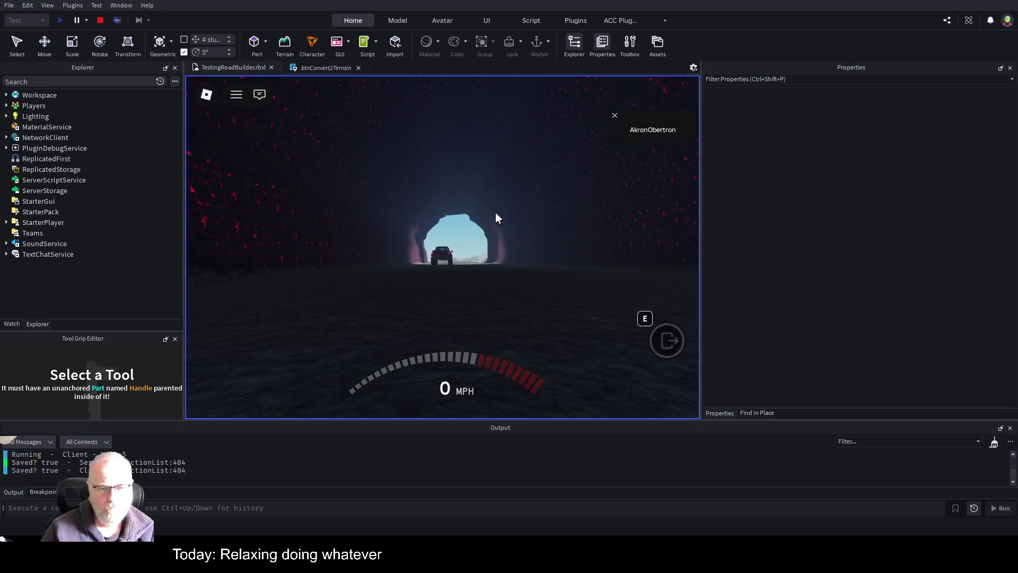
scroll(484, 243, "up", 2)
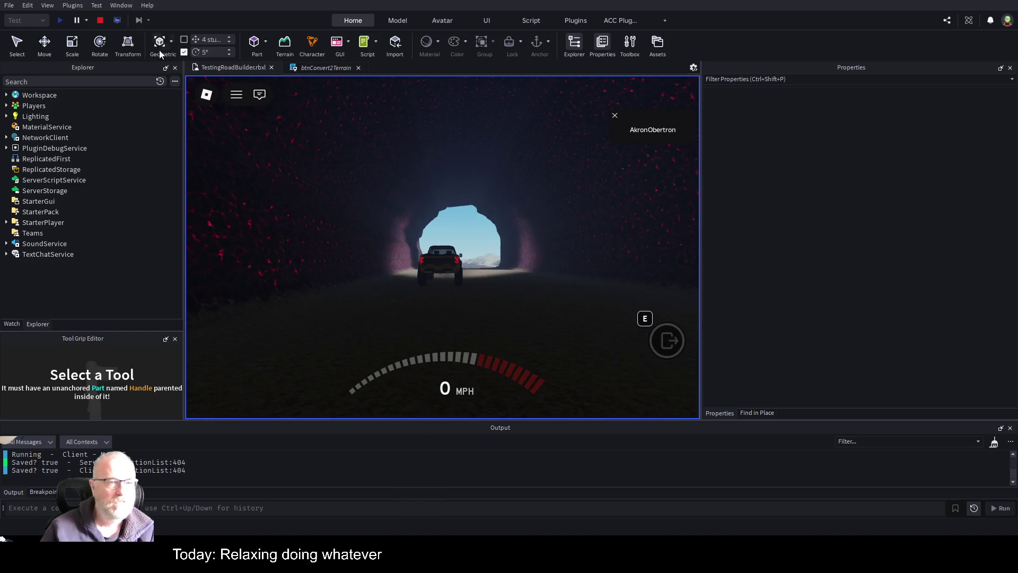
left_click(100, 20)
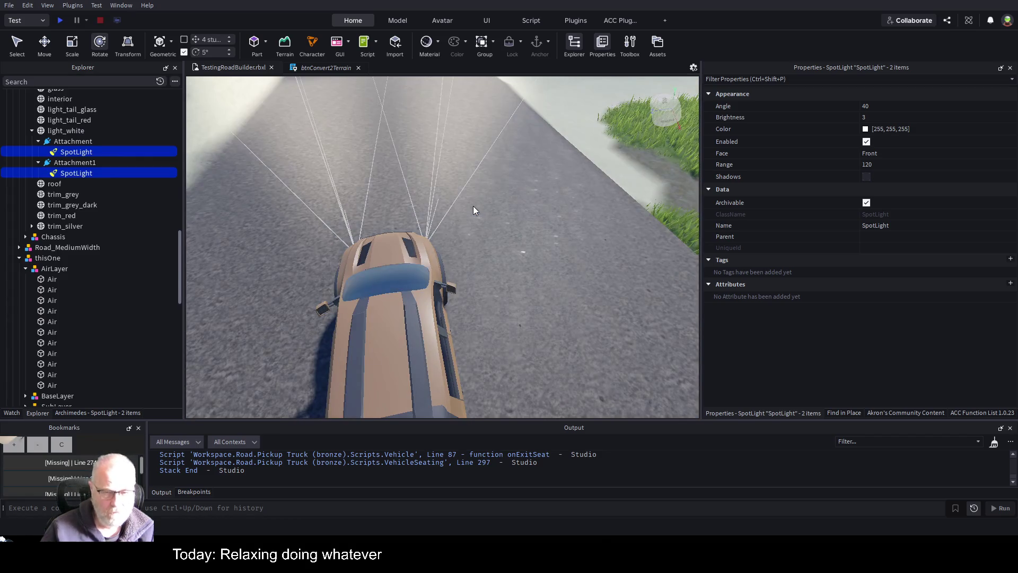
Save the TestingRoadBuilder.rbxl place.
key("ctrl+s")
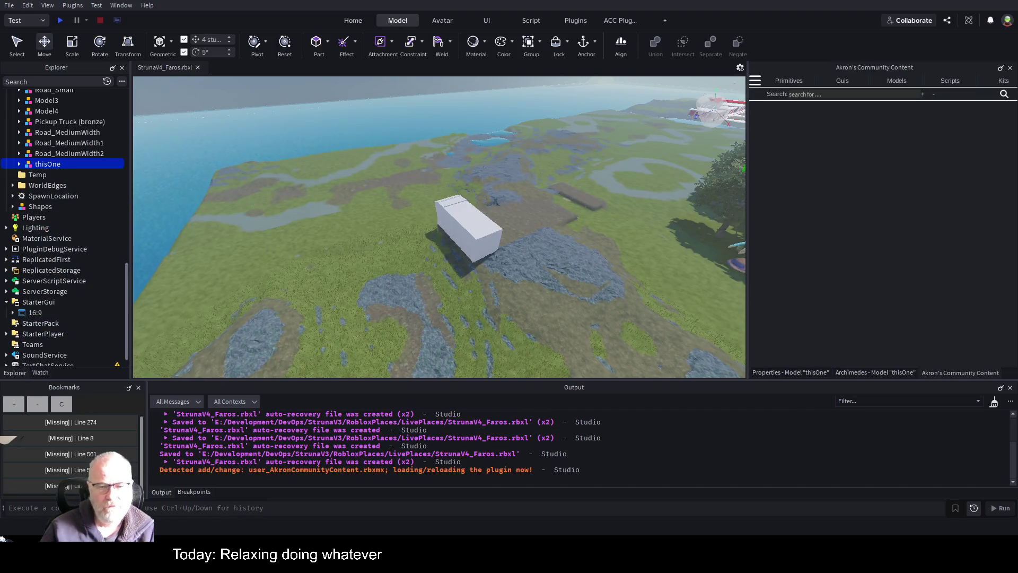
Select the thisOne model in the Road folder and focus the camera on it.
left_click(64, 153)
left_click(45, 165)
key("f")
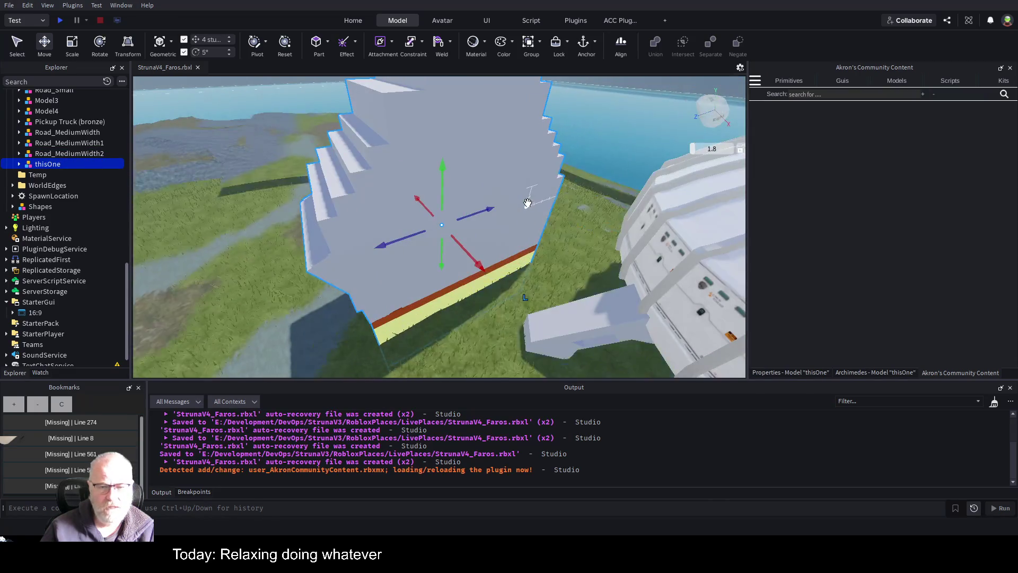
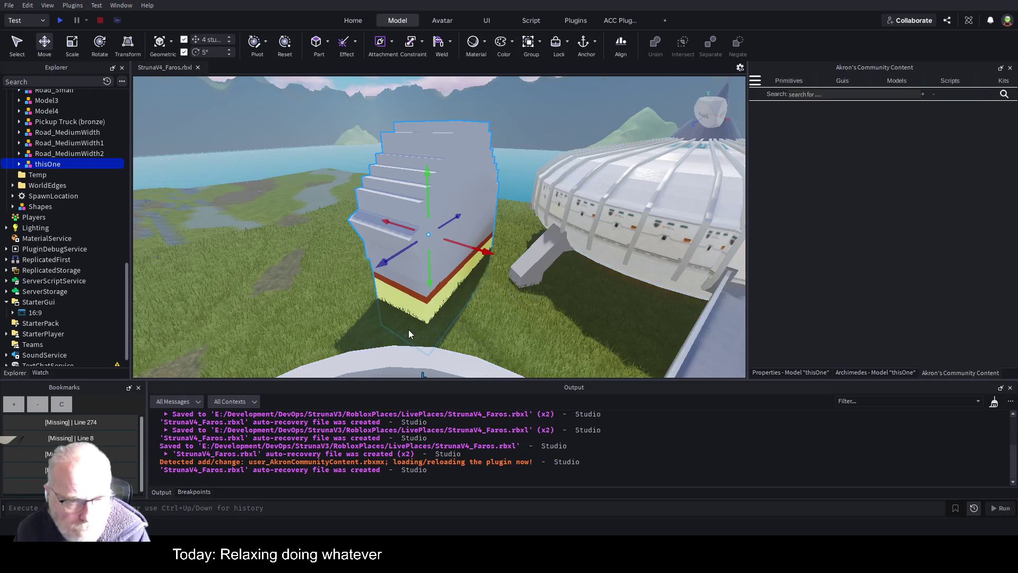
Fly the camera back over the map toward the outlined model, white box and road.
right_click(450, 306)
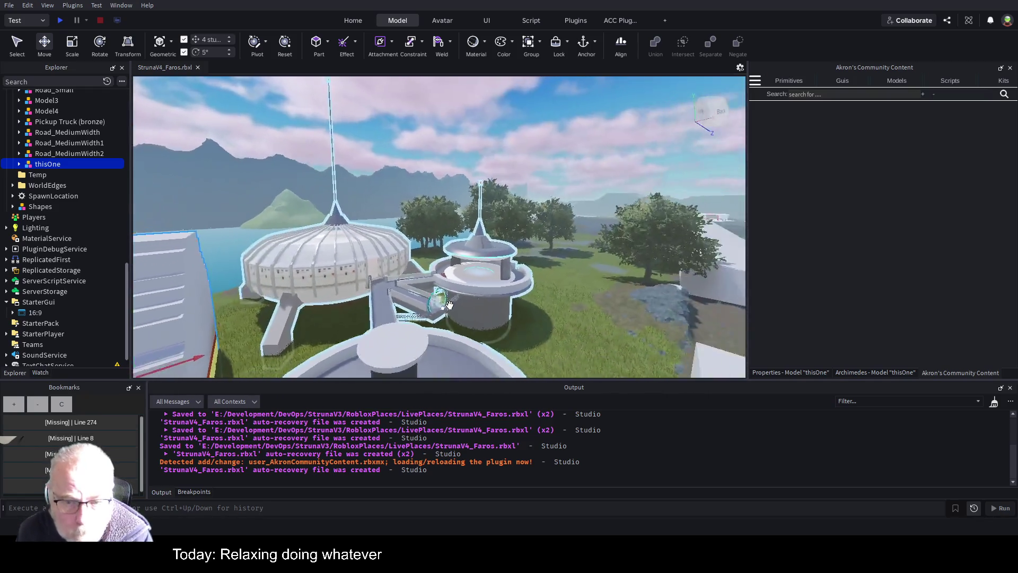
key("d")
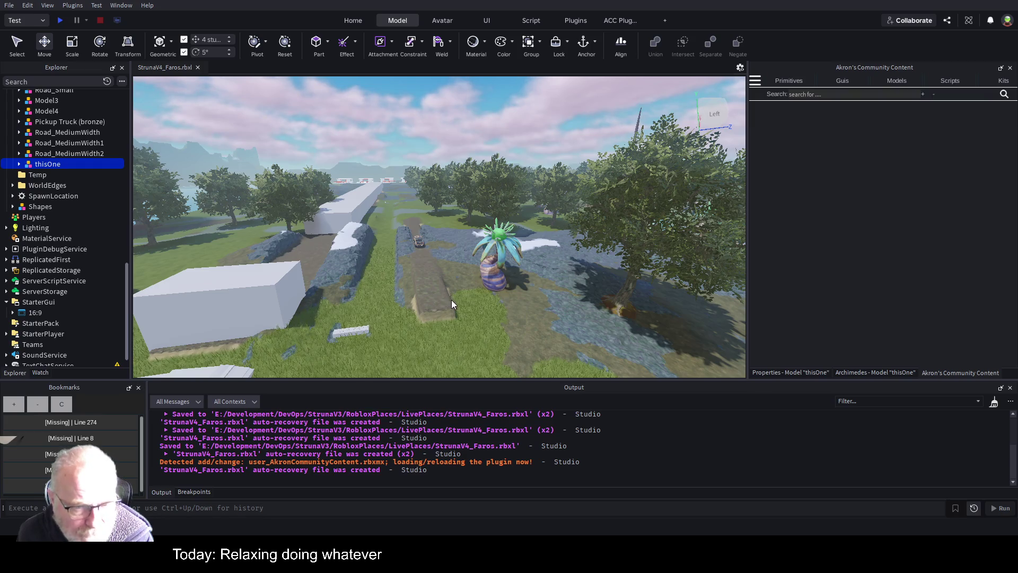
key("s")
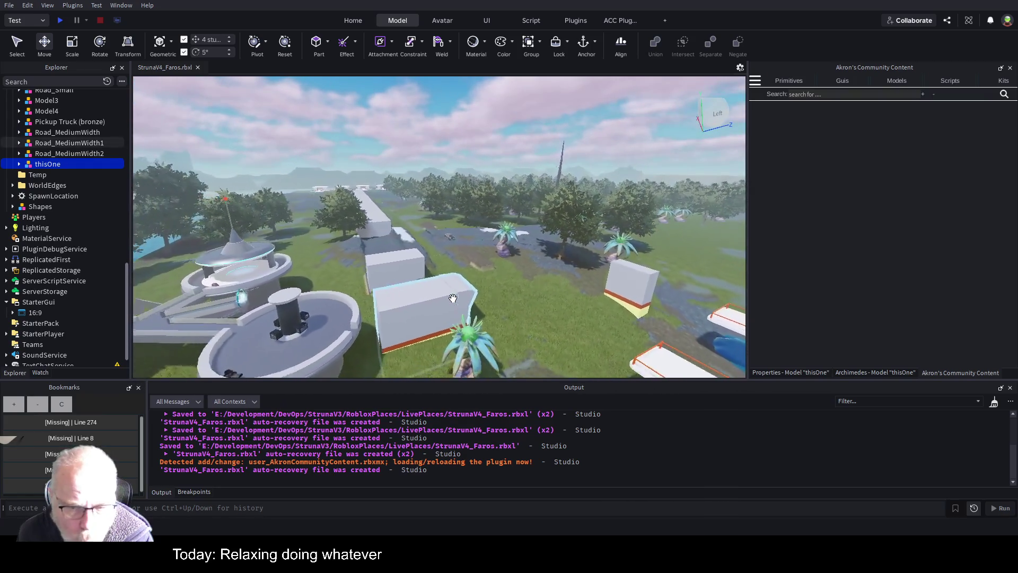
key("s")
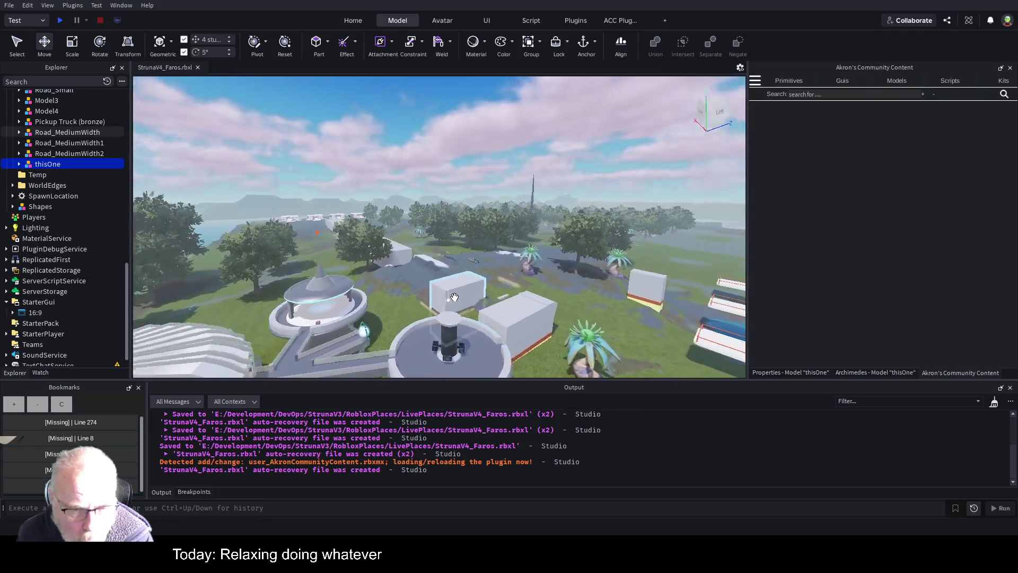
key("w")
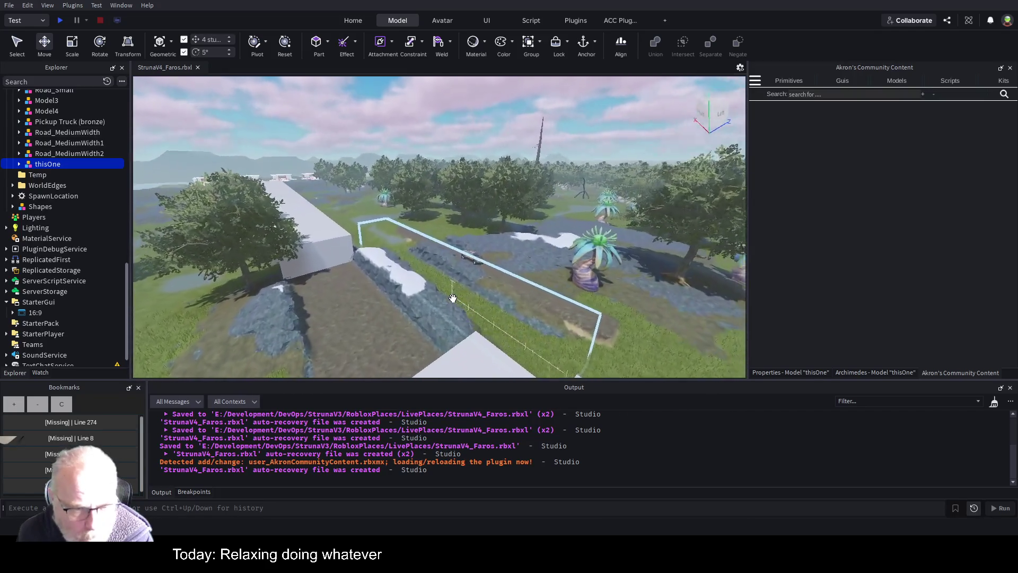
key("w")
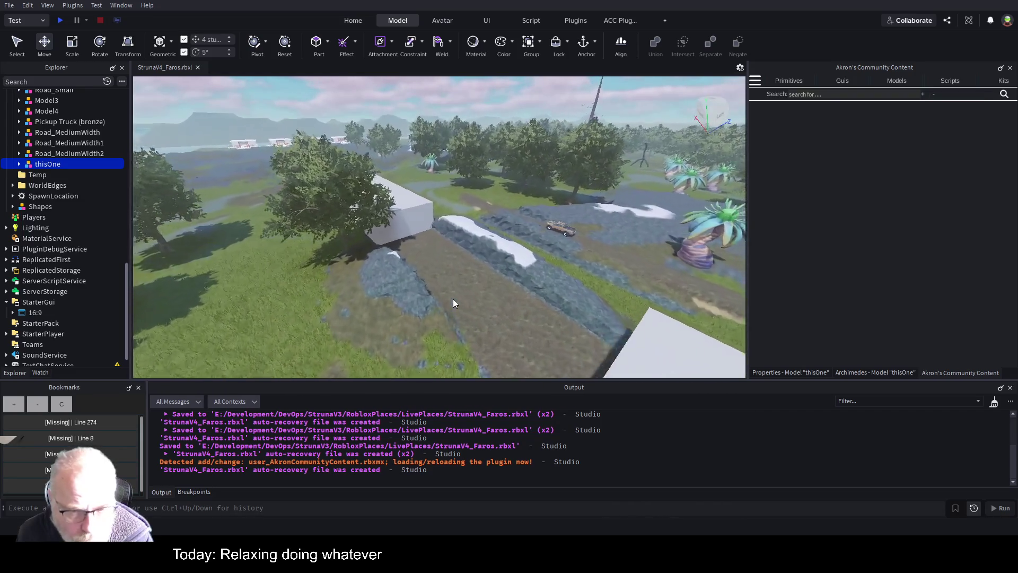
Swing past the palm tree toward the lake and buildings, then save StrunaV4_Faros.
key("w")
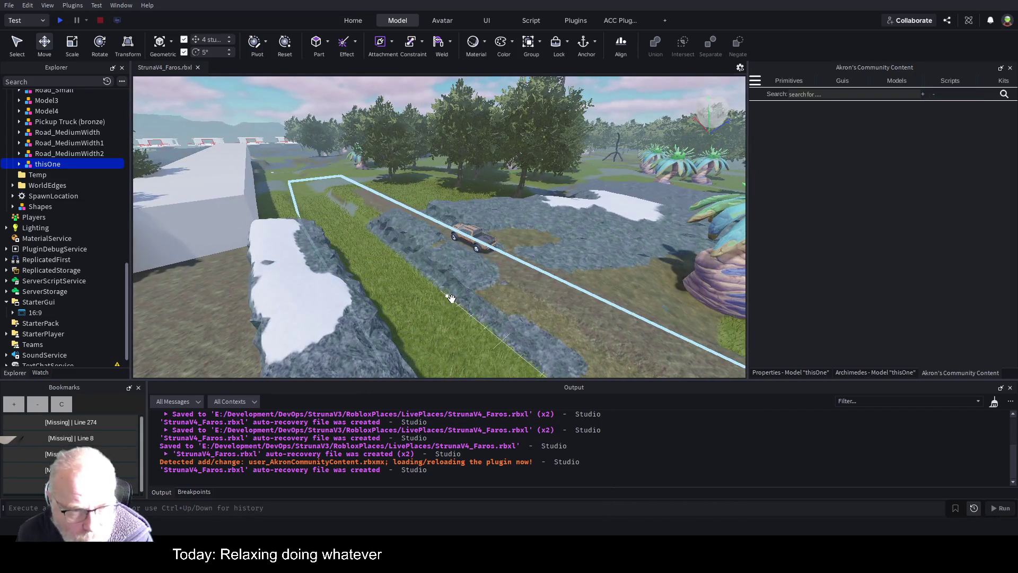
key("d")
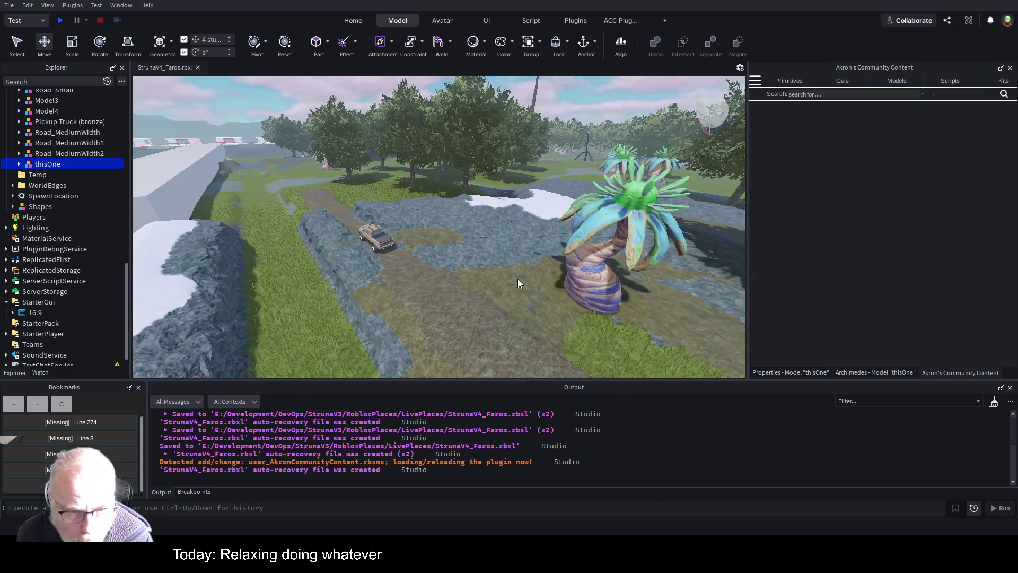
key("d")
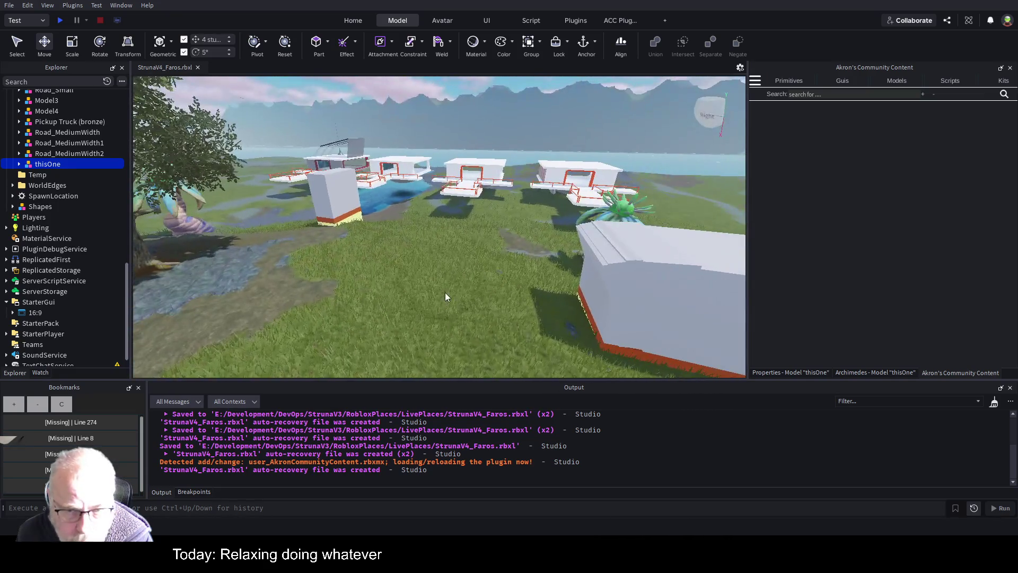
key("s")
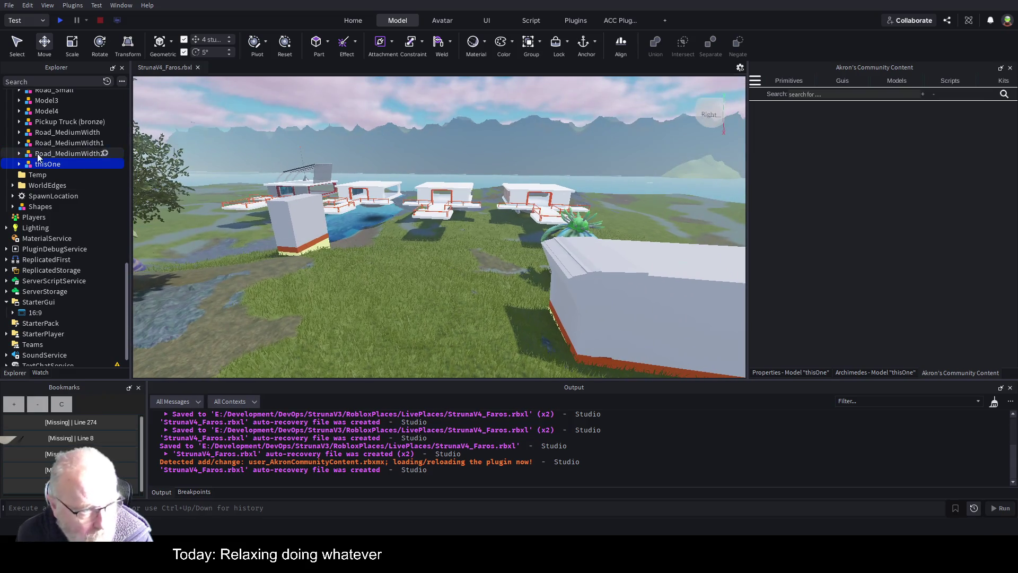
scroll(85, 183, "up", 6)
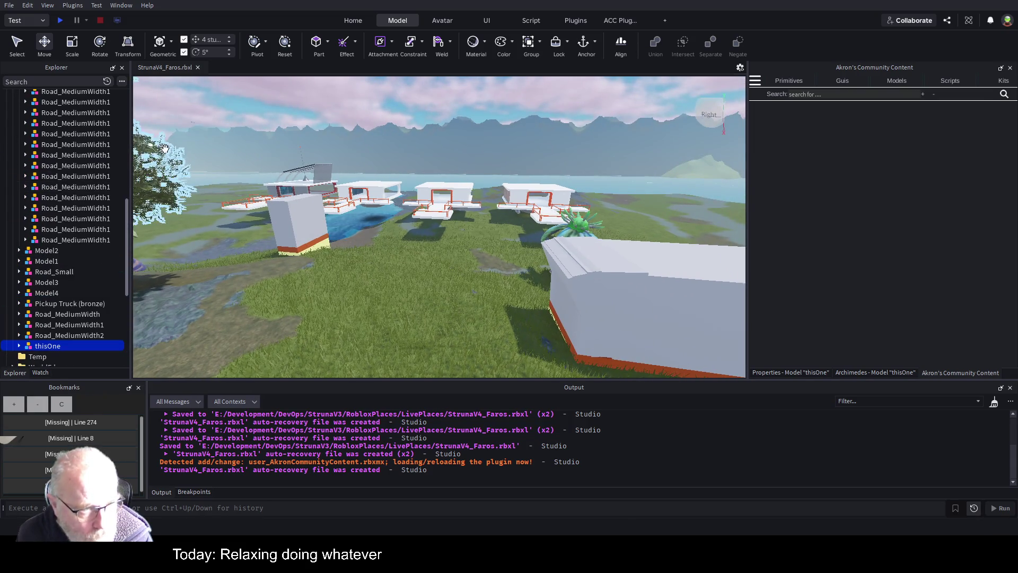
key("ctrl+s")
Save a backup copy as StrunaV4_Faros_Broken.rbxl, close it, and reopen StrunaV4_Faros.
key("d")
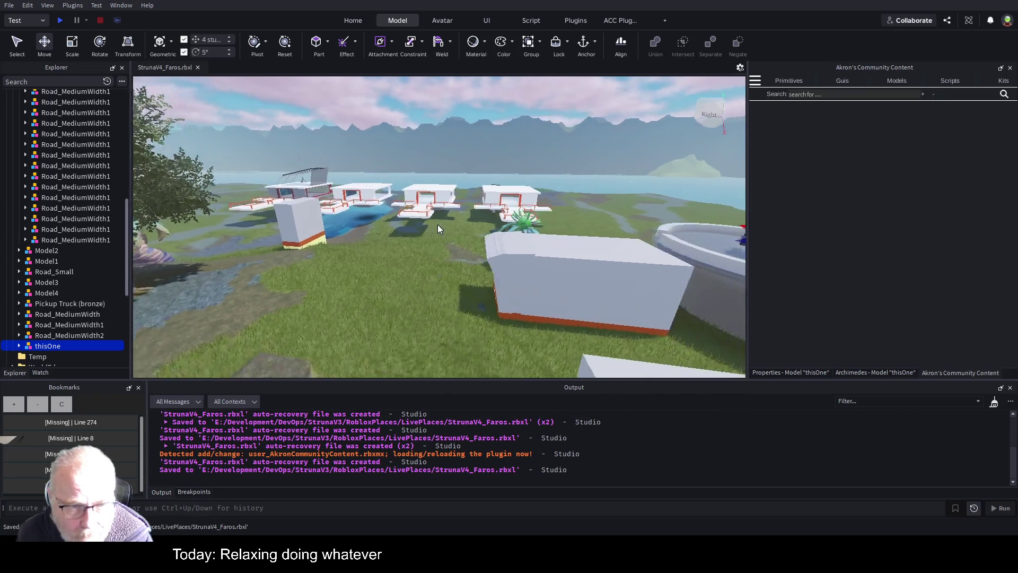
key("d")
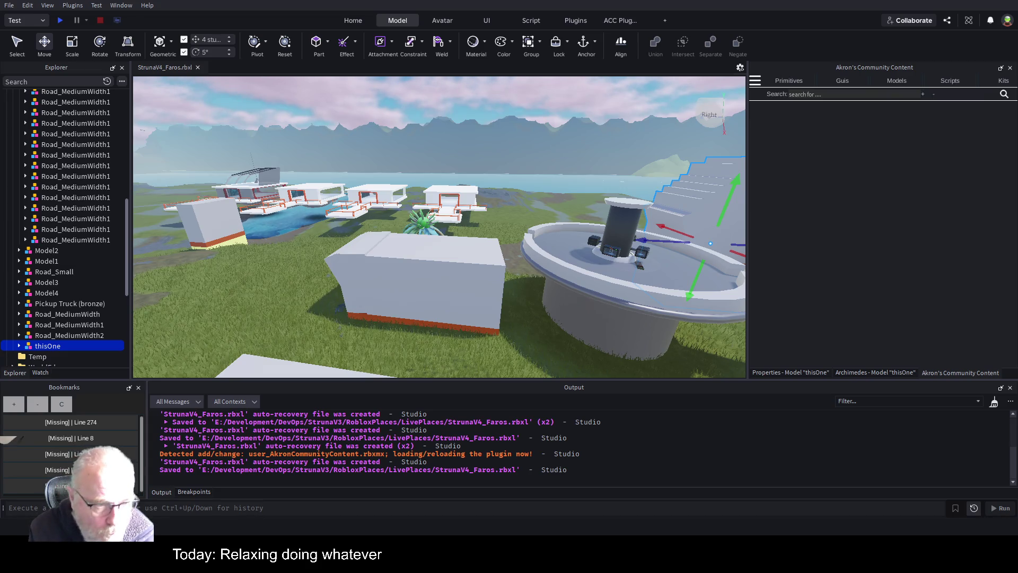
key("Return")
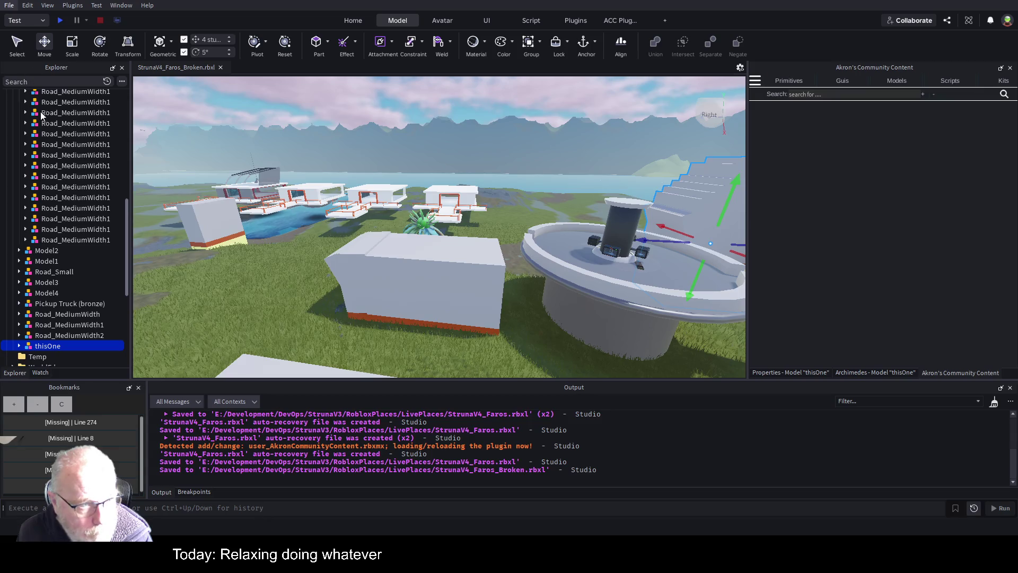
left_click_drag(43, 69, 33, 15)
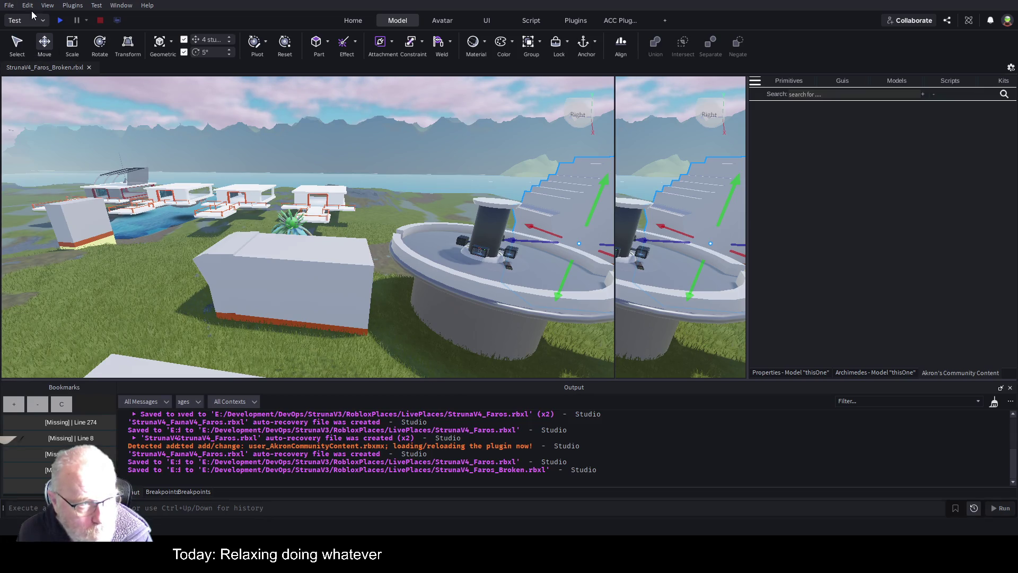
key("ctrl+F4")
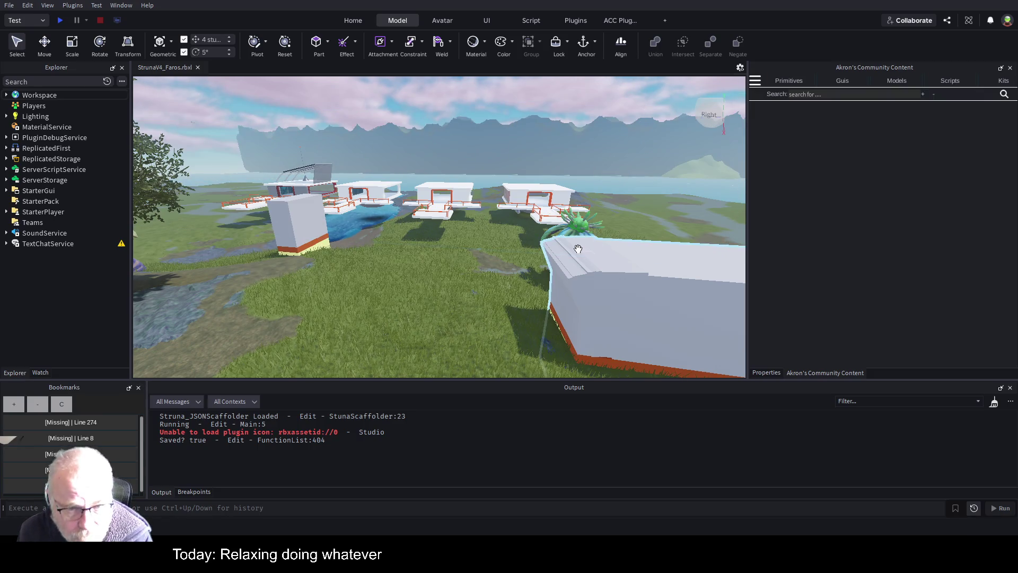
Delete the Road folder, including its road models and pickup truck, from Workspace.
scroll(578, 249, "up", 10)
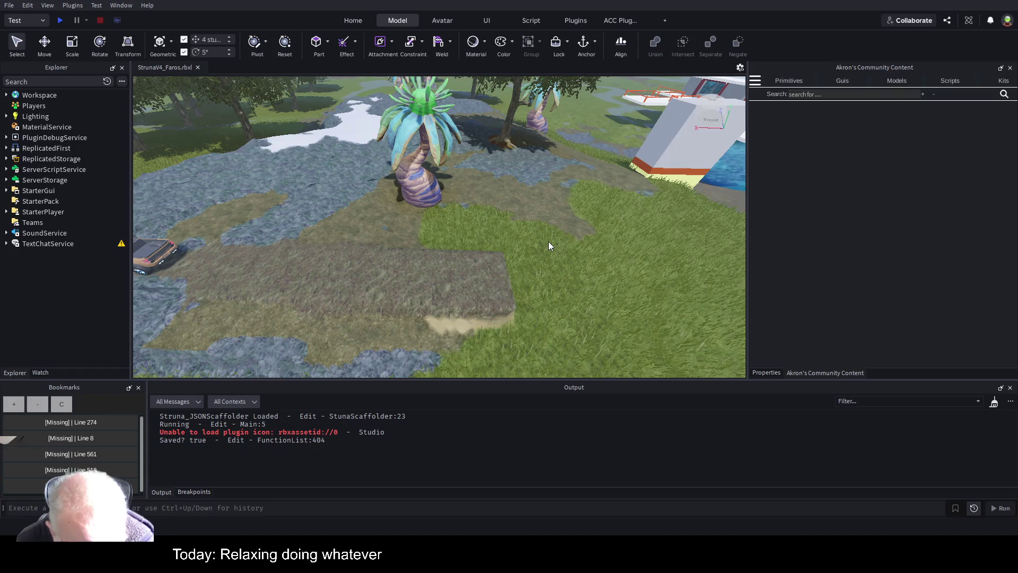
scroll(534, 255, "down", 3)
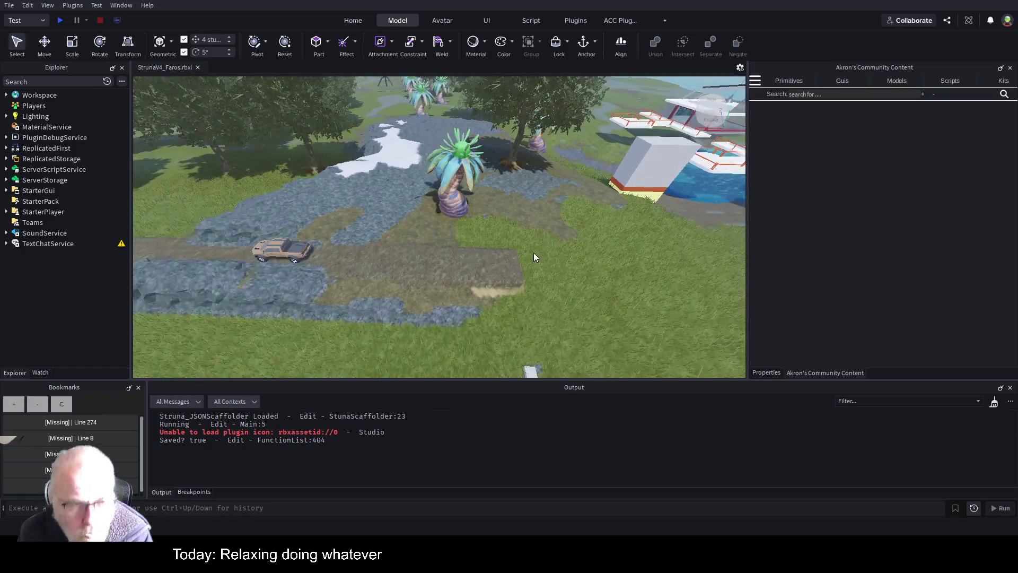
scroll(532, 242, "down", 3)
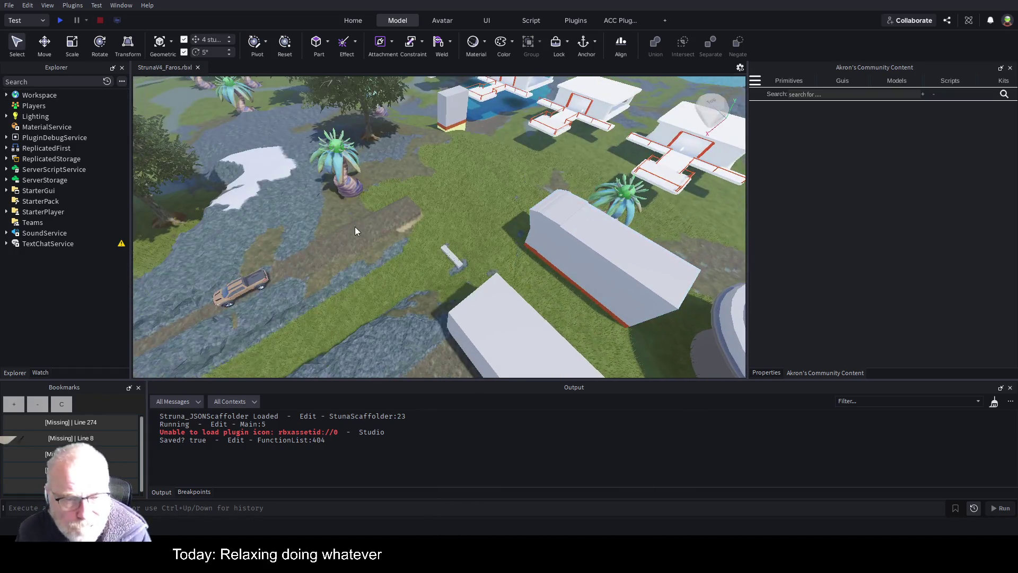
left_click(451, 256)
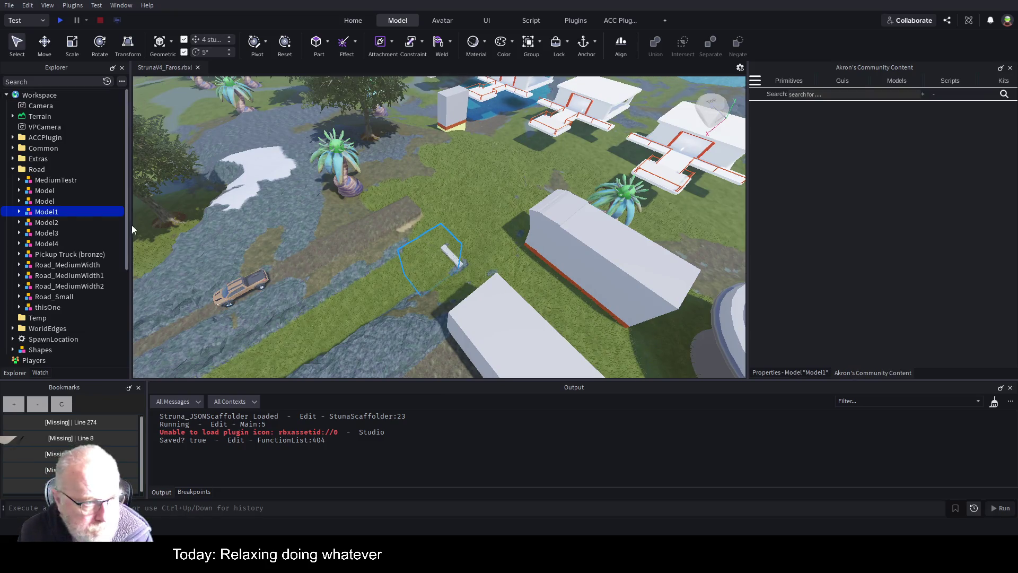
left_click(33, 169)
key("Delete")
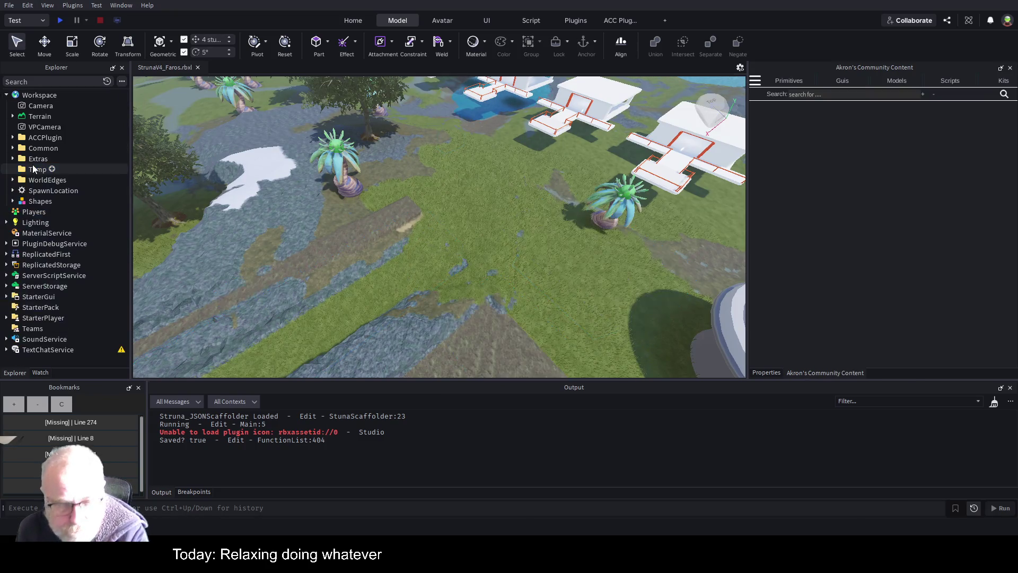
scroll(459, 189, "down", 3)
scroll(459, 189, "up", 5)
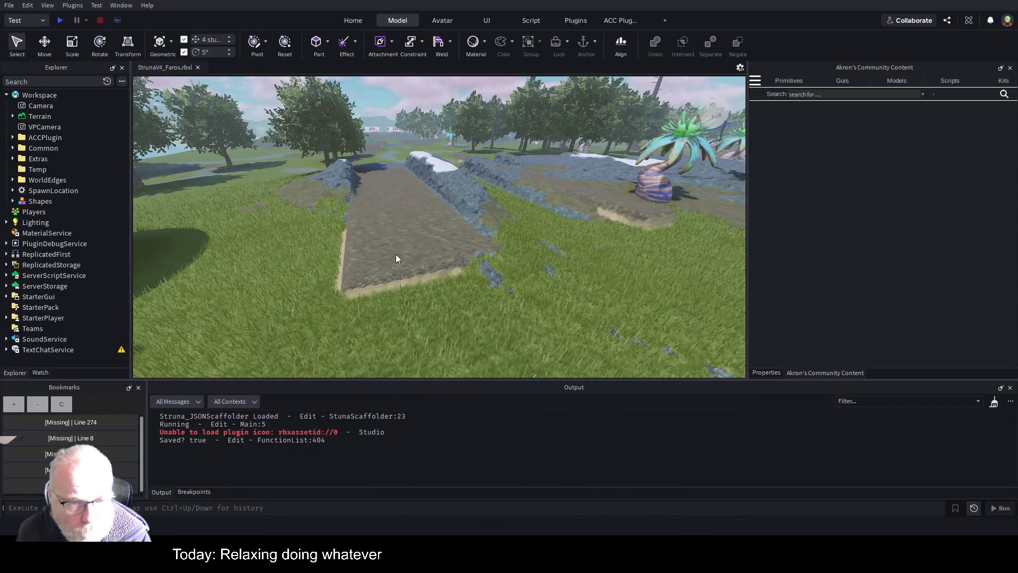
Smooth the edges of the stone road slab with the Terrain Editor's Smooth tool.
left_click(359, 23)
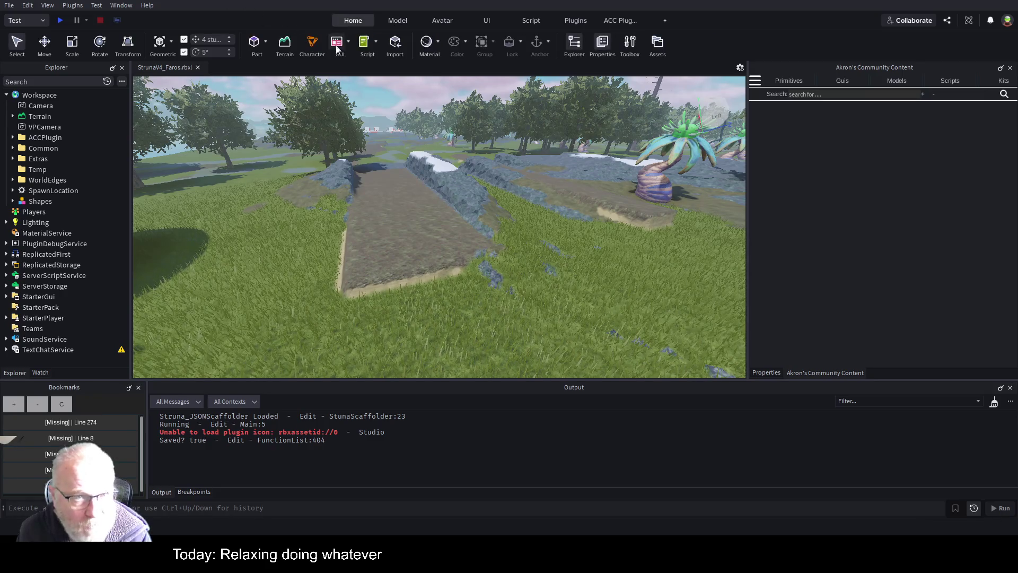
left_click(285, 47)
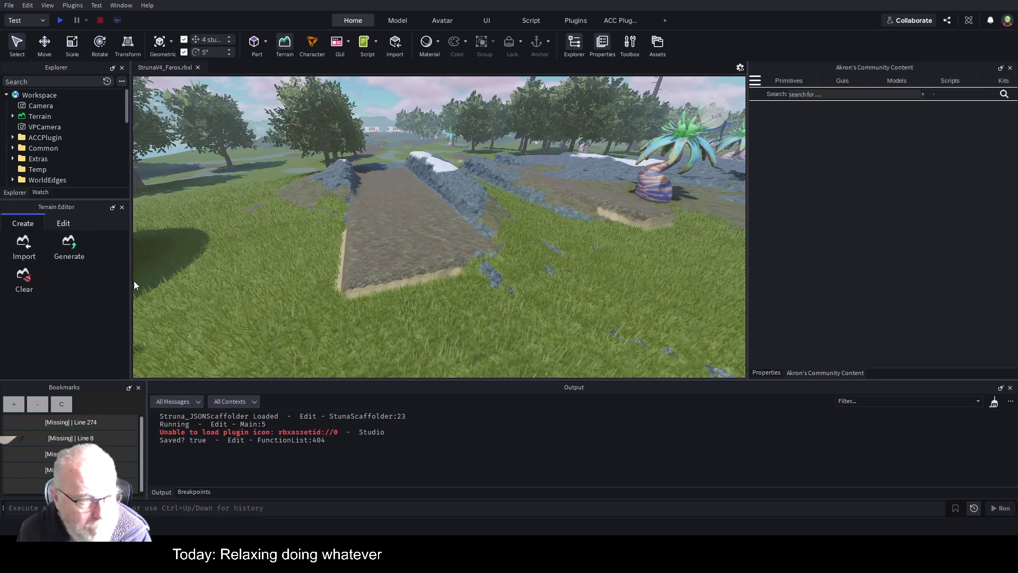
left_click(72, 220)
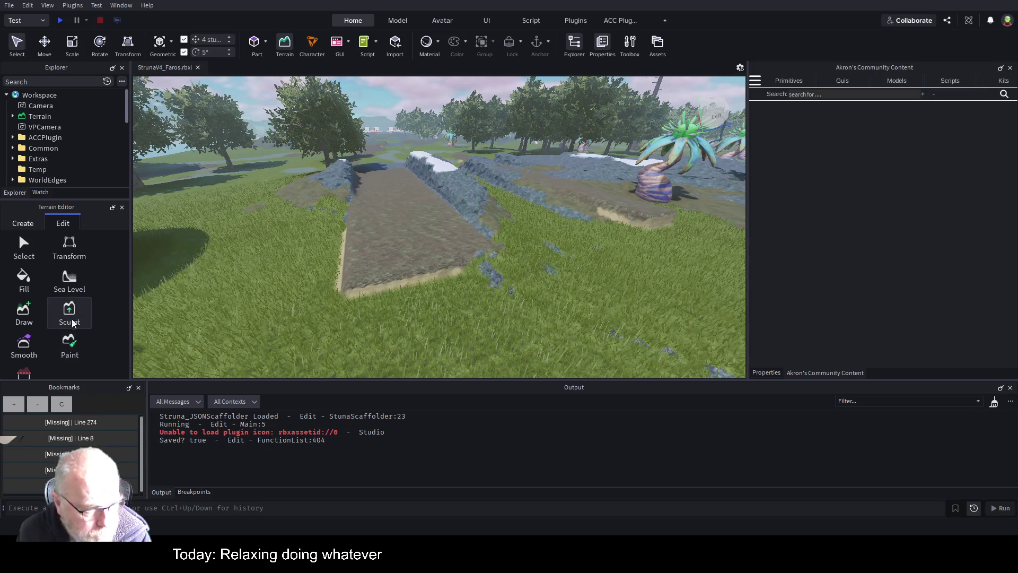
left_click(33, 345)
mouse_move(339, 251)
left_mouse_down()
mouse_move(354, 277)
mouse_move(445, 254)
mouse_move(462, 223)
mouse_move(562, 234)
mouse_move(635, 218)
mouse_move(530, 177)
mouse_move(577, 249)
mouse_move(563, 268)
mouse_move(596, 261)
mouse_move(566, 263)
left_mouse_up()
Fly around the palm trees and white platforms for an overview of the road.
key("s")
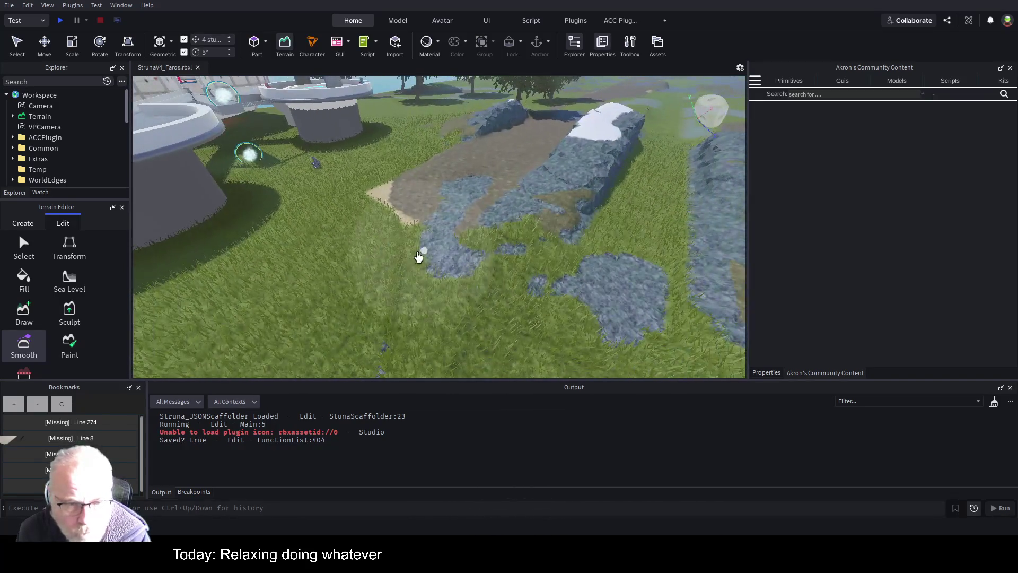
key("w")
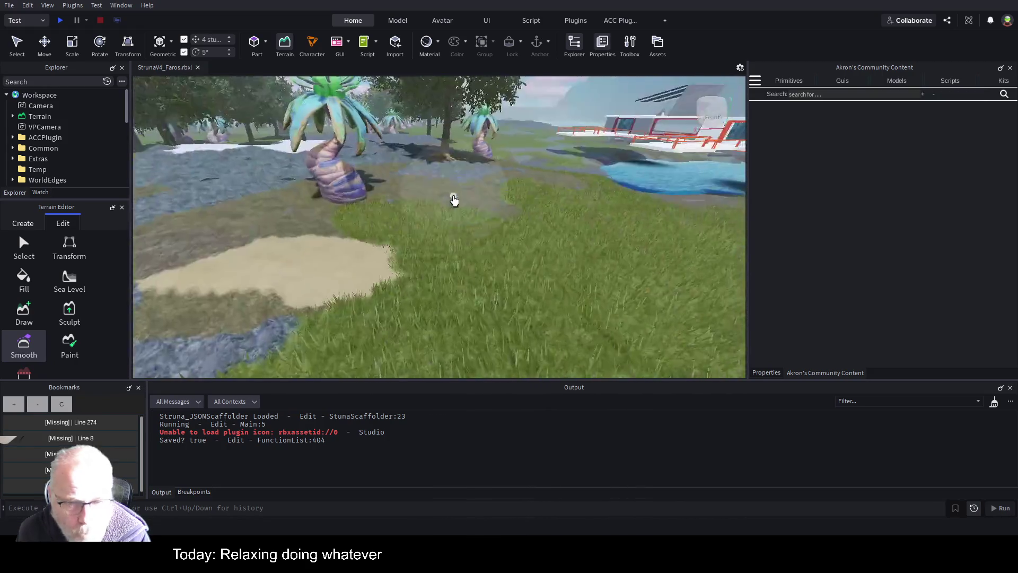
key("a")
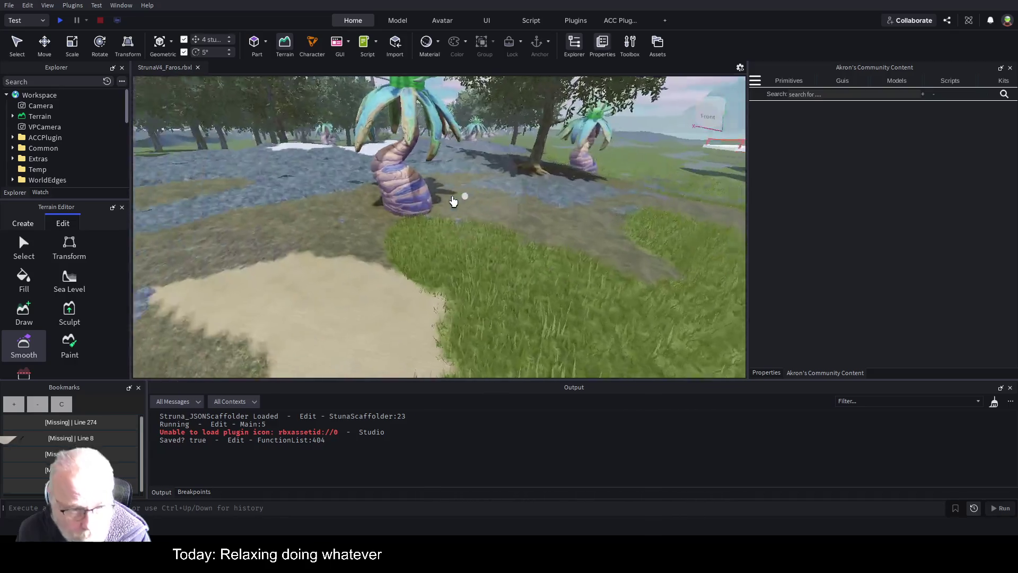
key("a")
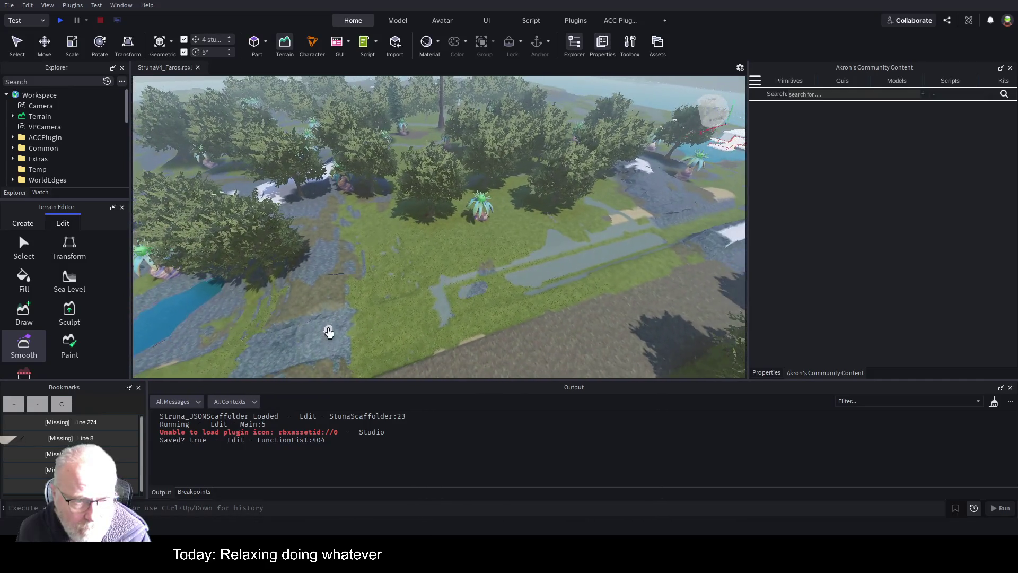
scroll(502, 291, "up", 2)
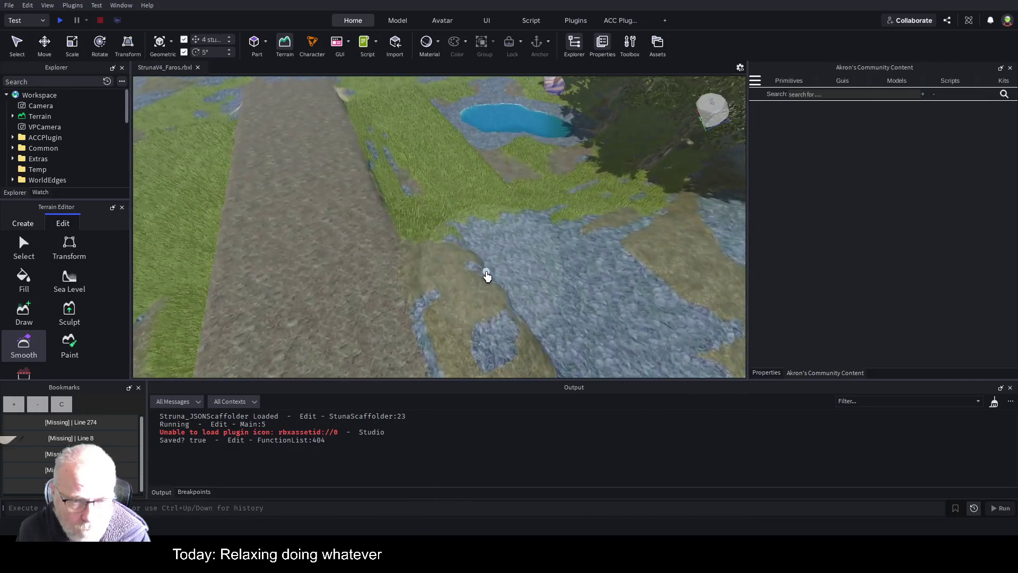
scroll(467, 148, "up", 5)
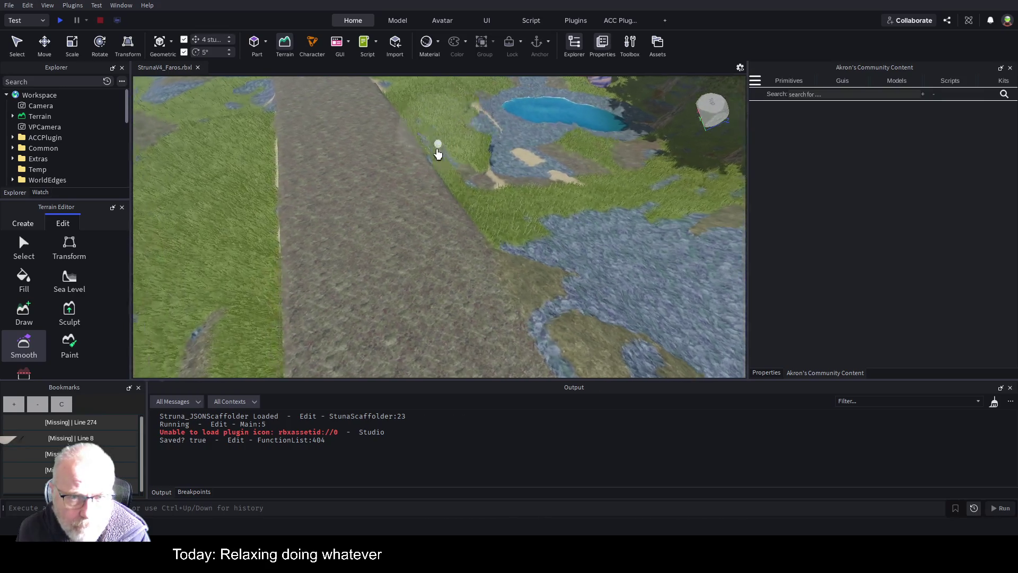
key("a")
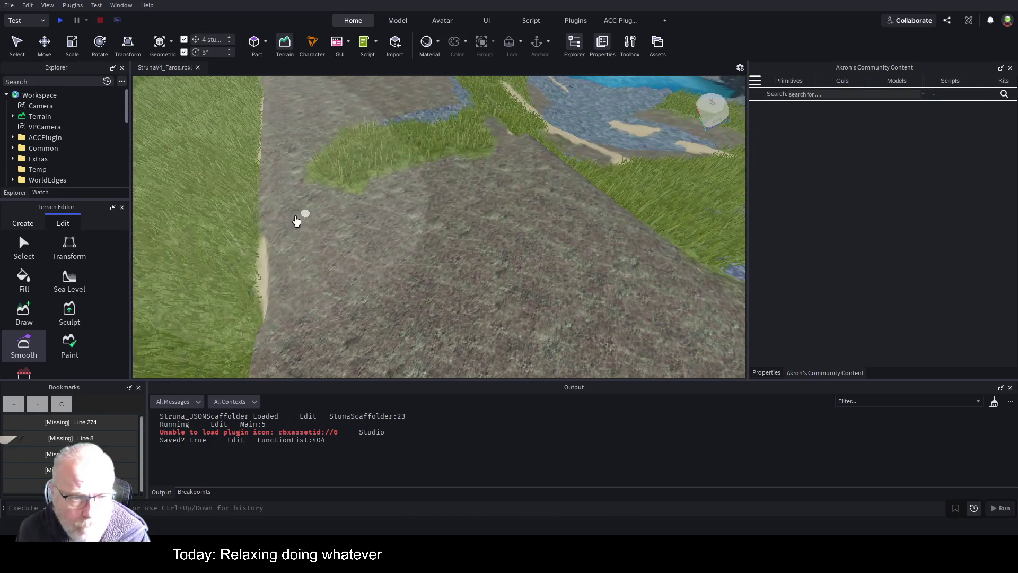
scroll(485, 213, "down", 5)
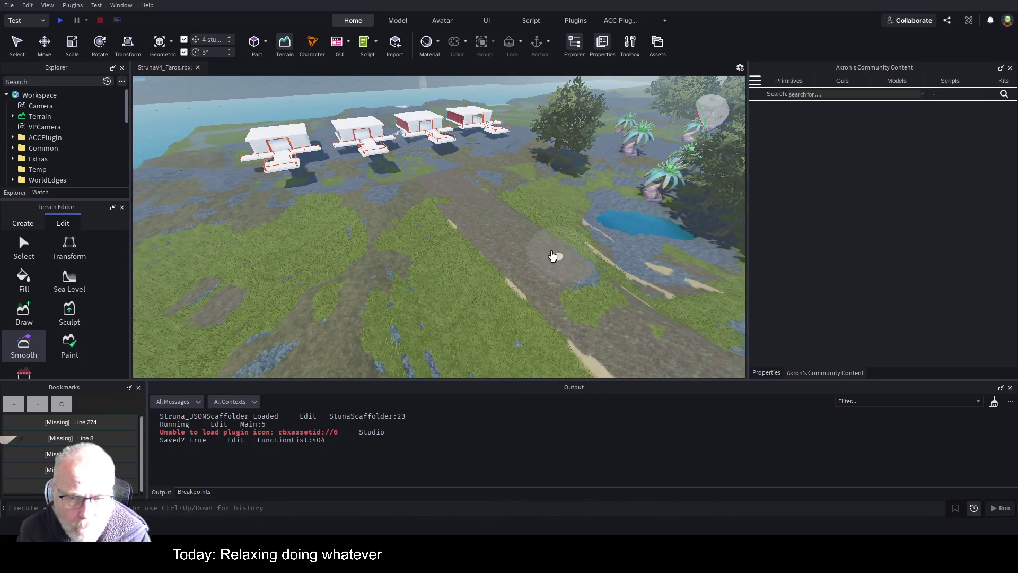
key("Left")
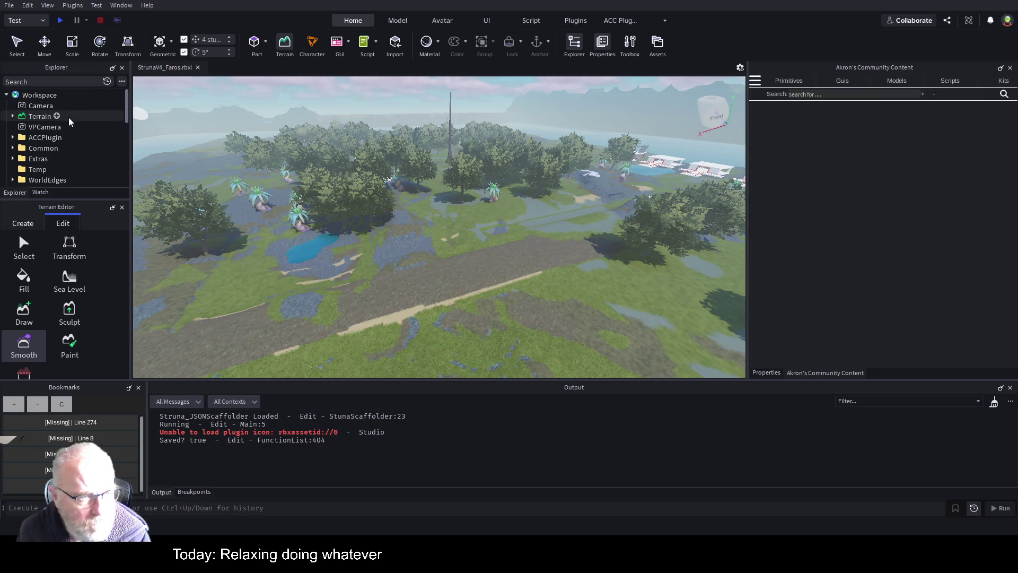
Duplicate the RedwoodTreeLarge-Var01 template from ACCPlugin > WorldObjects > Templates.
left_click(13, 137)
left_click(18, 150)
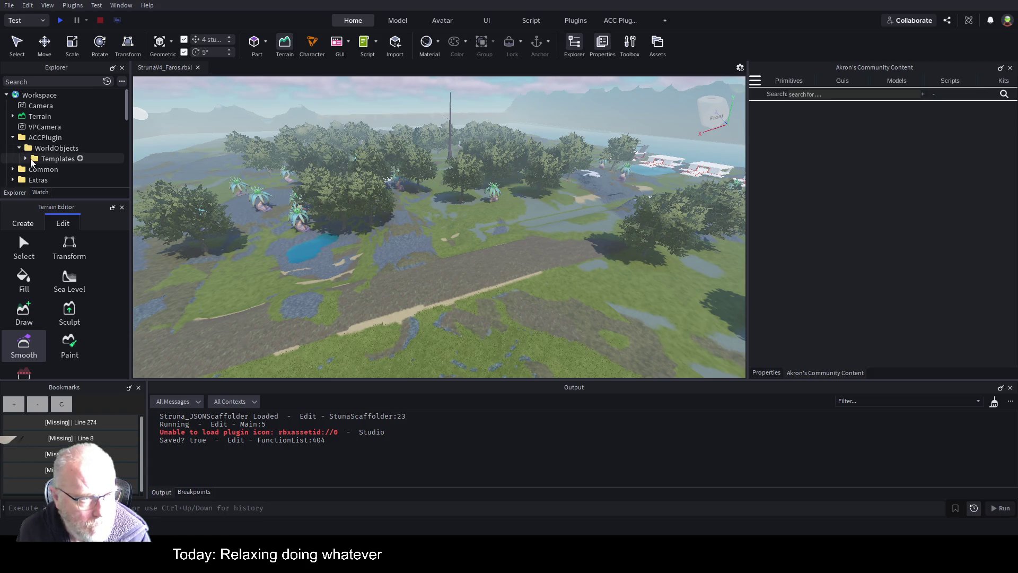
left_click(25, 158)
scroll(57, 130, "down", 1)
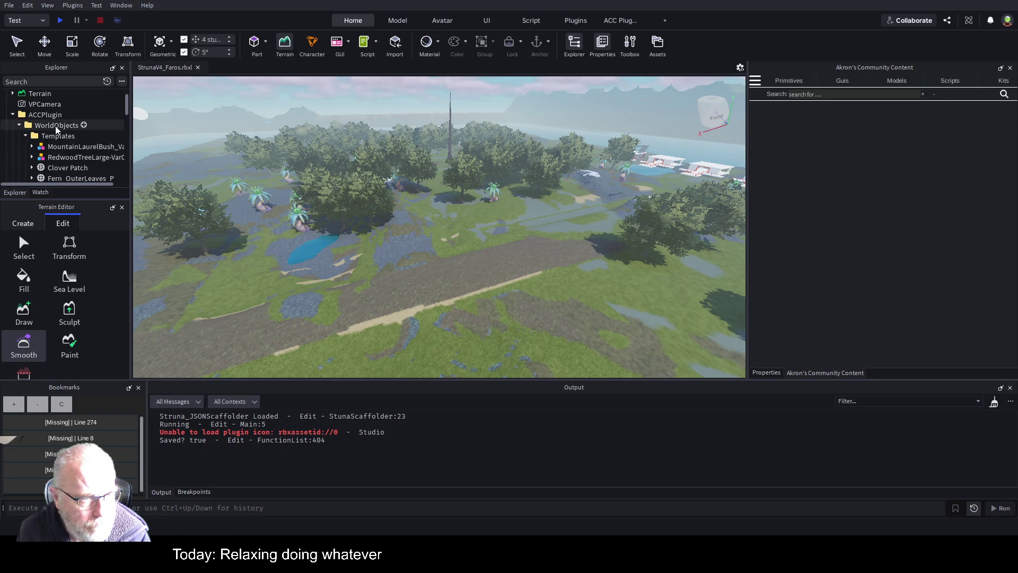
left_click(88, 157)
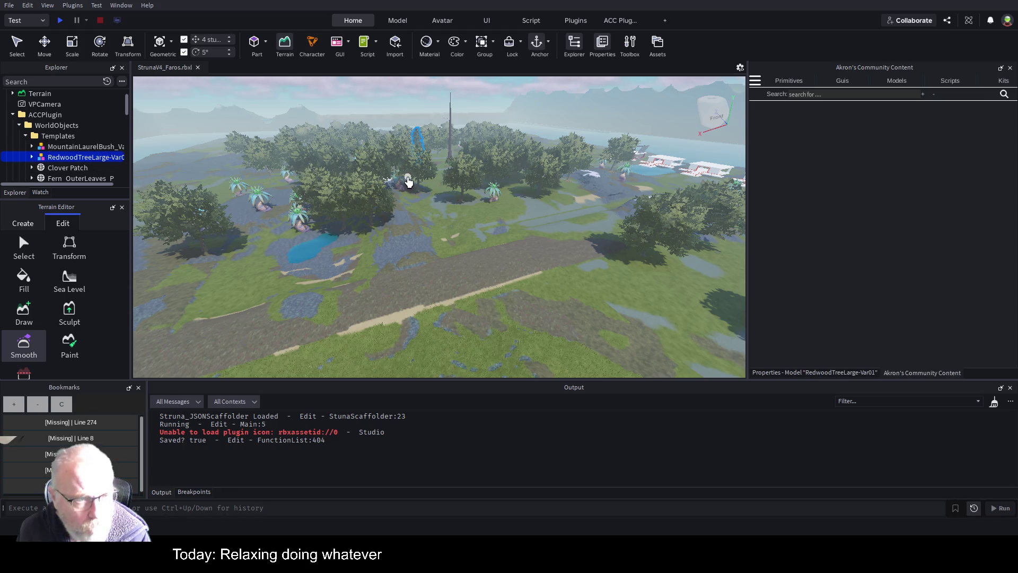
key("ctrl+d")
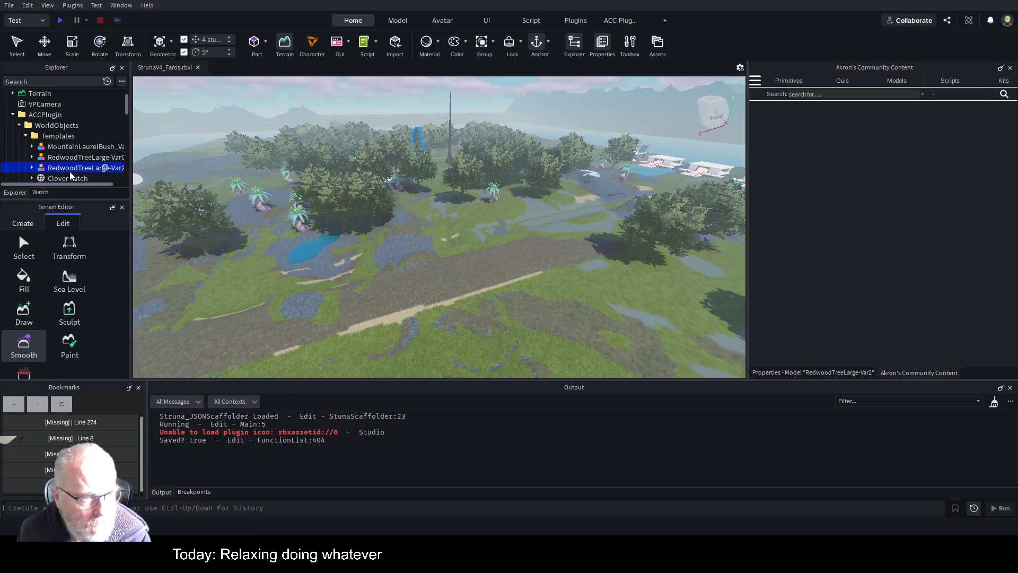
Insert a new empty Folder under Common > Vegitation.
left_click(25, 136)
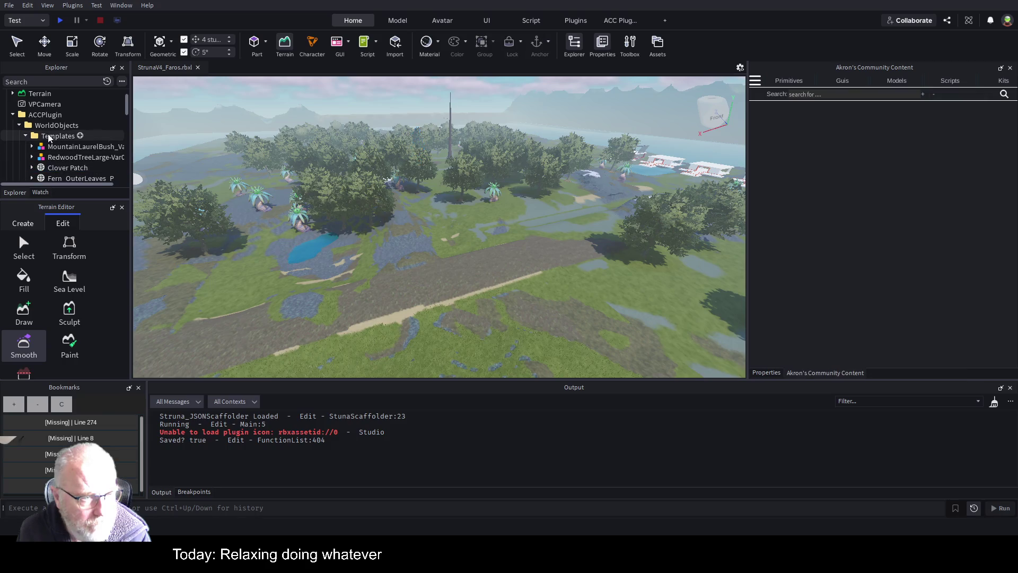
left_click(19, 126)
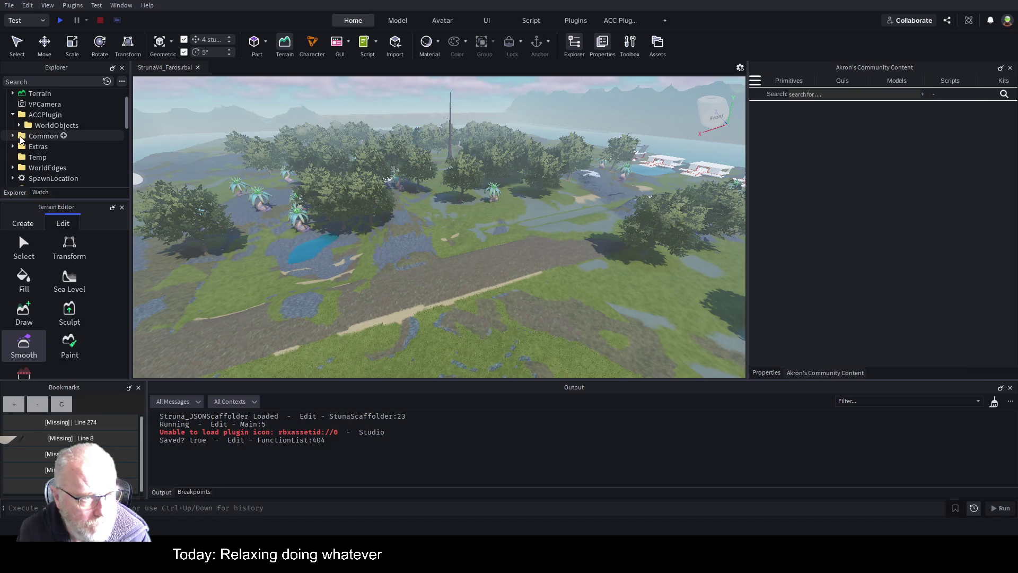
left_click(12, 136)
scroll(16, 142, "down", 2)
scroll(27, 148, "down", 4)
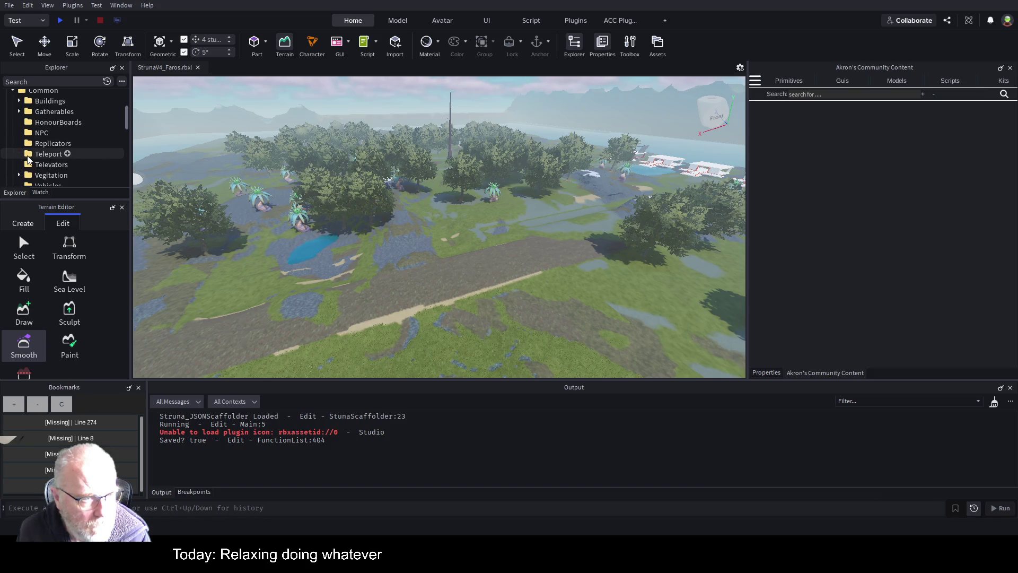
left_click(19, 153)
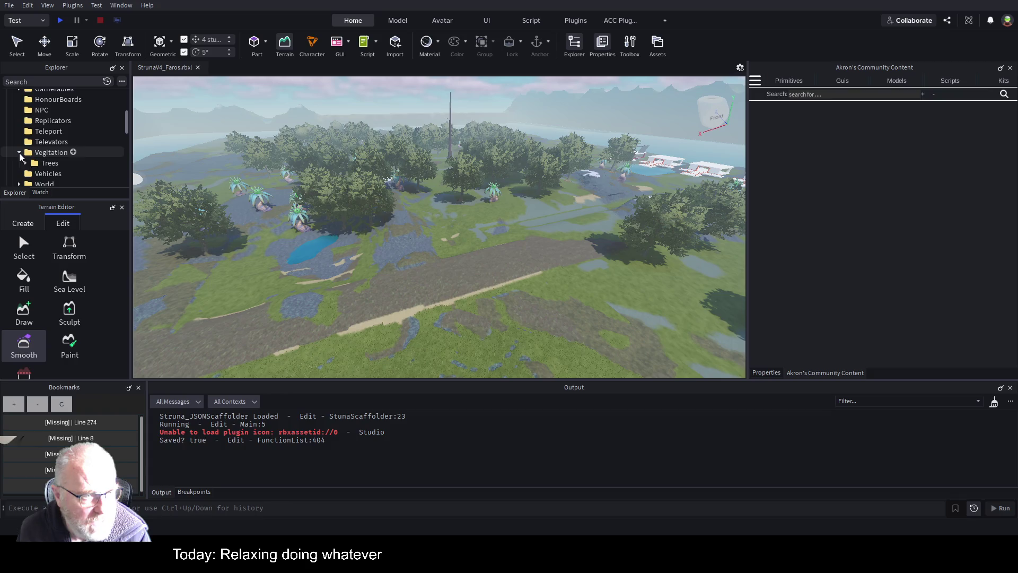
left_click(71, 157)
left_click(73, 152)
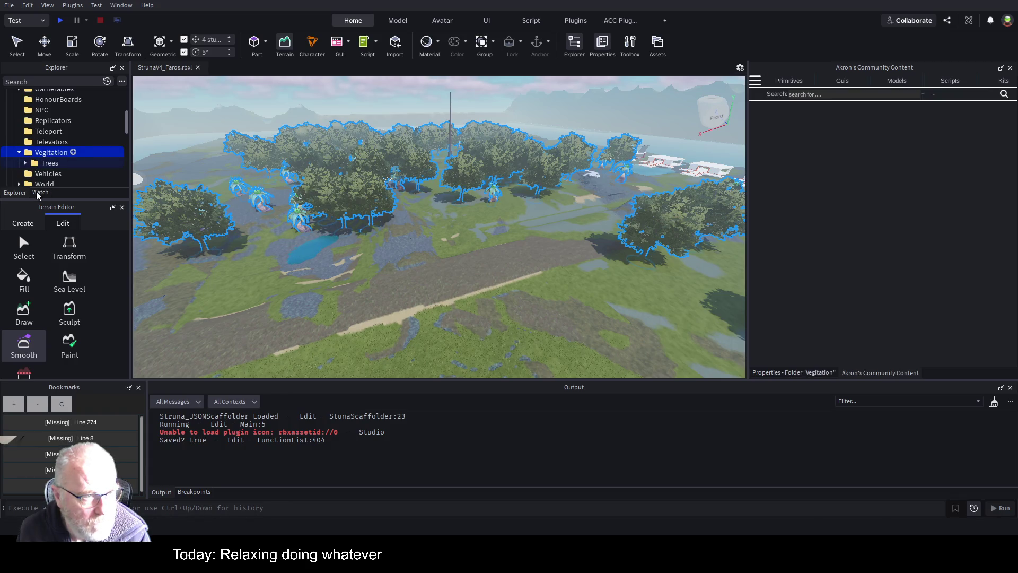
left_click(96, 178)
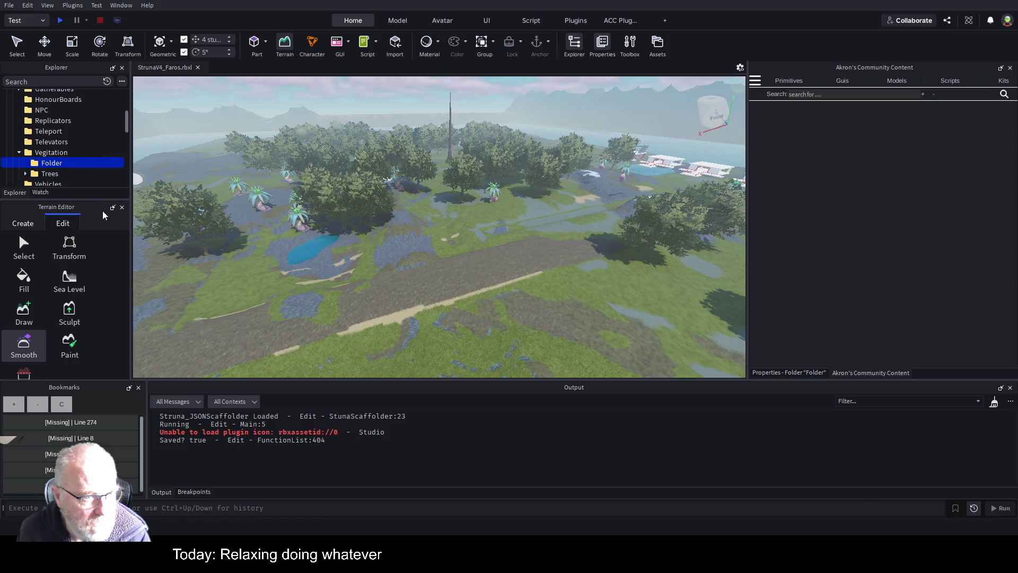
Paste the redwood into the new folder and place copies along the road, up to Var12.
key("ctrl+shift+v")
key("ctrl+2")
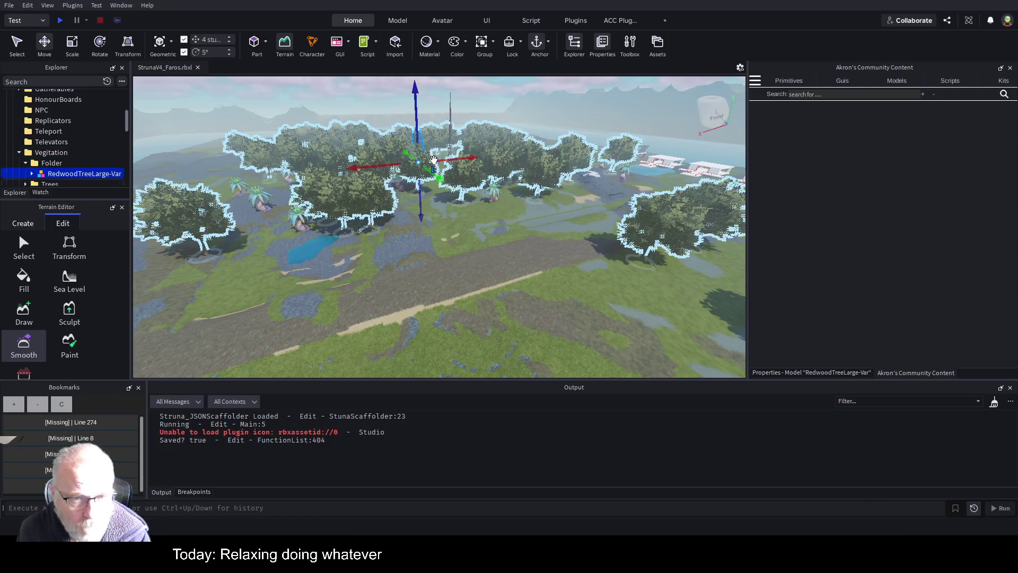
left_click_drag(438, 177, 530, 286)
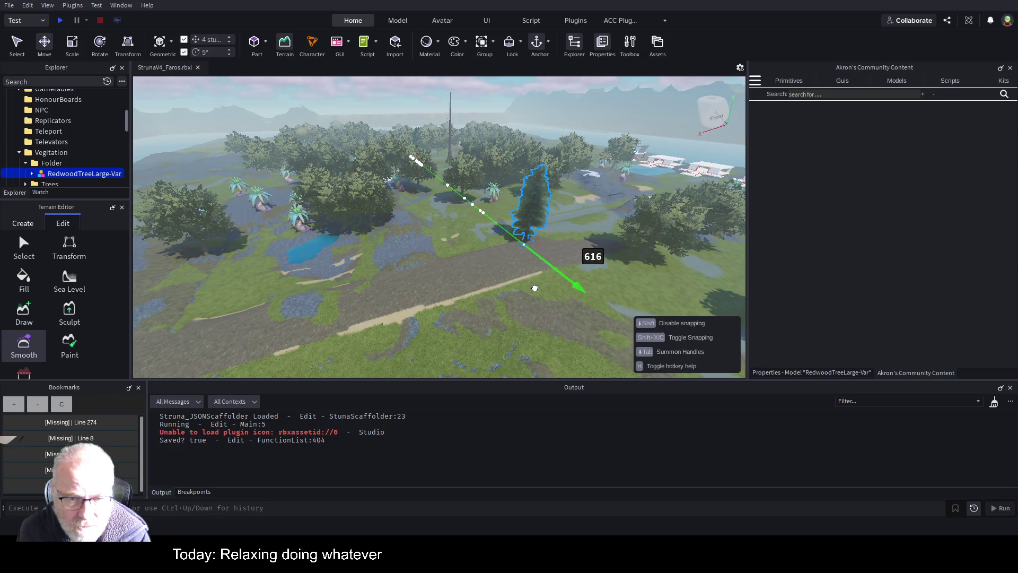
key("ctrl+d")
mouse_move(571, 234)
left_mouse_down()
mouse_move(541, 232)
mouse_move(293, 299)
mouse_move(593, 277)
mouse_move(626, 213)
left_mouse_up()
key("ctrl+d")
key("ctrl+d")
key("ctrl+d")
key("ctrl+d")
key("ctrl+d")
key("ctrl+d")
key("ctrl+d")
key("ctrl+d")
key("ctrl+d")
key("ctrl+d")
key("ctrl+d")
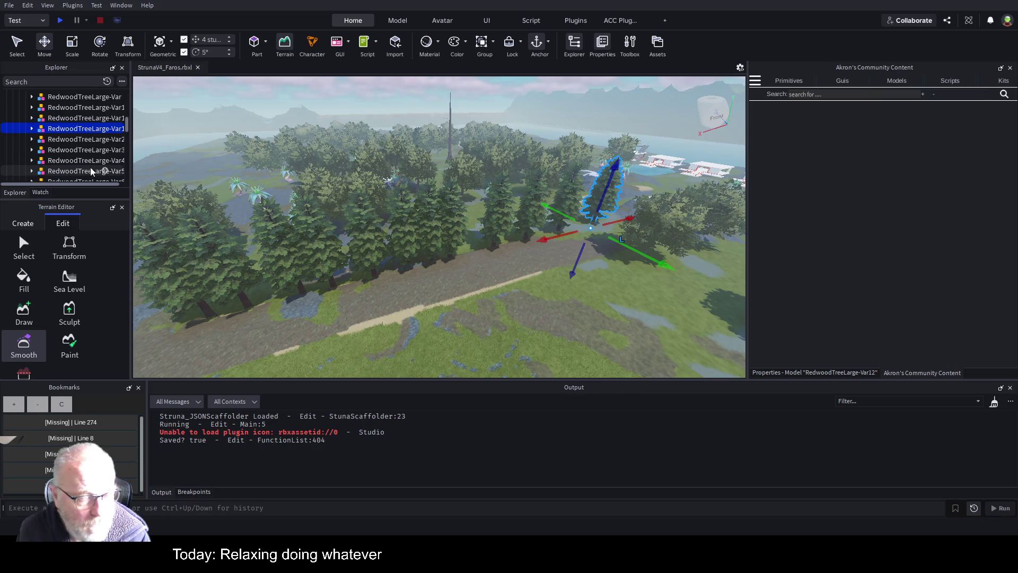
left_click(122, 208)
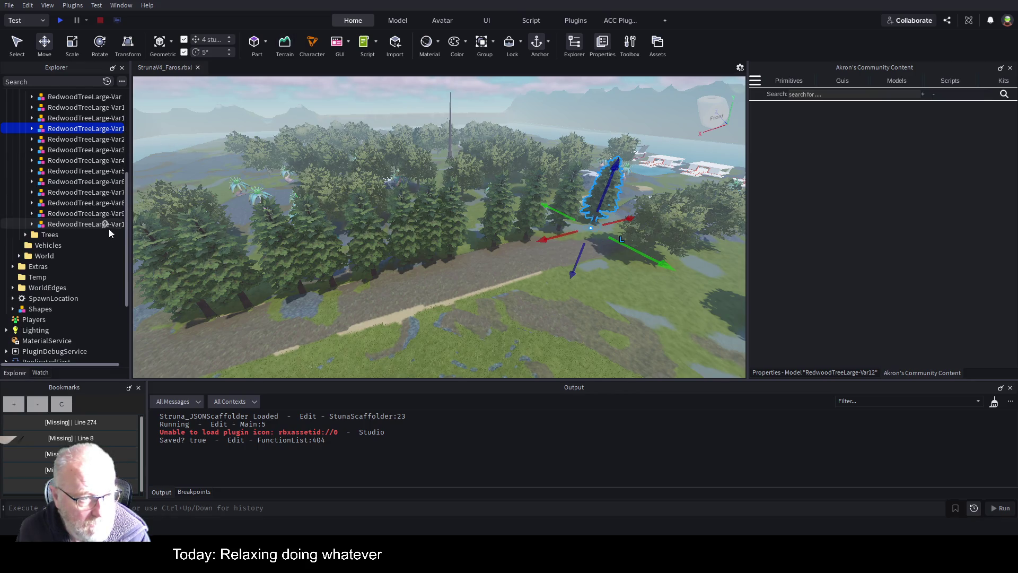
Group the thirteen redwoods into a Model, place a 90°-rotated copy 64 studs across the road, and save.
scroll(109, 228, "up", 4)
left_click(72, 188)
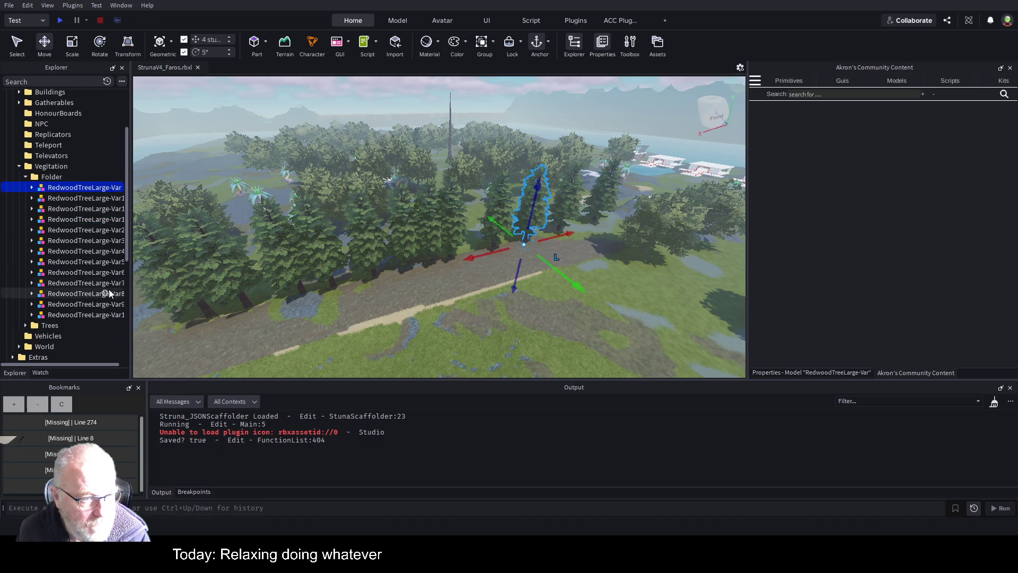
left_click(94, 315, "shift")
key("ctrl+g")
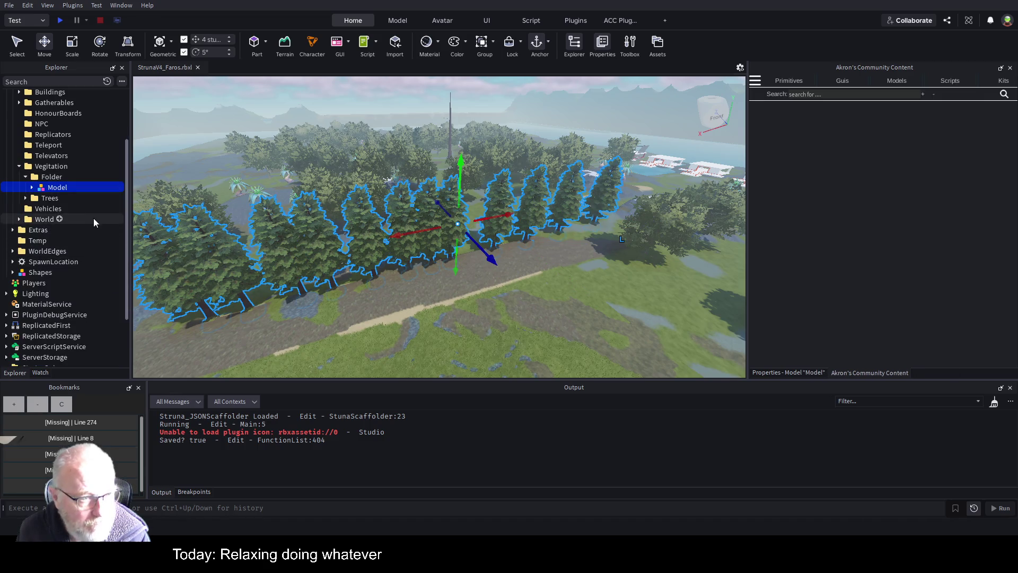
key("ctrl+d")
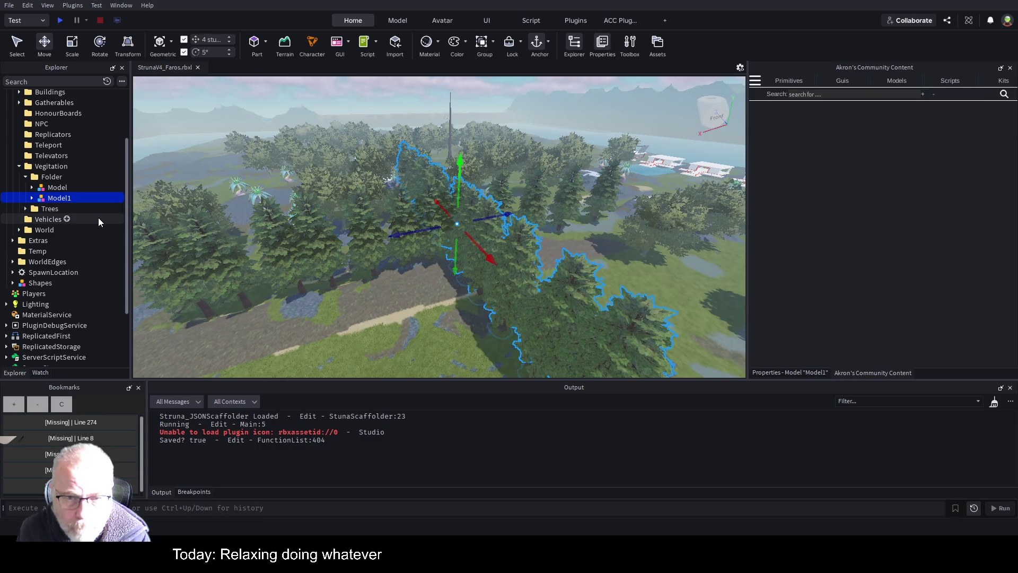
key("ctrl+r")
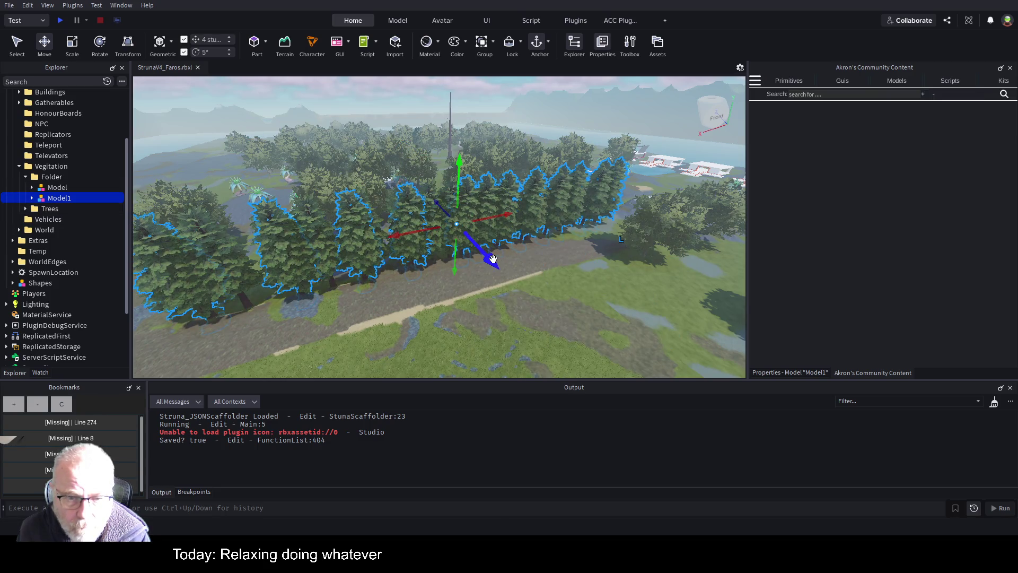
mouse_move(494, 261)
left_mouse_down()
mouse_move(495, 248)
mouse_move(541, 309)
mouse_move(525, 287)
left_mouse_up()
key("ctrl+s")
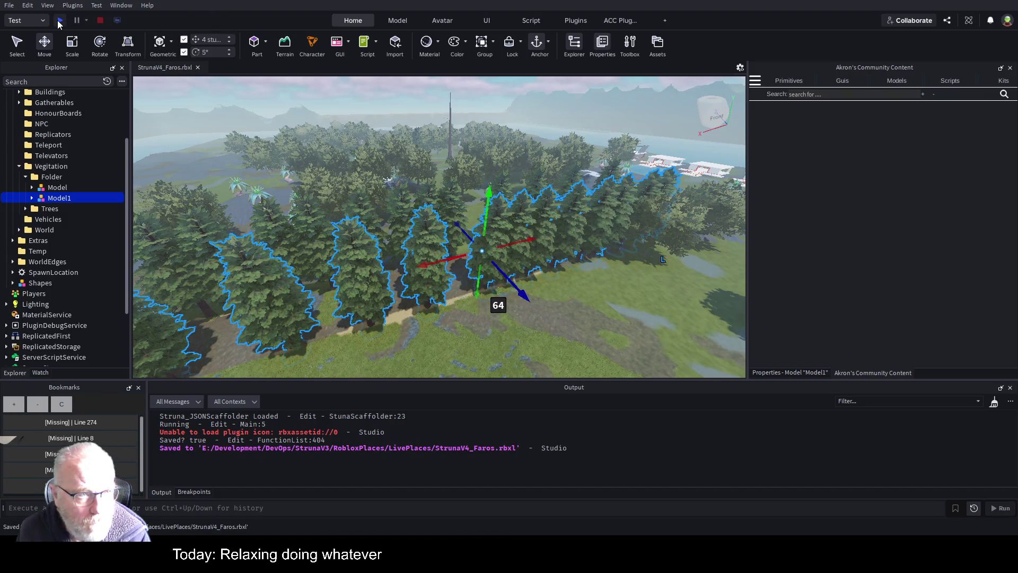
Start a playtest and make the game view wider and taller while it loads.
left_click(60, 21)
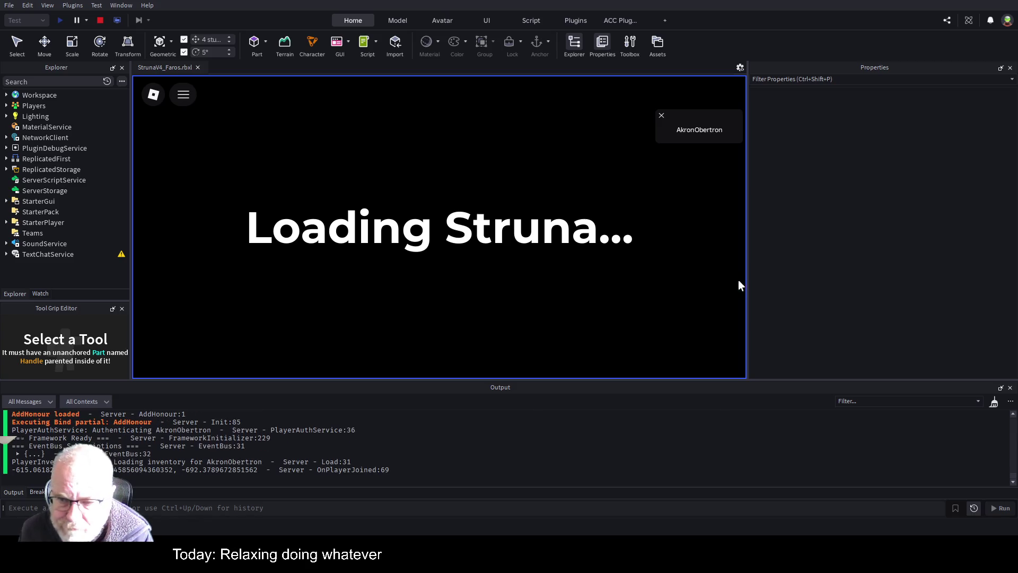
left_click_drag(749, 285, 890, 281)
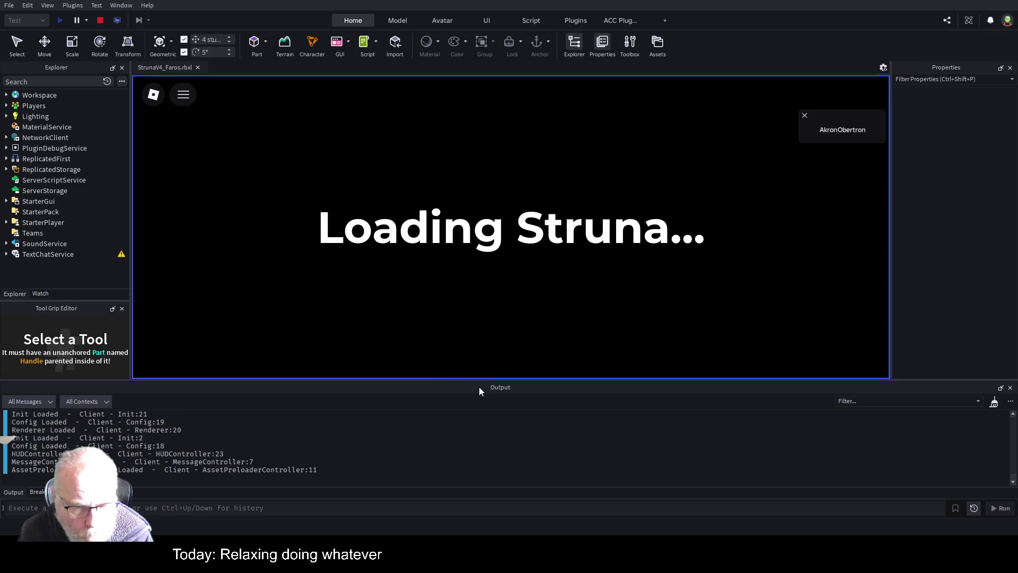
left_click_drag(485, 379, 492, 419)
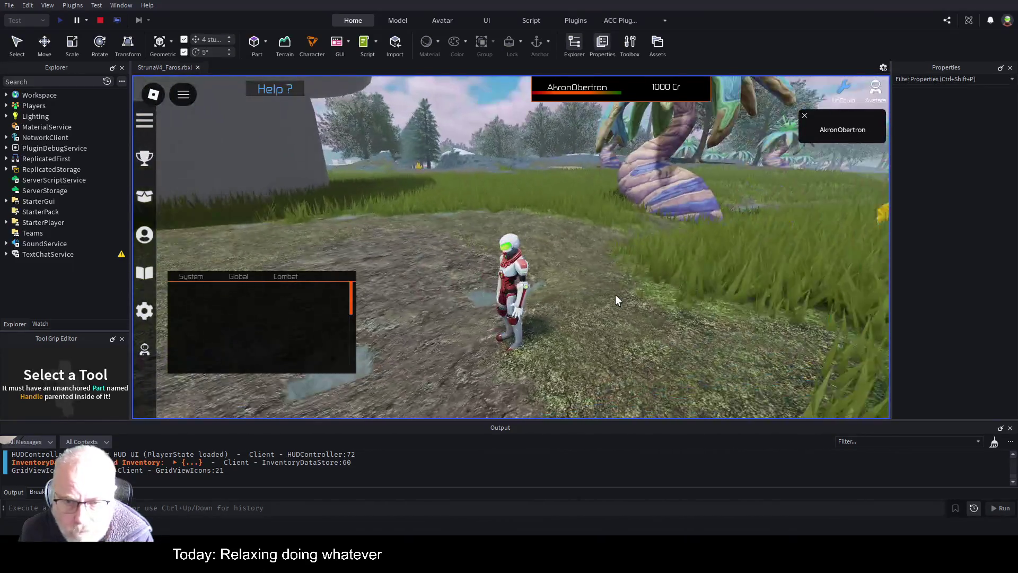
Spawn the camo jeep, get in, and drive it onto the dirt path.
key("w")
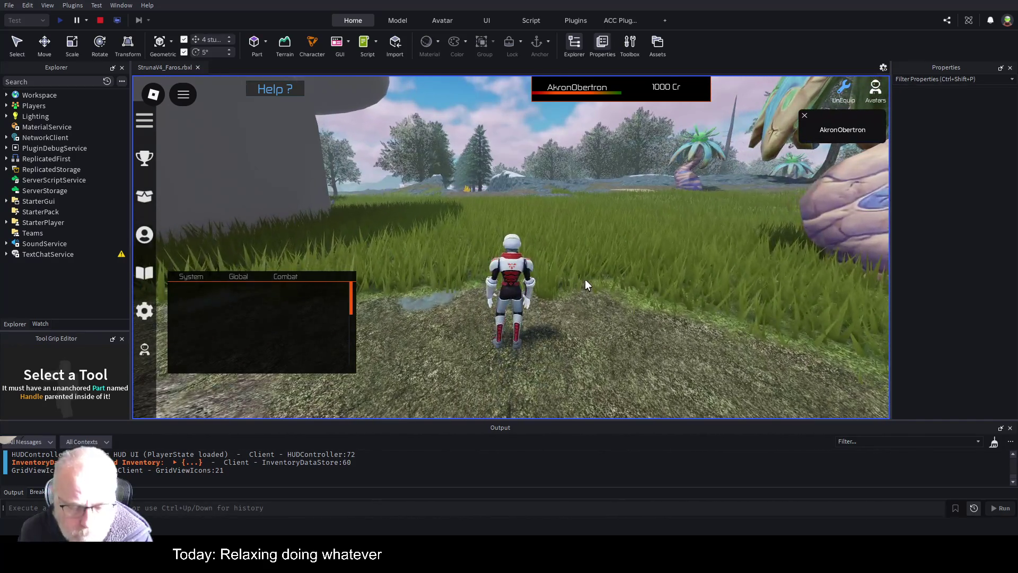
key("a")
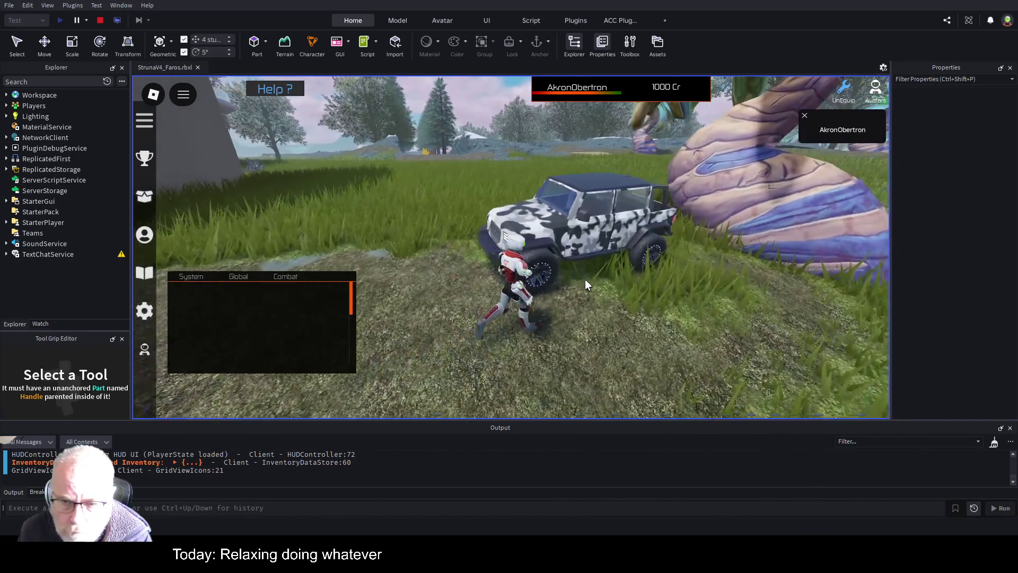
key("e")
key("w")
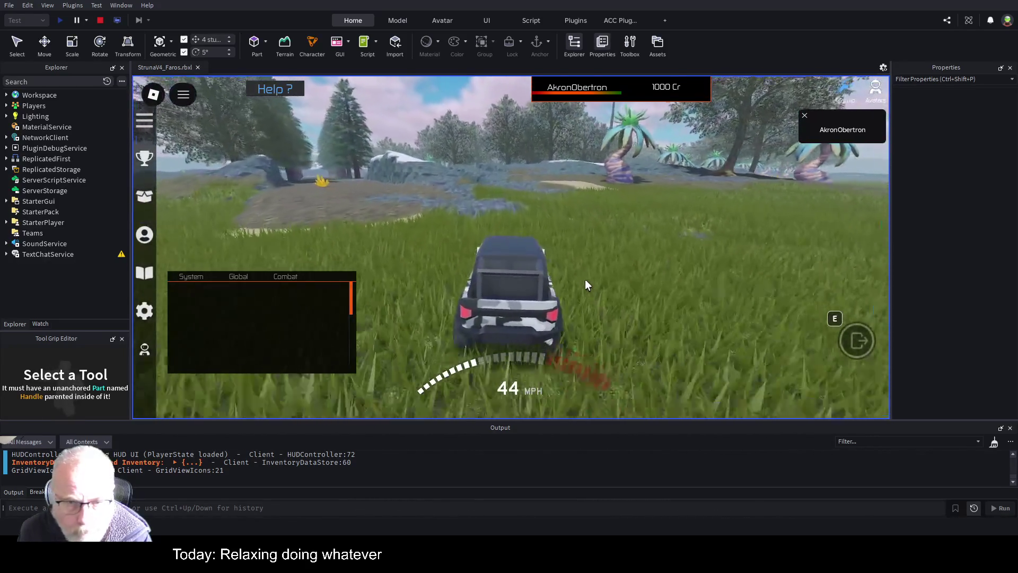
key("a")
key("d")
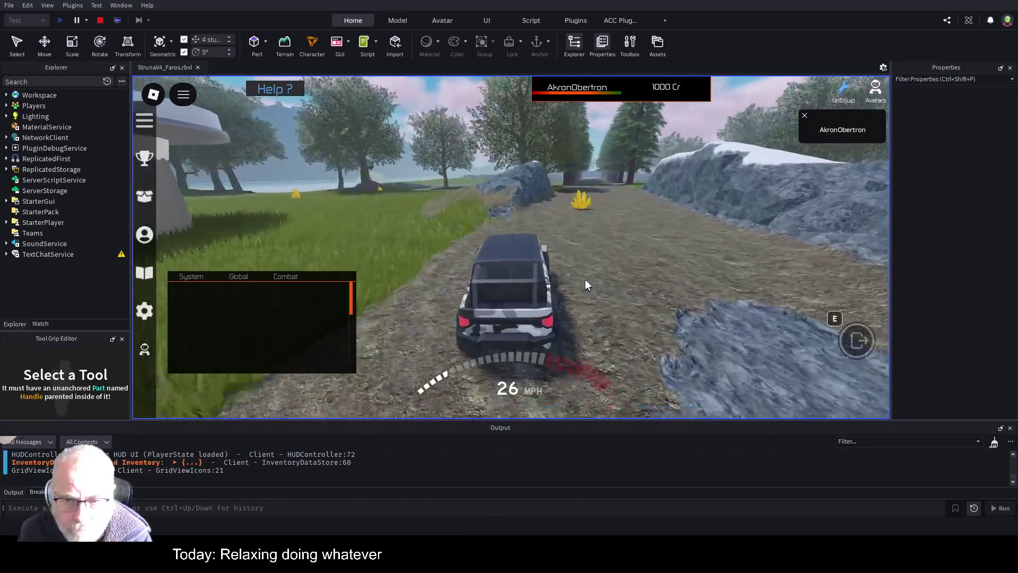
key("w")
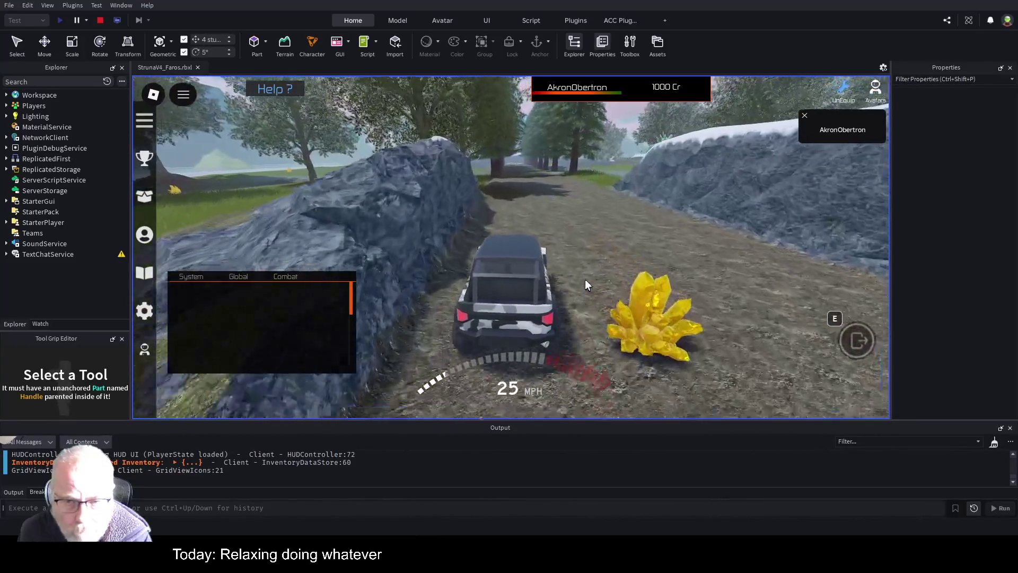
Drive the jeep around the curving path, onto open ground and toward the buildings.
key("a")
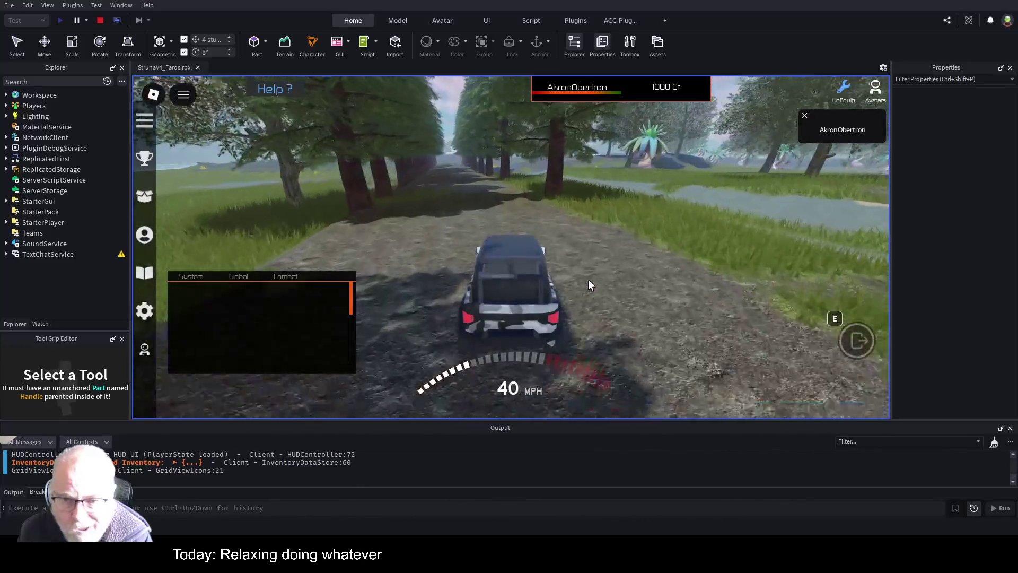
key("s")
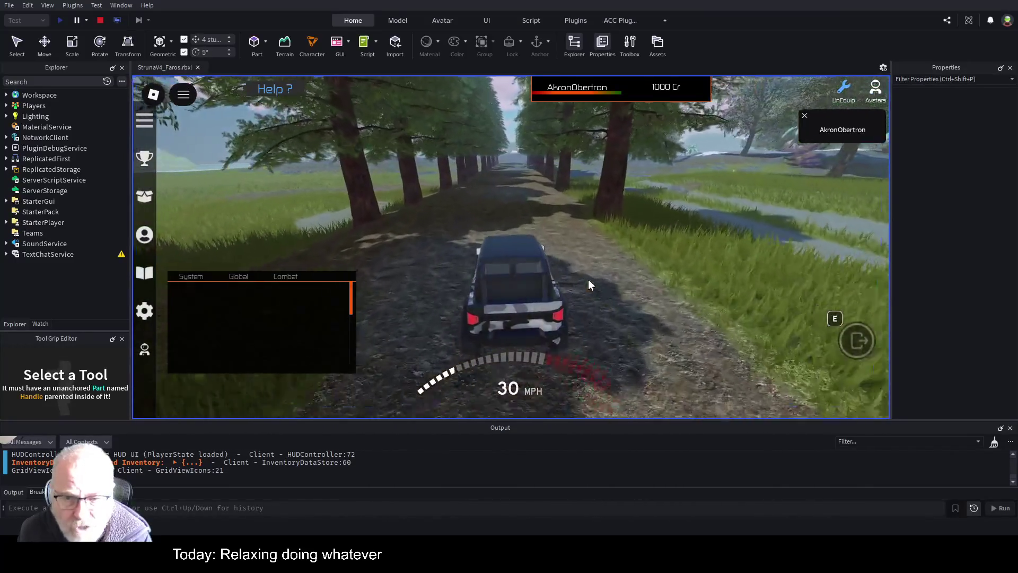
key("s")
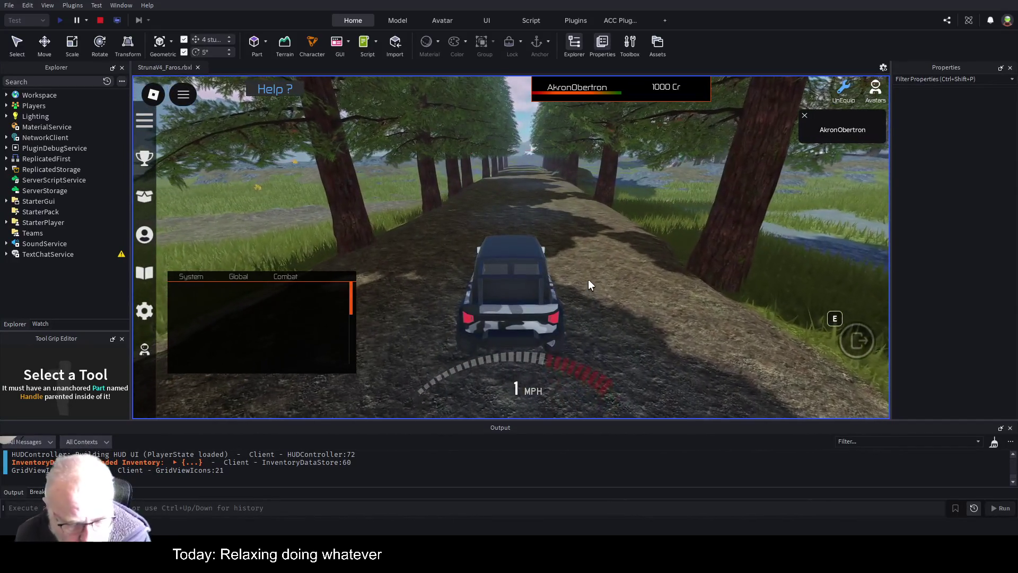
key("w")
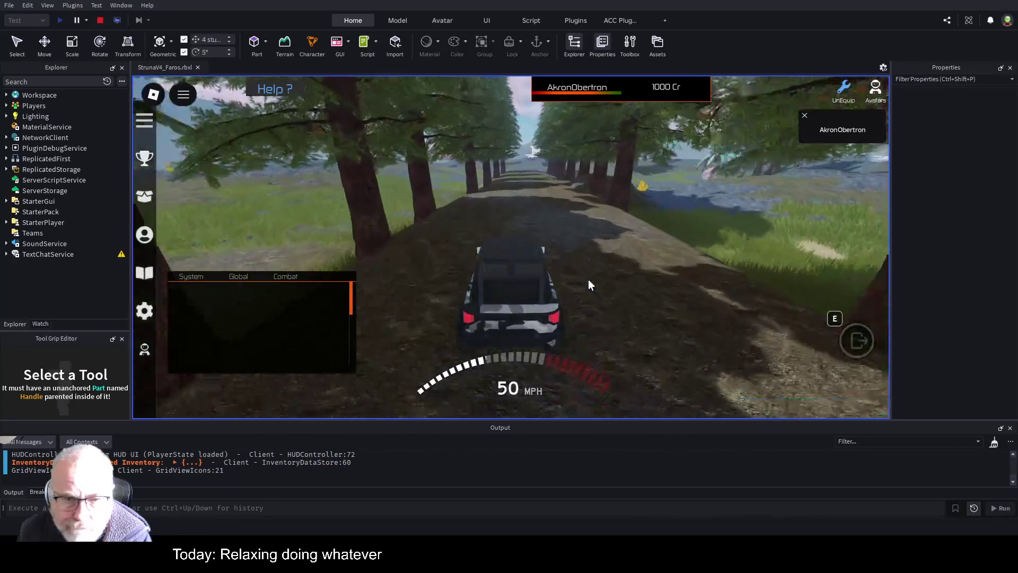
key("s")
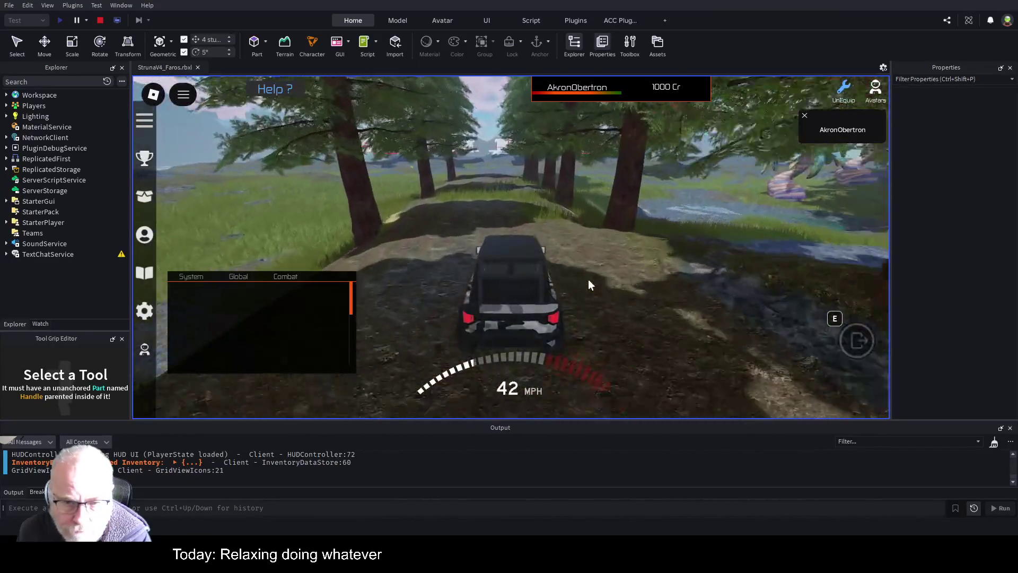
key("s")
key("w")
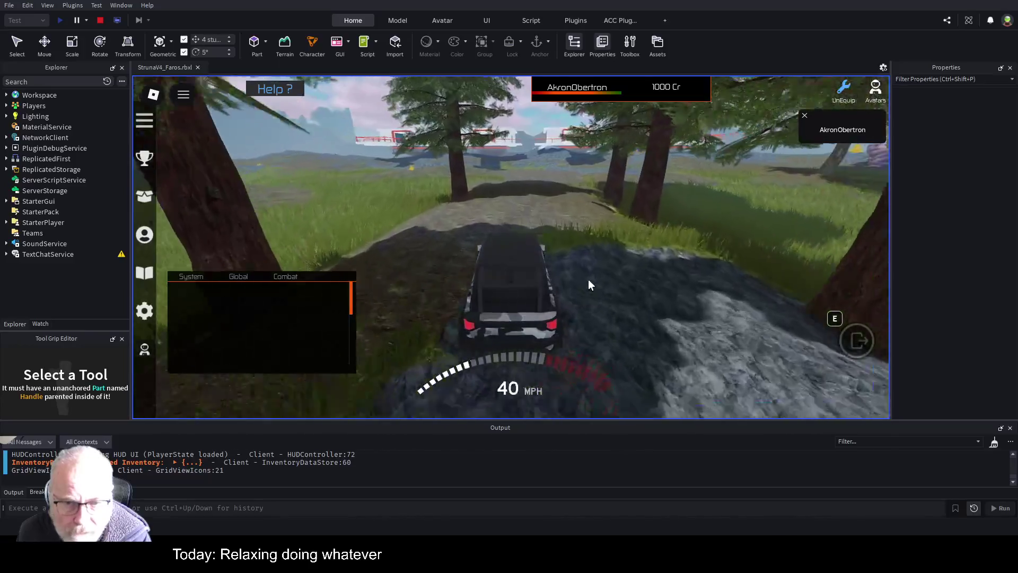
key("s")
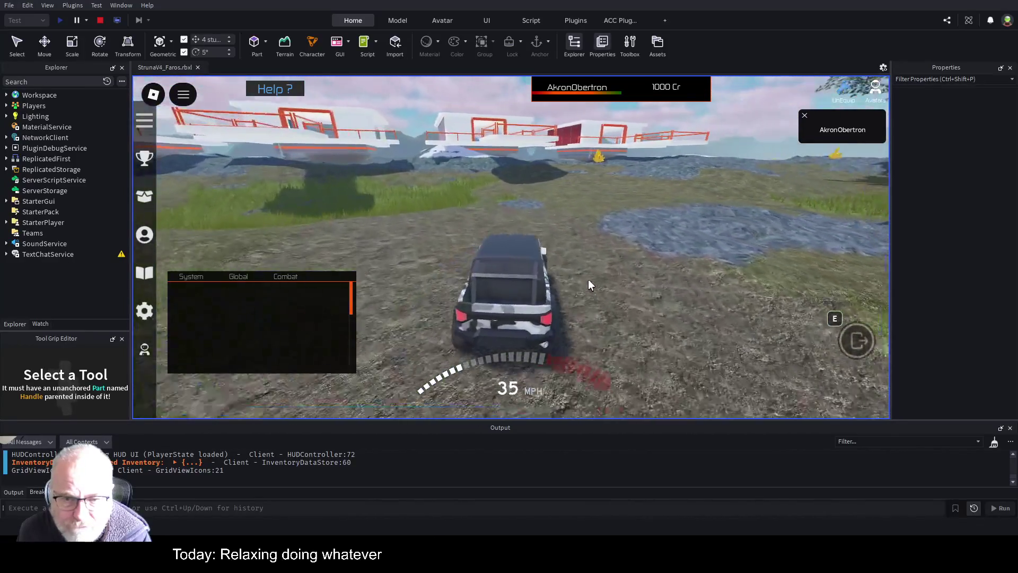
key("d")
key("w")
key("a")
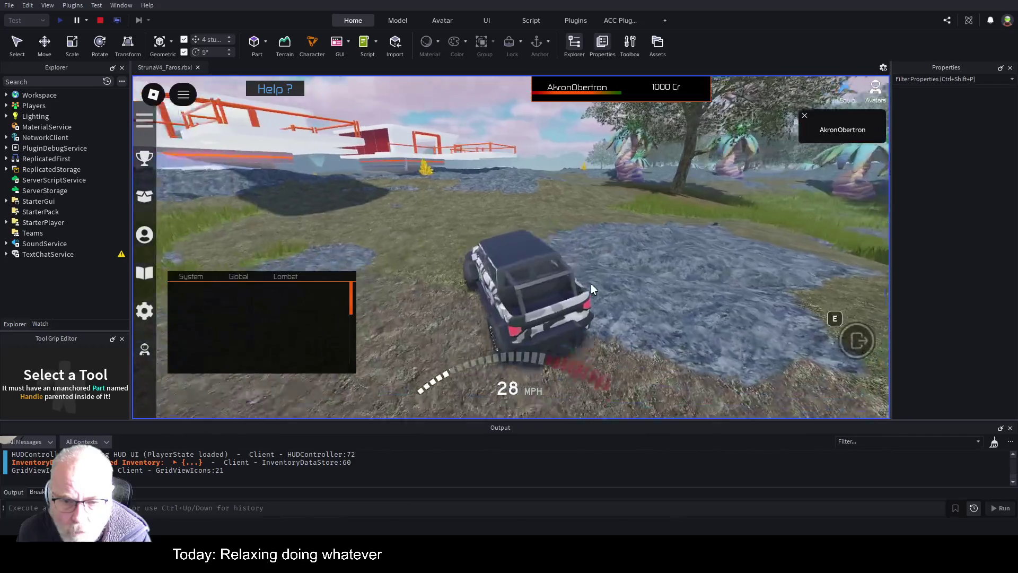
Speed down the tree-lined road, steer into the rocky hills, and leave the jeep.
key("w")
key("d")
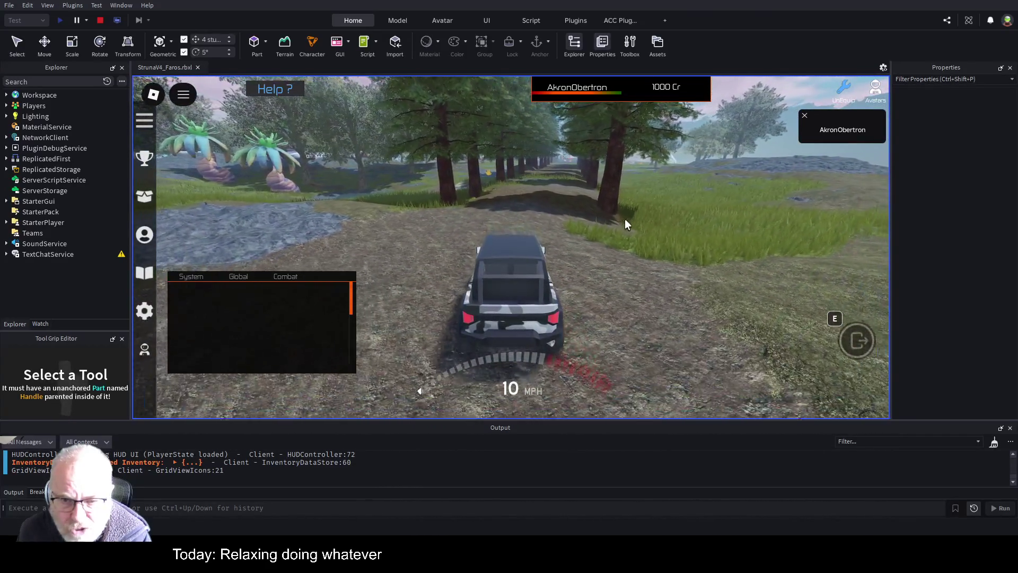
key("w")
key("a")
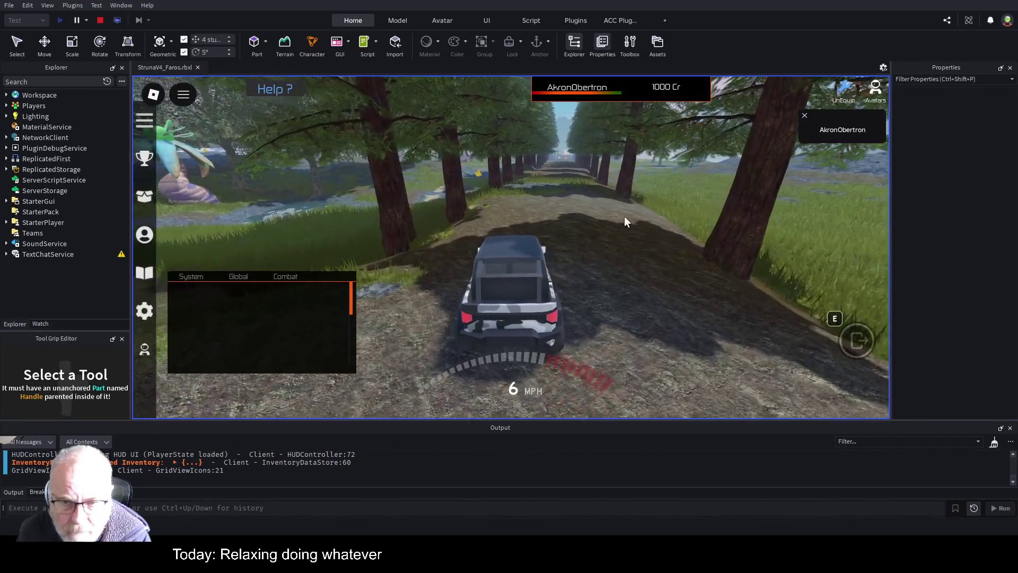
key("w")
key("w")
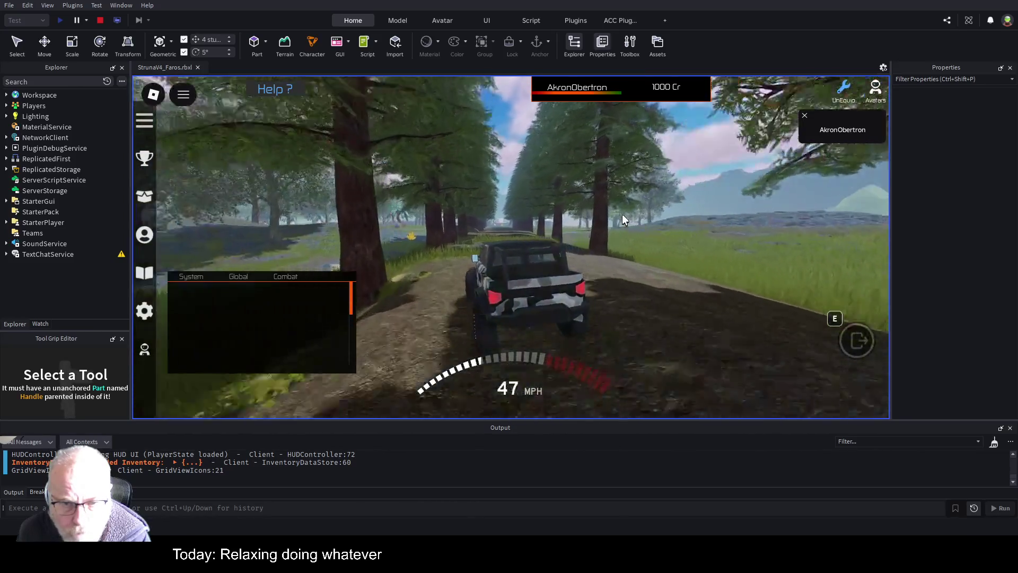
key("w")
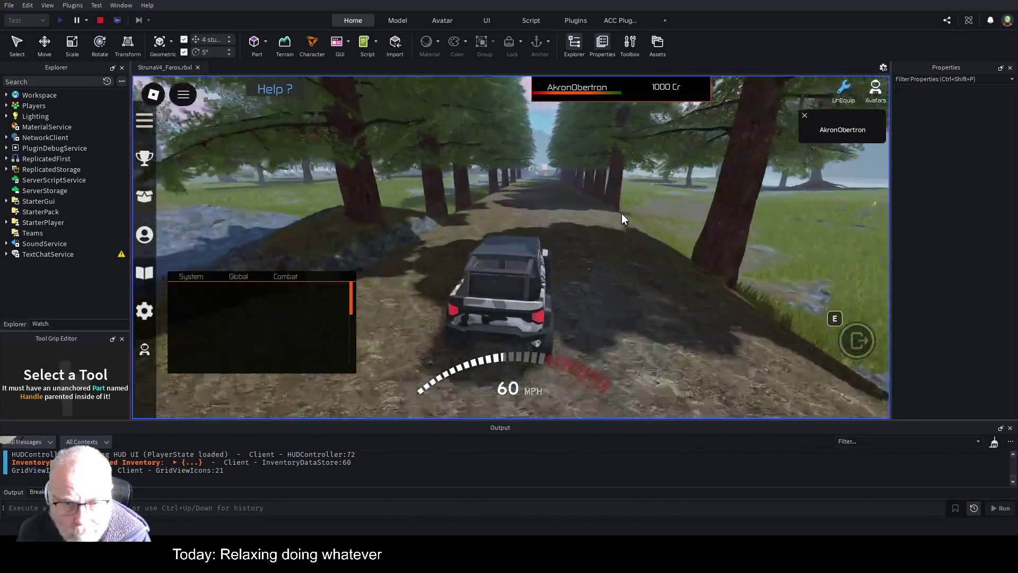
key("w")
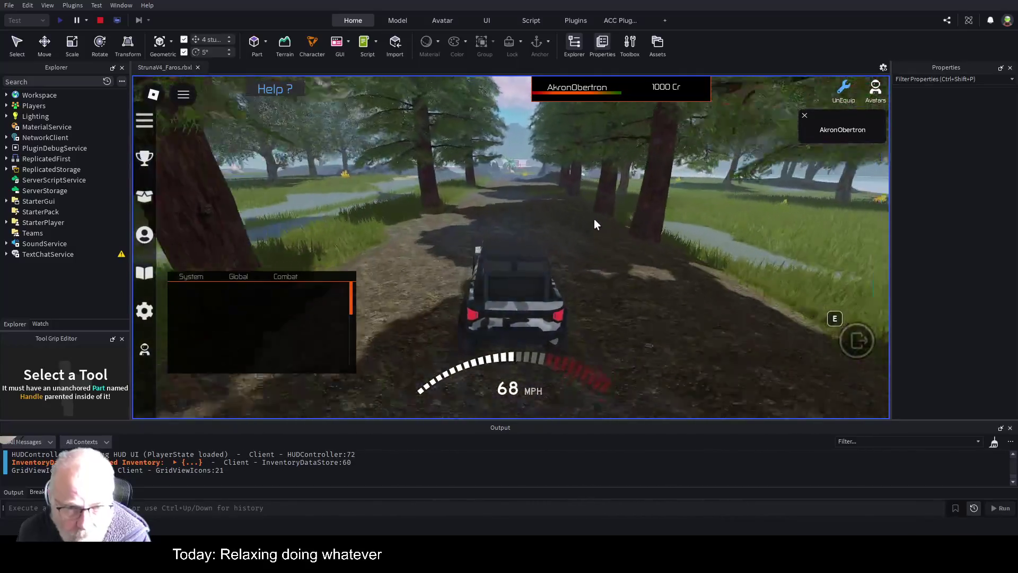
key("a")
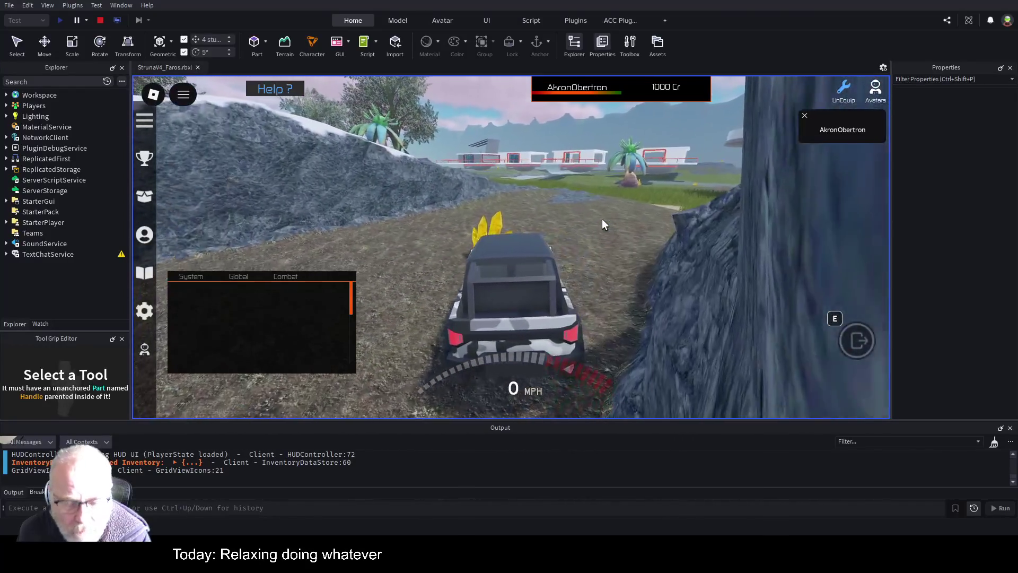
key("e")
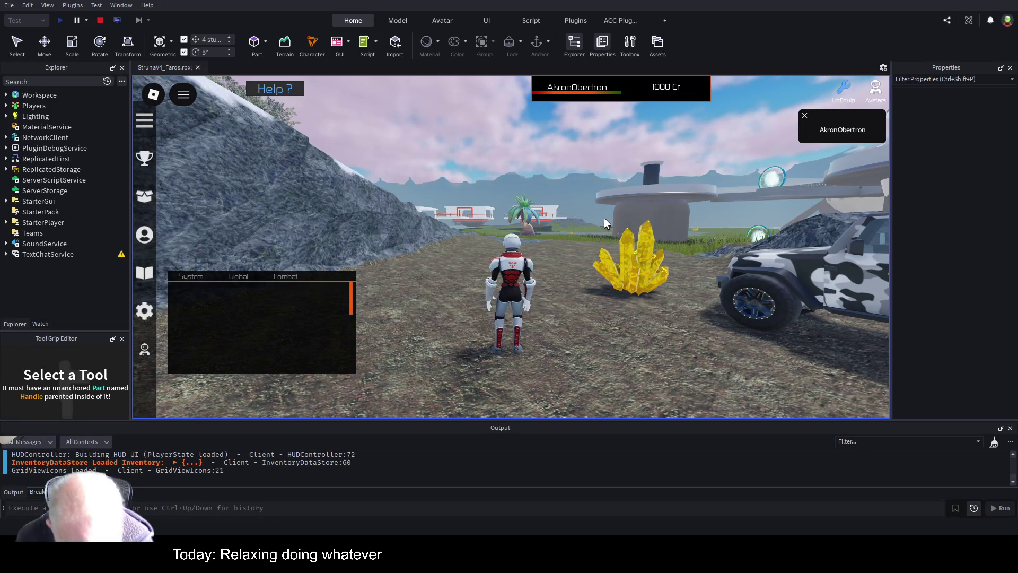
Walk the avatar across the rocky slope, onto the grass corridor and along the ridge.
key("a")
key("Left")
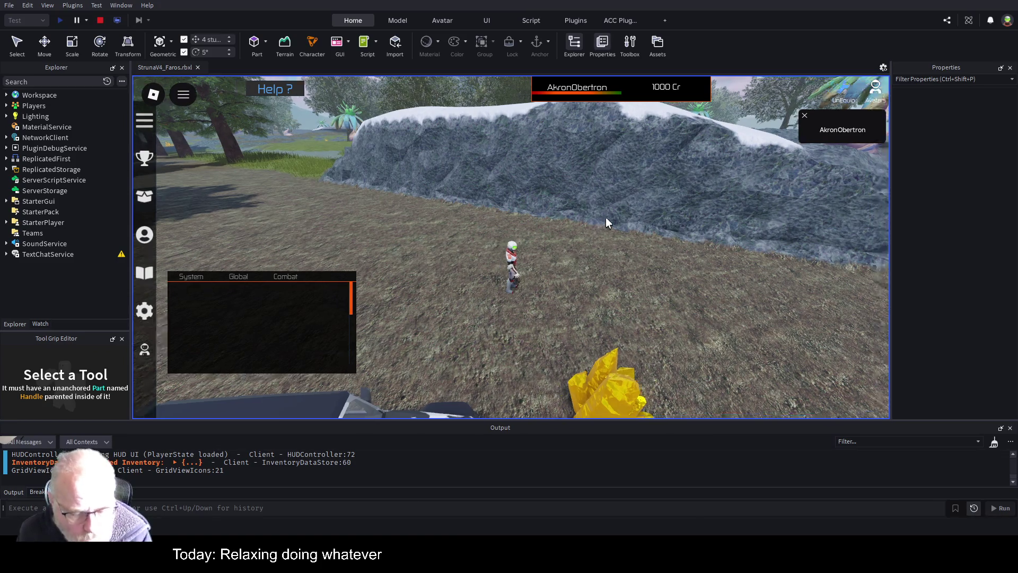
key("Right")
key("w")
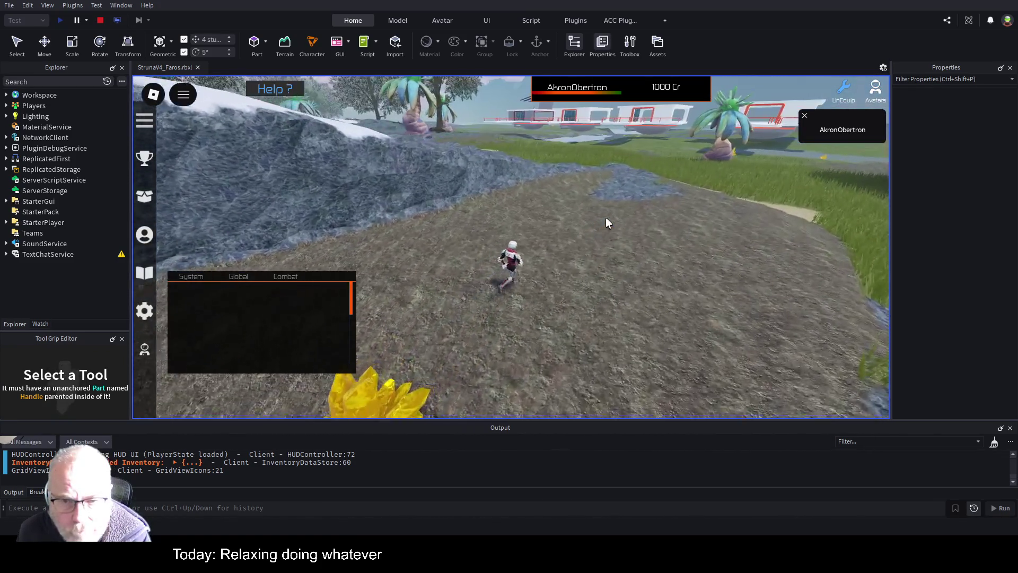
key("Left")
key("Left")
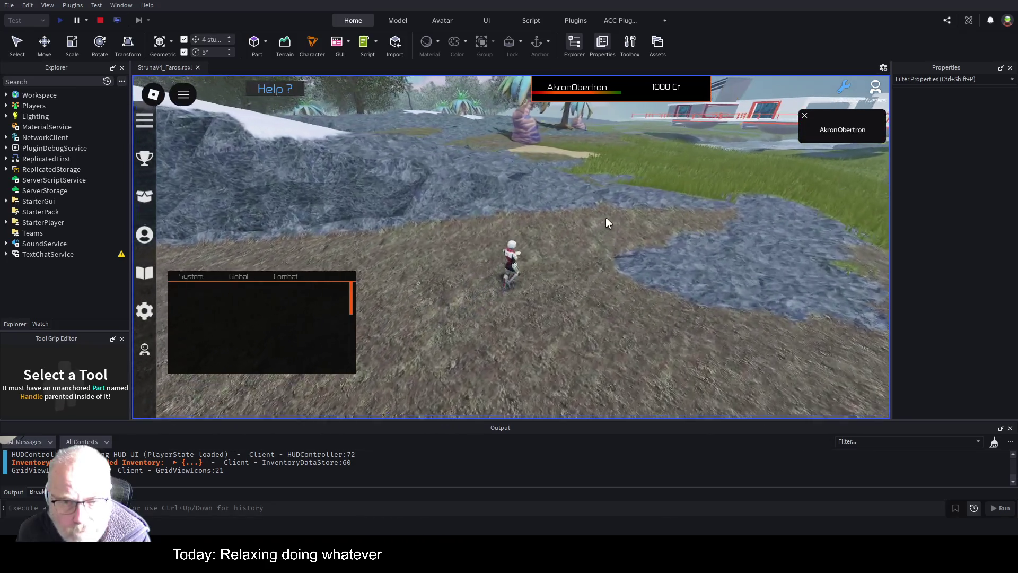
key("Left")
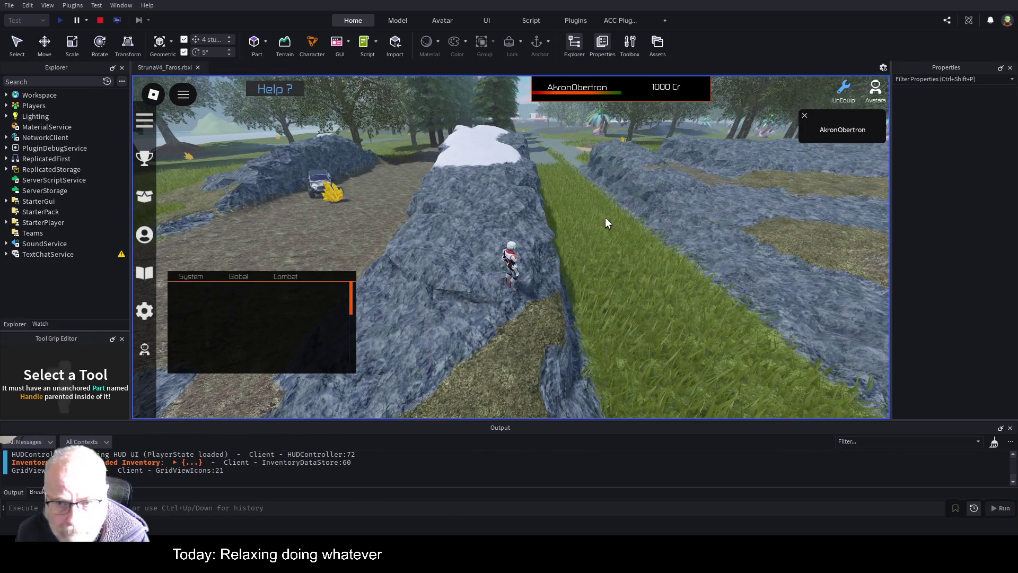
key("d")
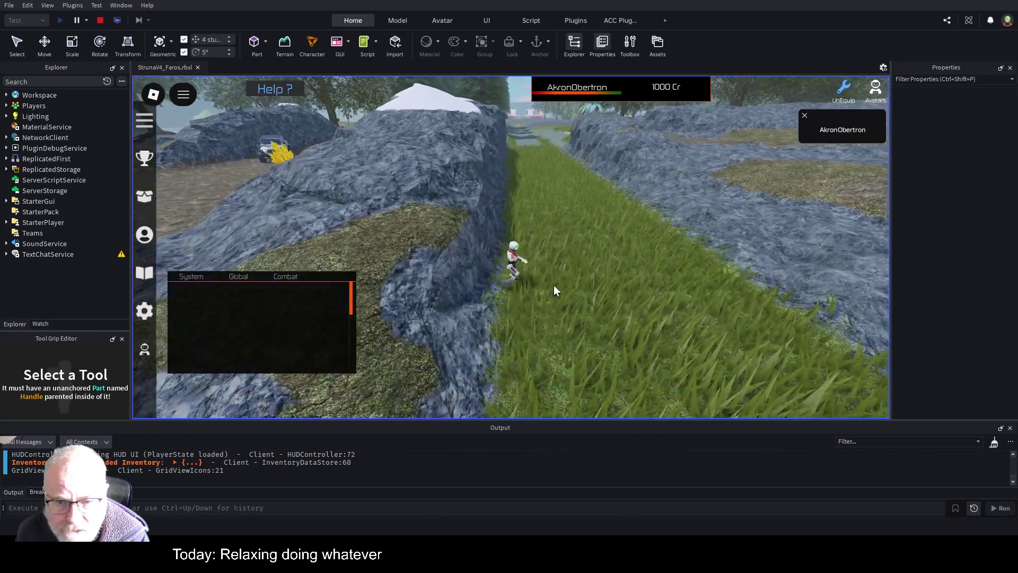
key("d")
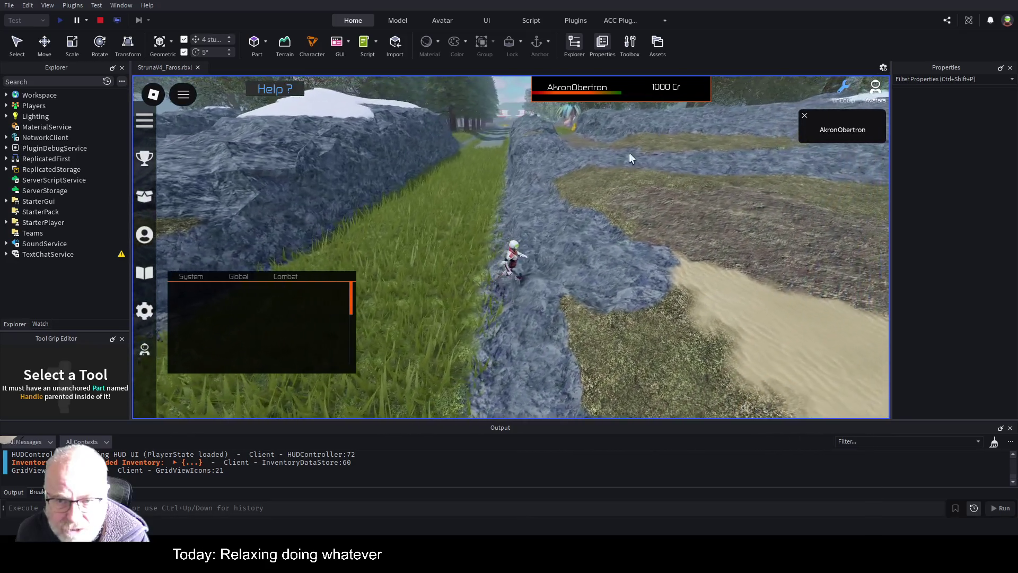
key("d")
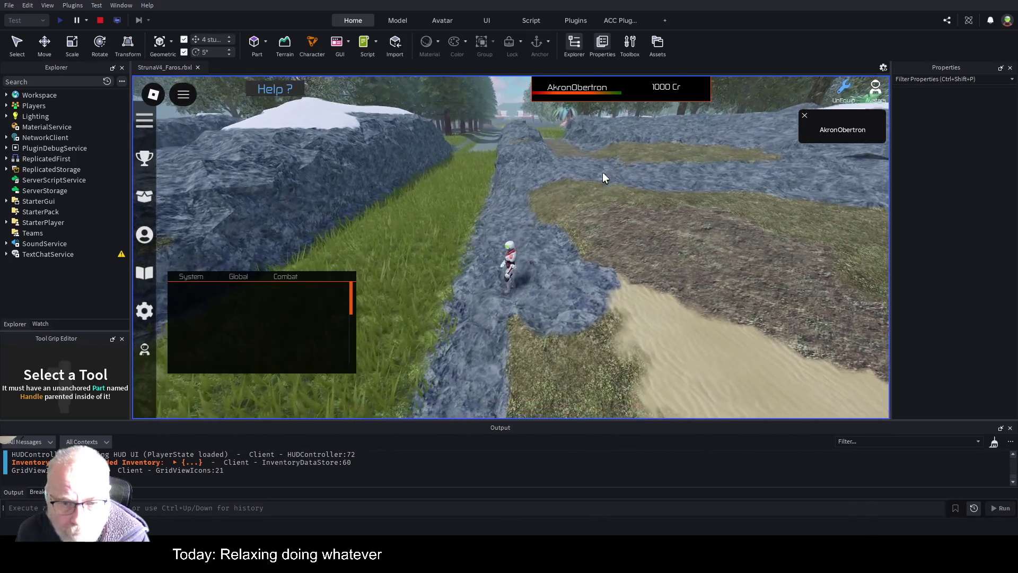
key("d")
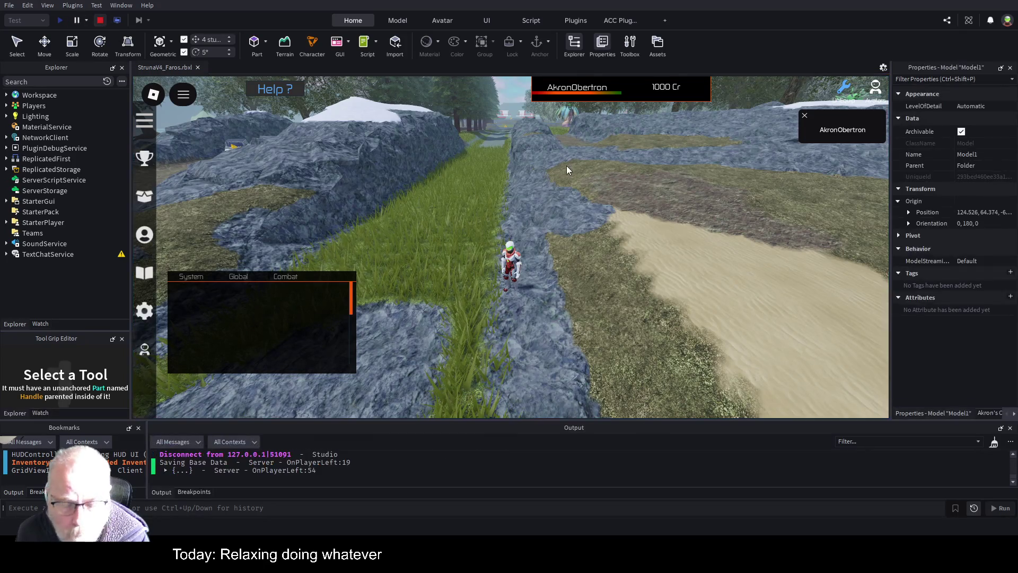
Stop the playtest, fly past the trees to the central rock ridge, and brush it smooth.
key("shift+F5")
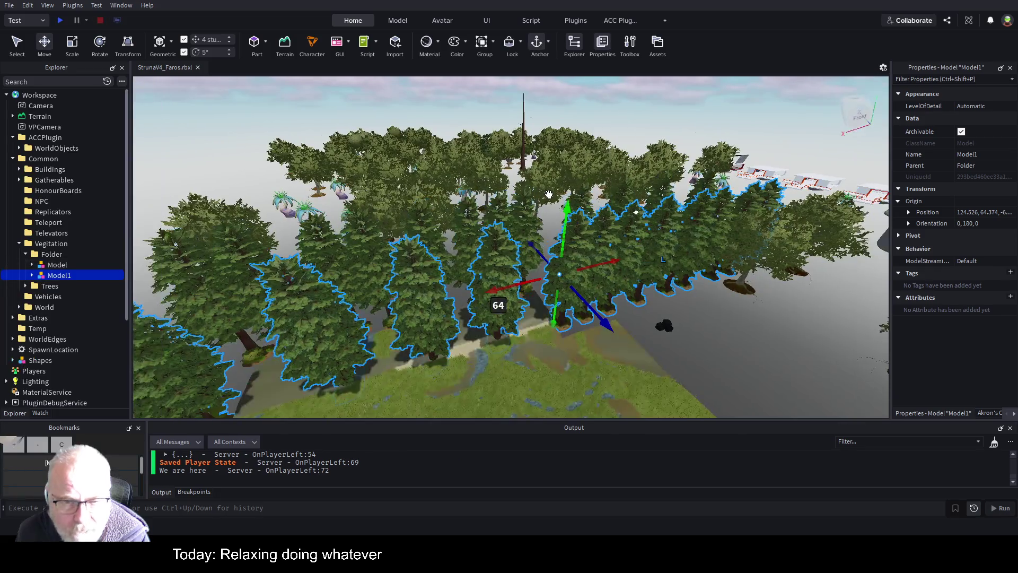
key("Right")
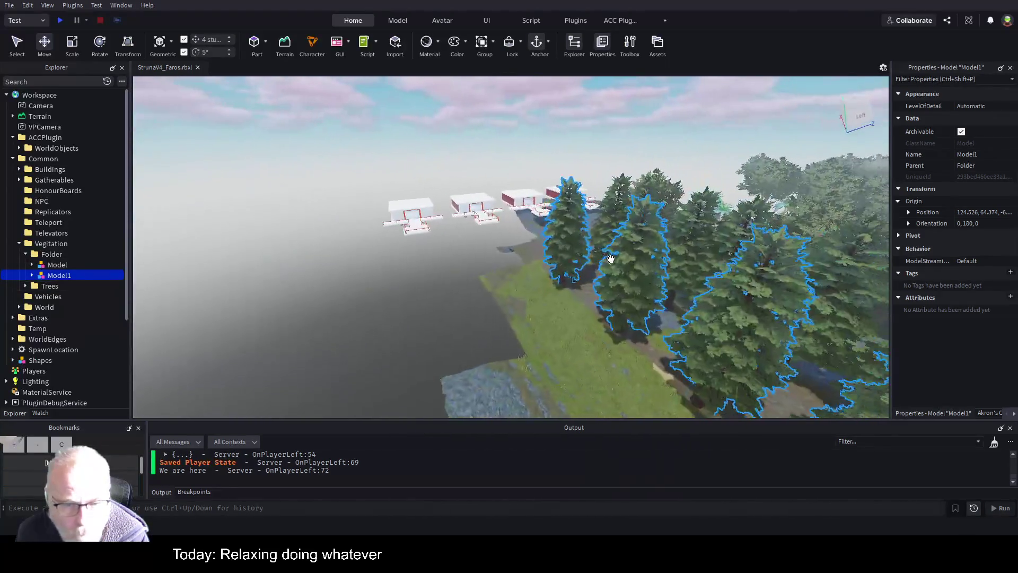
key("w")
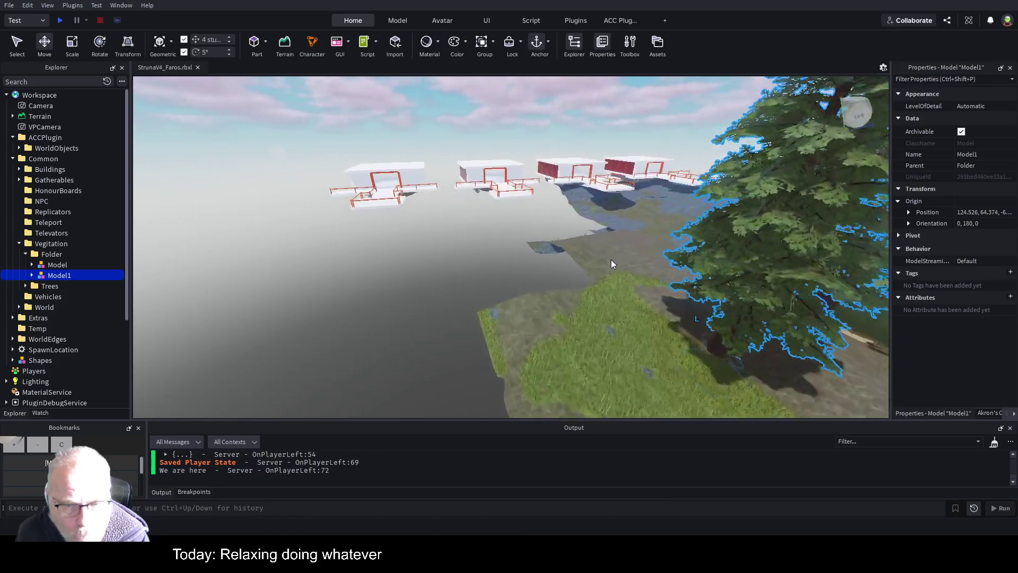
key("w")
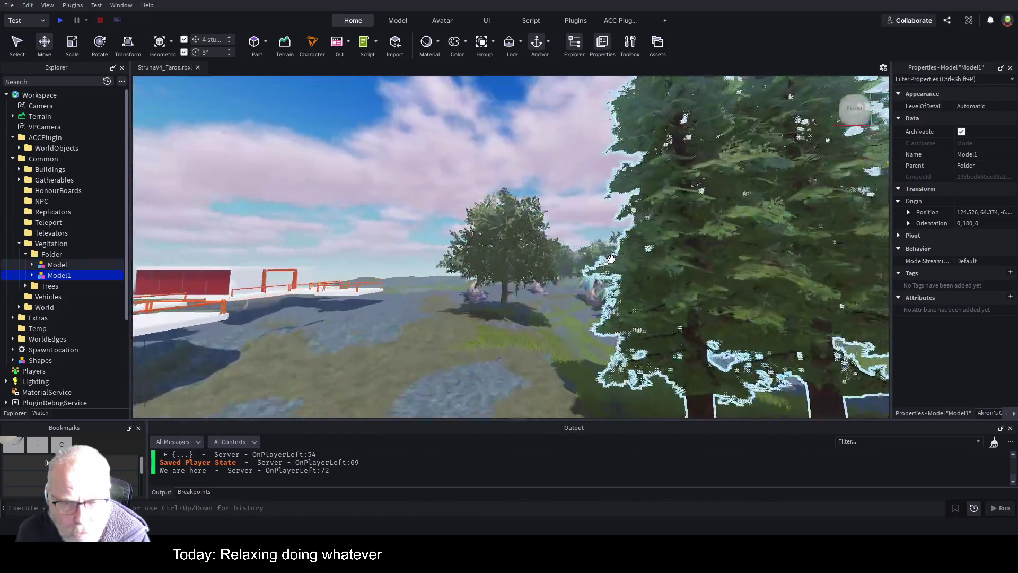
key("w")
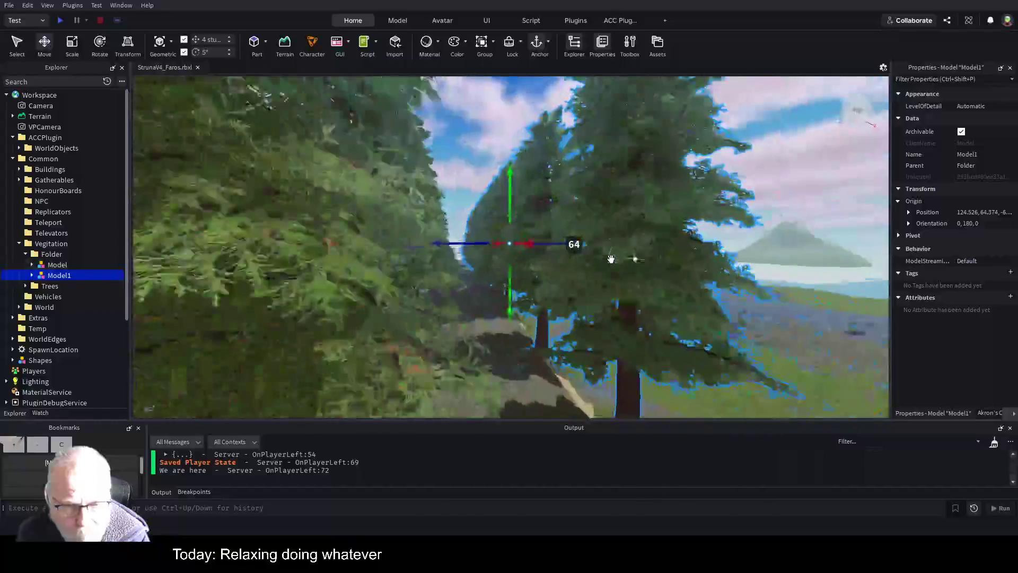
key("w")
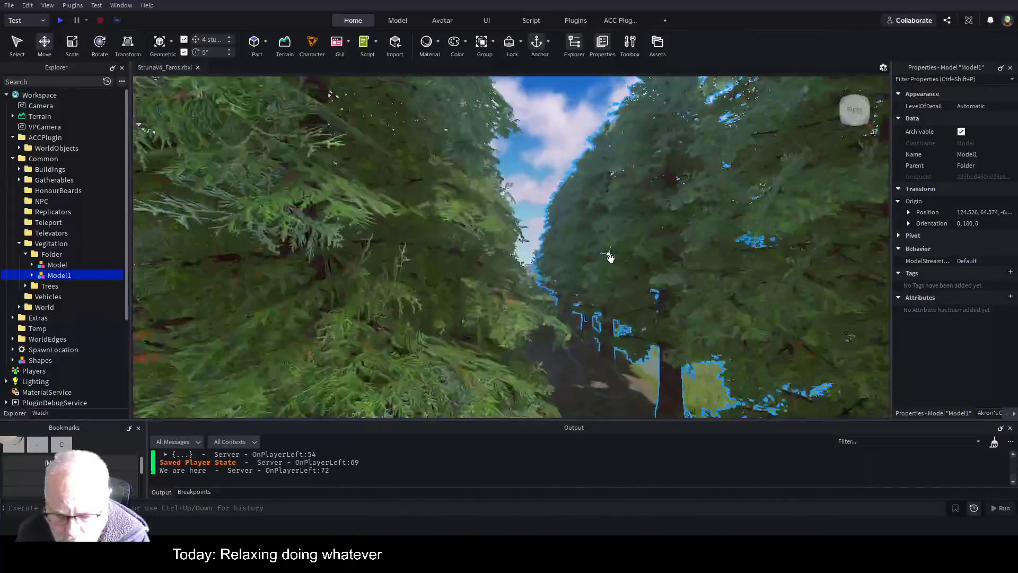
key("w")
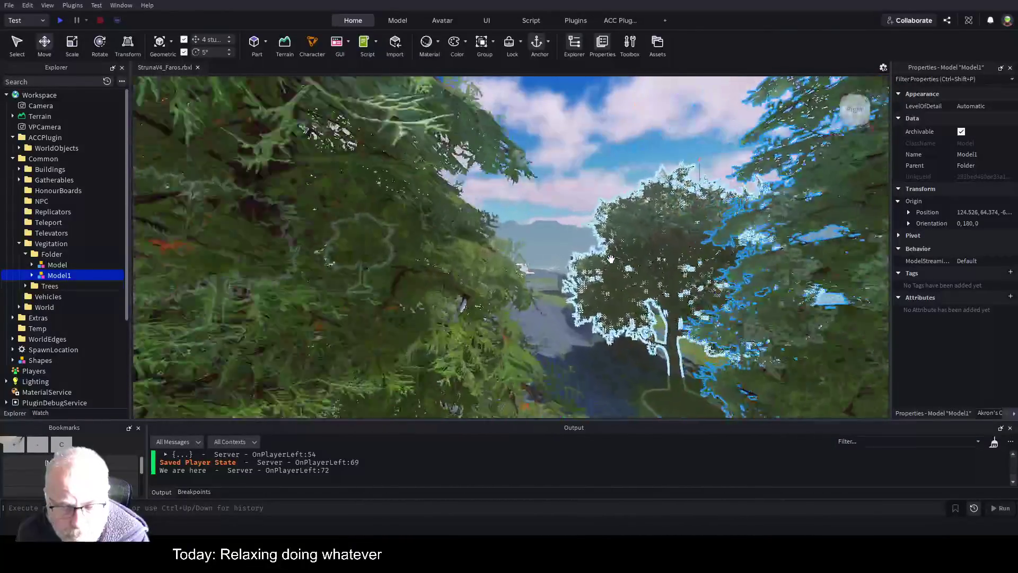
key("w")
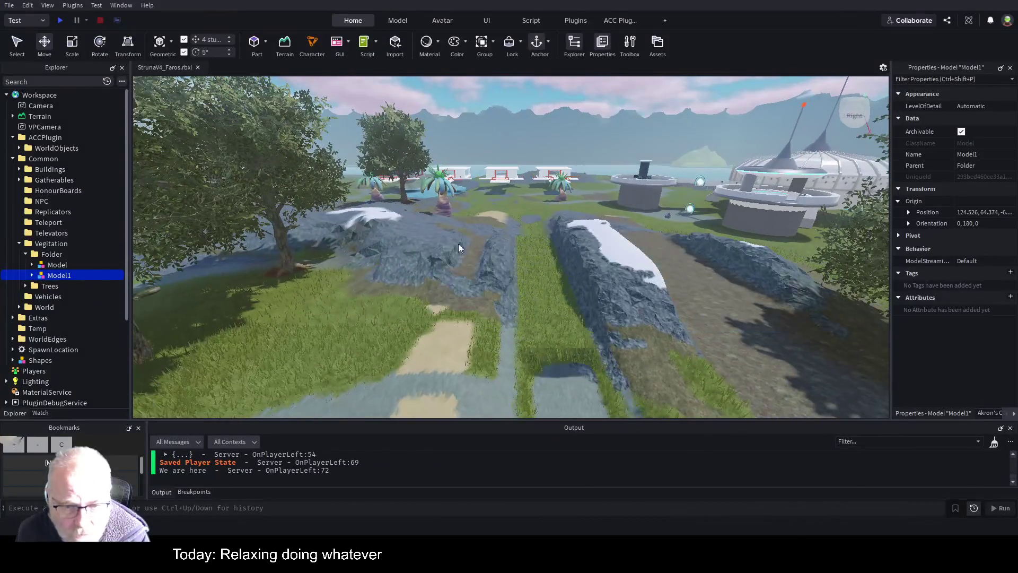
key("w")
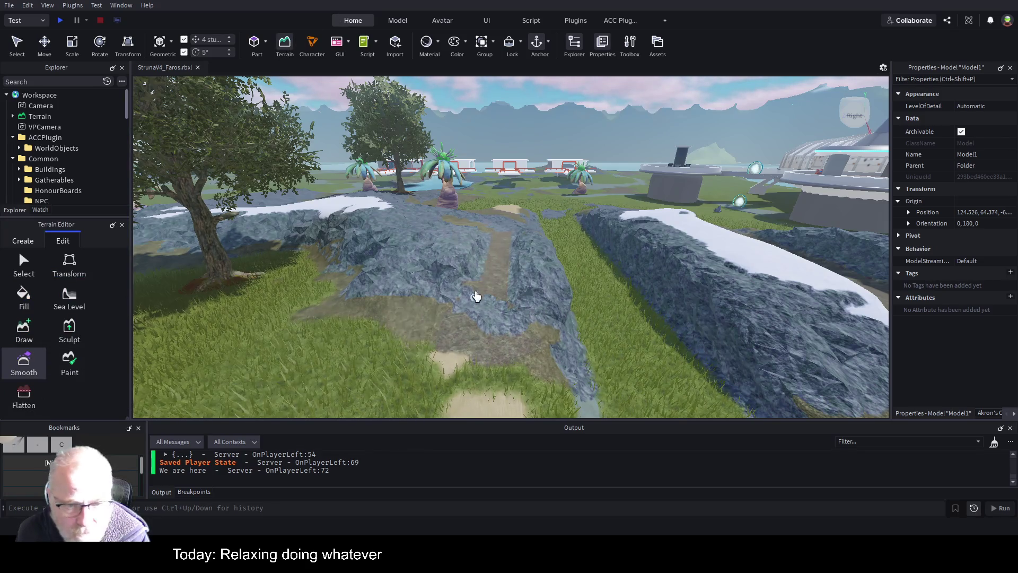
mouse_move(500, 277)
left_mouse_down()
mouse_move(484, 295)
mouse_move(464, 268)
mouse_move(490, 235)
left_mouse_up()
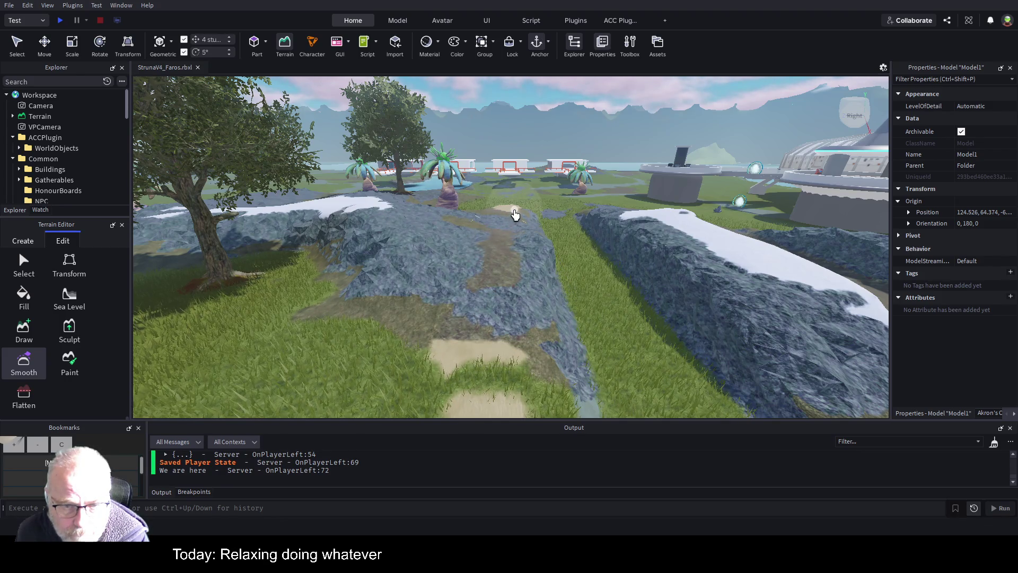